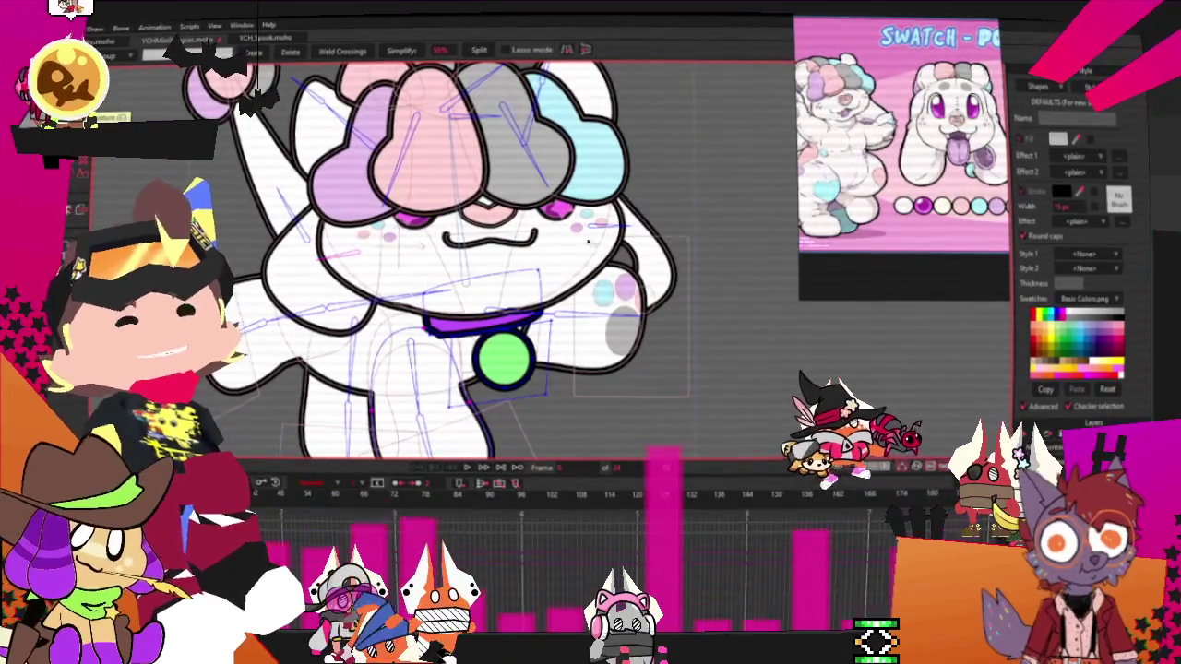
# Drop the swatch sheet into the reference viewer and shift it so the swatch circles show
pyautogui.scroll(2, 452, 259)
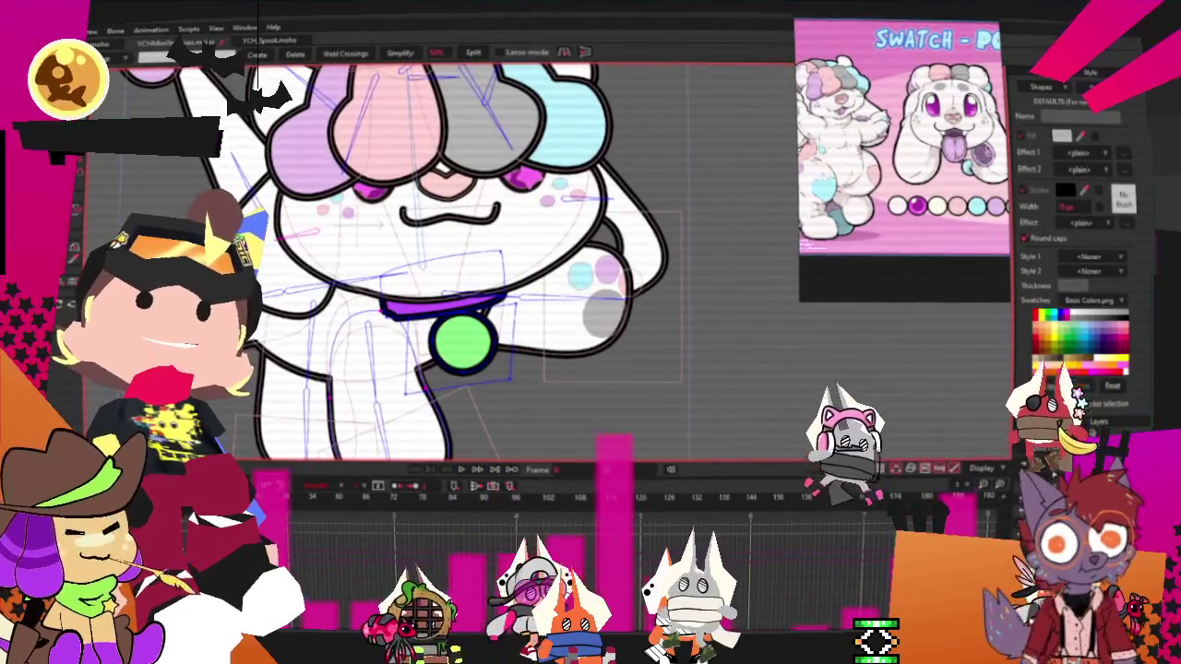
pyautogui.scroll(-1, 604, 406)
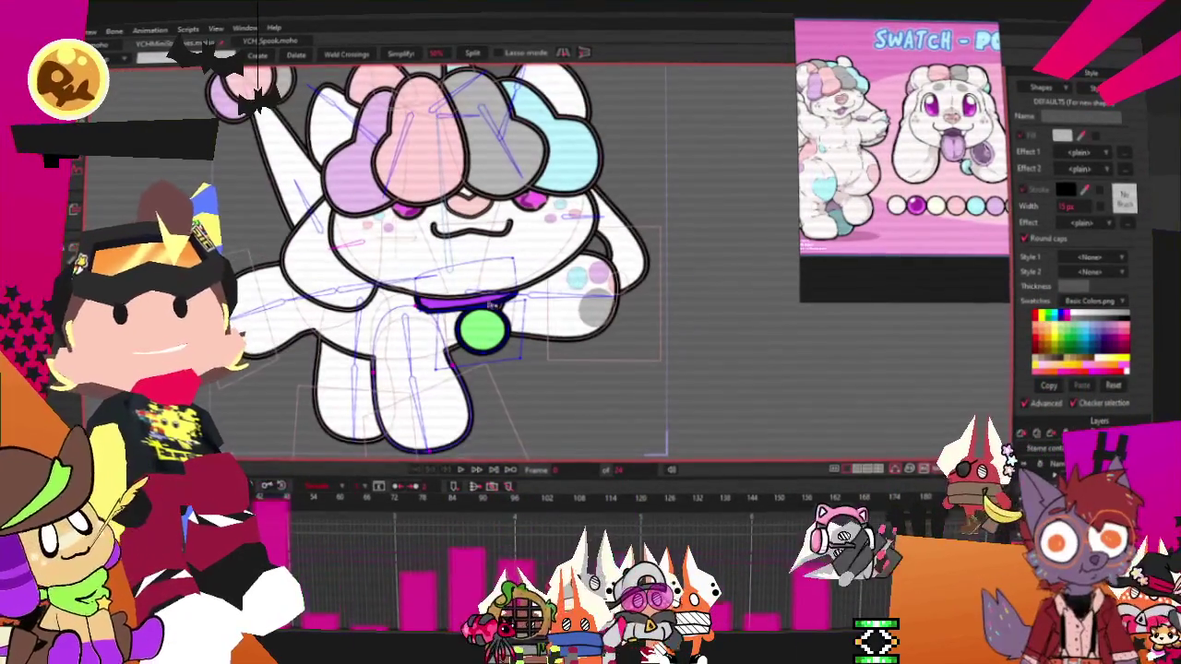
pyautogui.scroll(2, 489, 302)
pyautogui.scroll(-2, 462, 297)
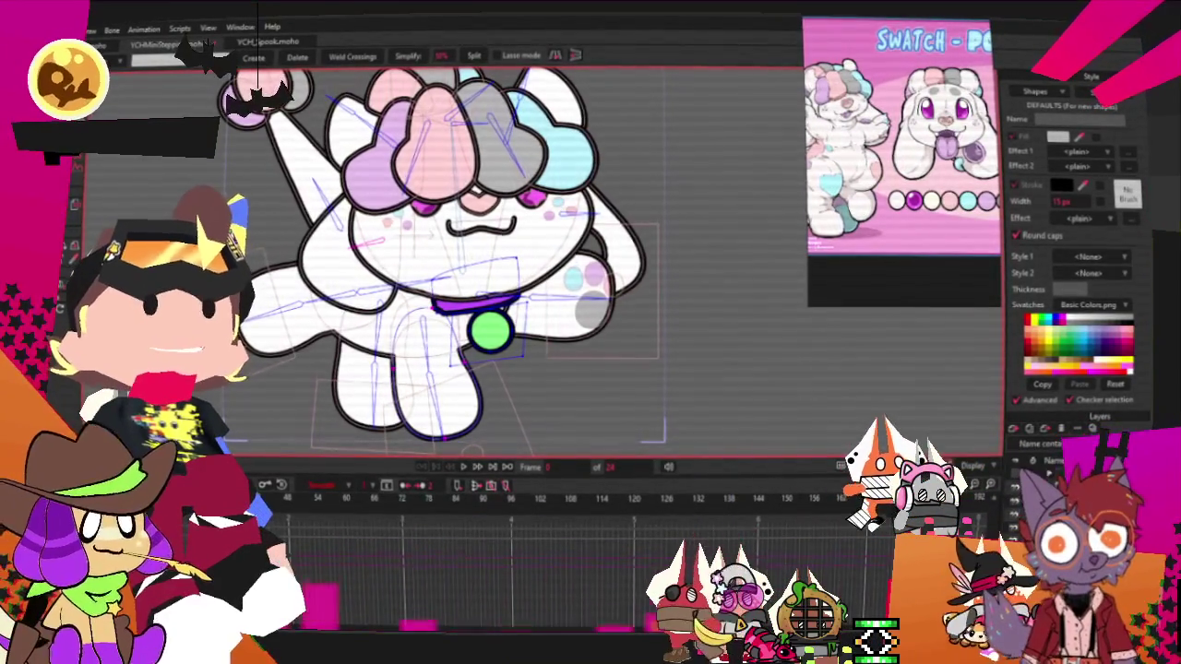
pyautogui.moveTo(914, 199); pyautogui.dragTo(932, 230)
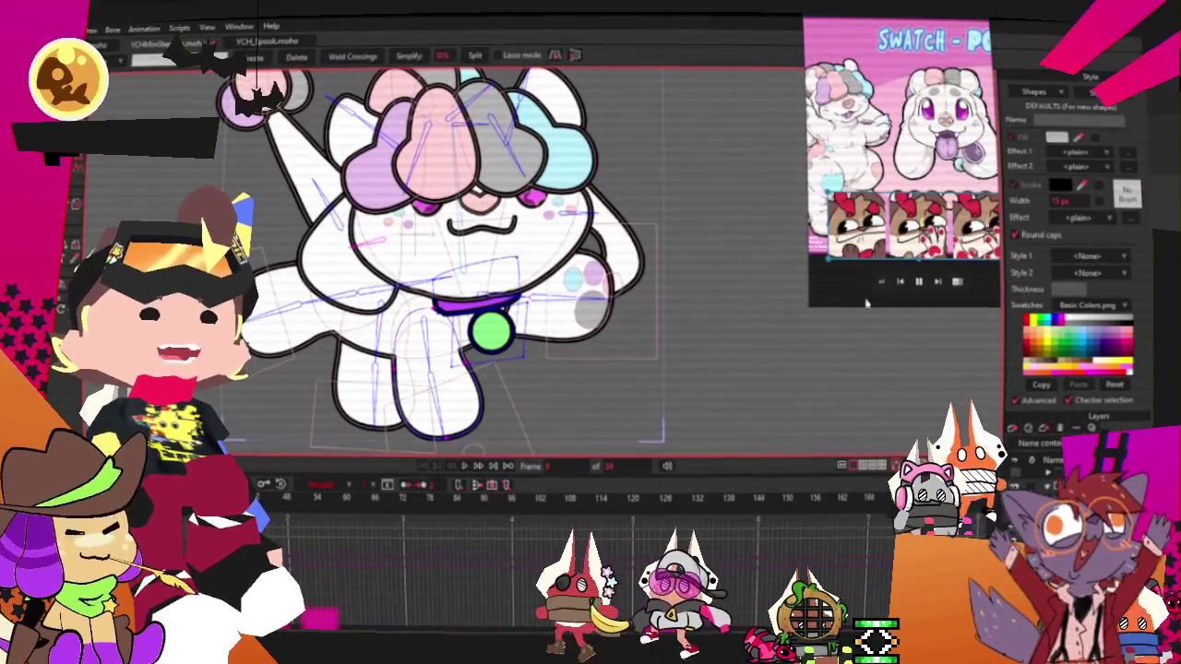
pyautogui.moveTo(866, 303); pyautogui.dragTo(891, 291)
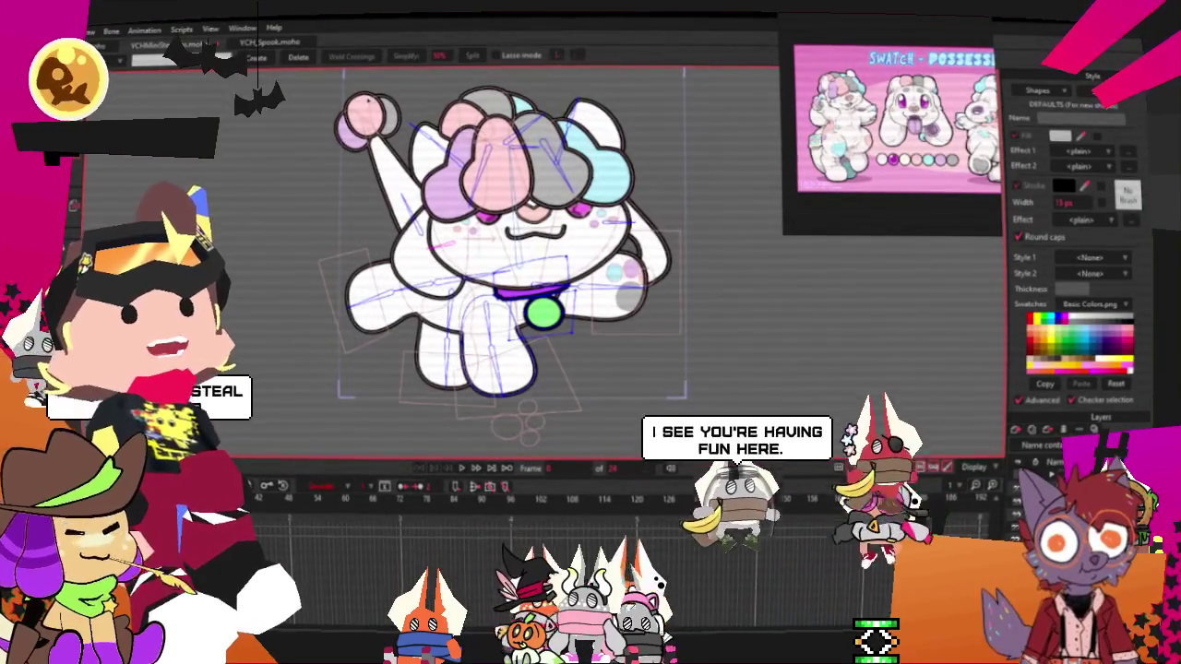
# Fill the collar light pink and the round pendant pale grey-blue with Select Shape
pyautogui.scroll(-3, 517, 323)
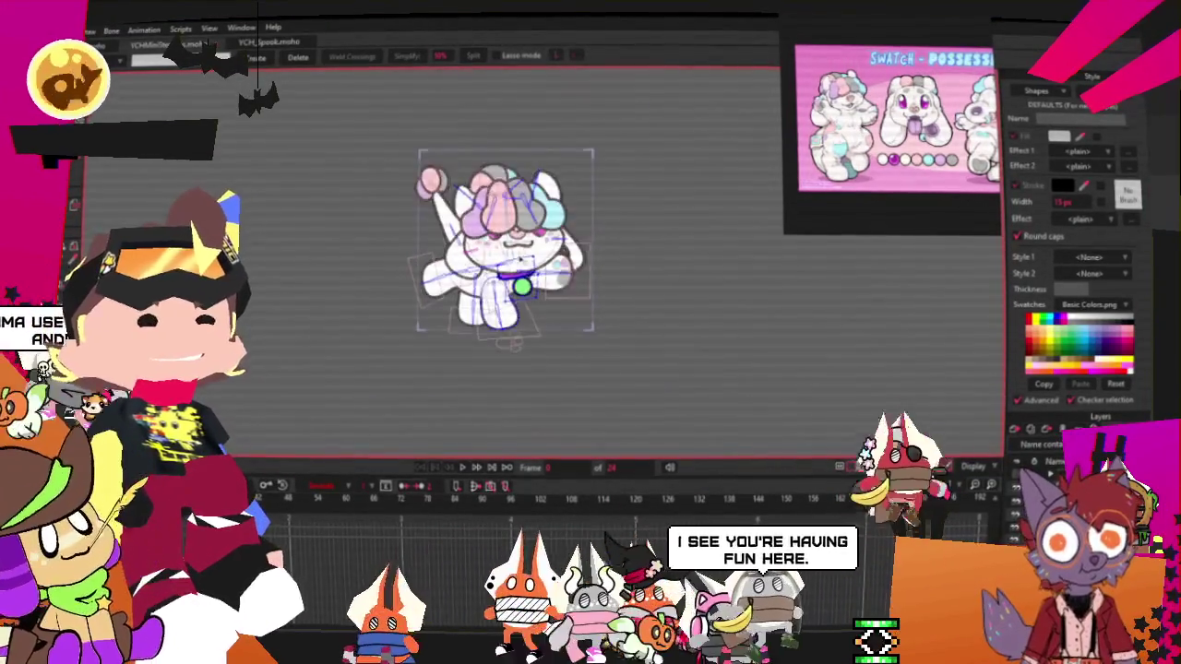
pyautogui.scroll(6, 516, 323)
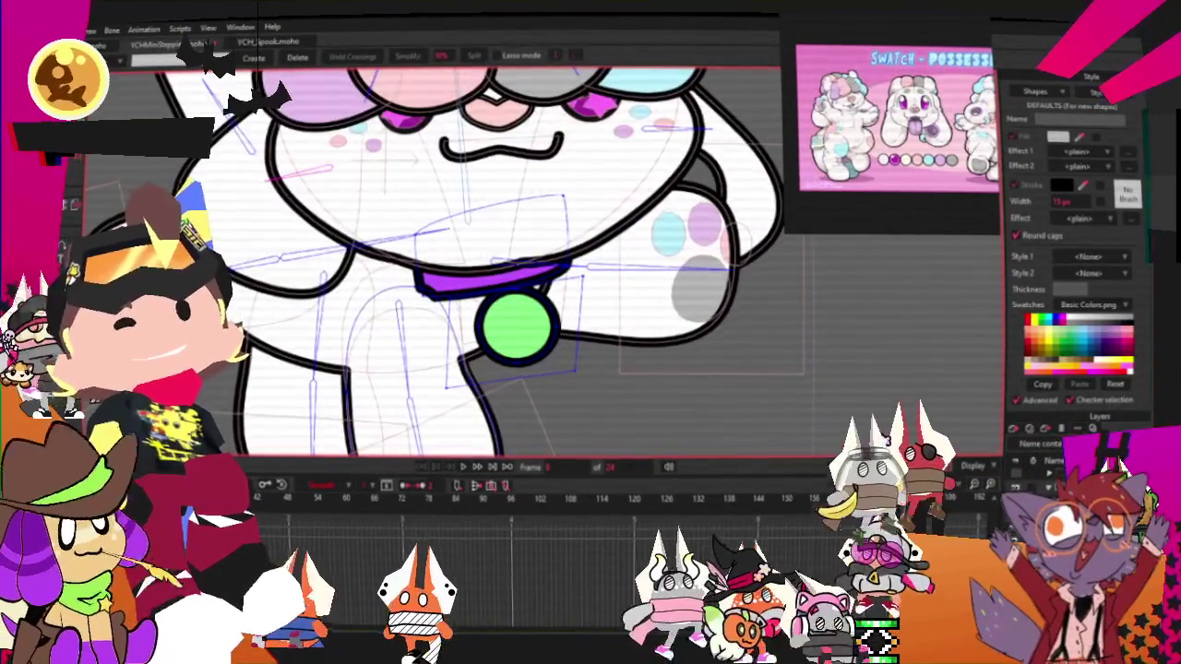
pyautogui.press('q')
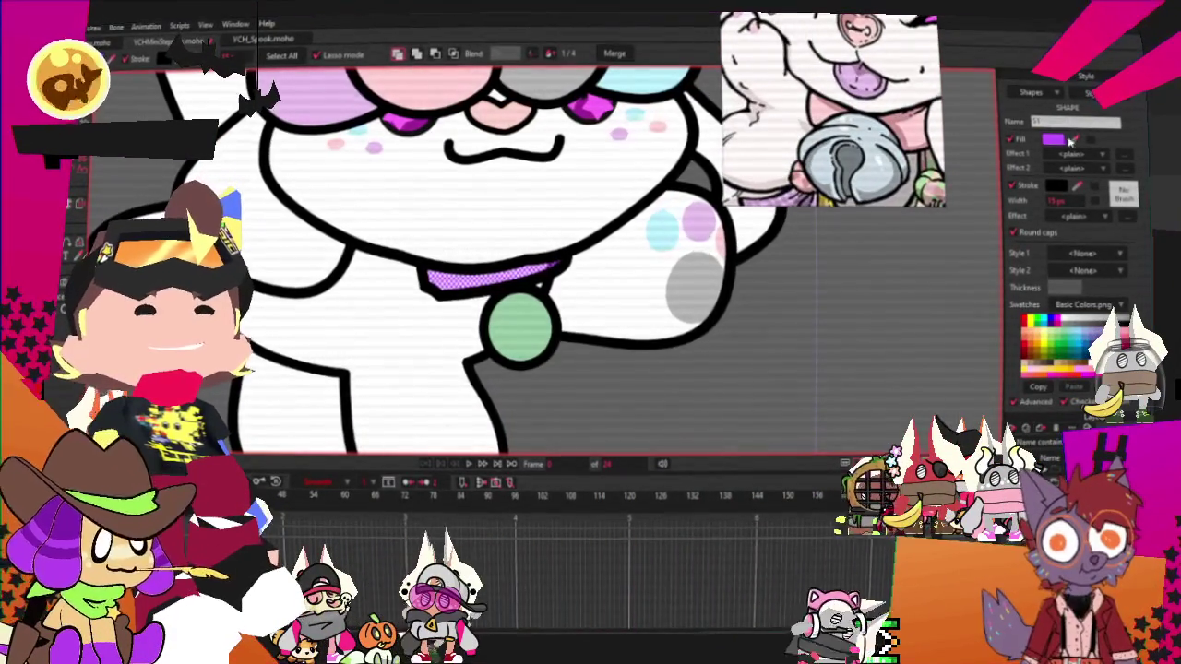
pyautogui.hotkey('ctrl', 'z')
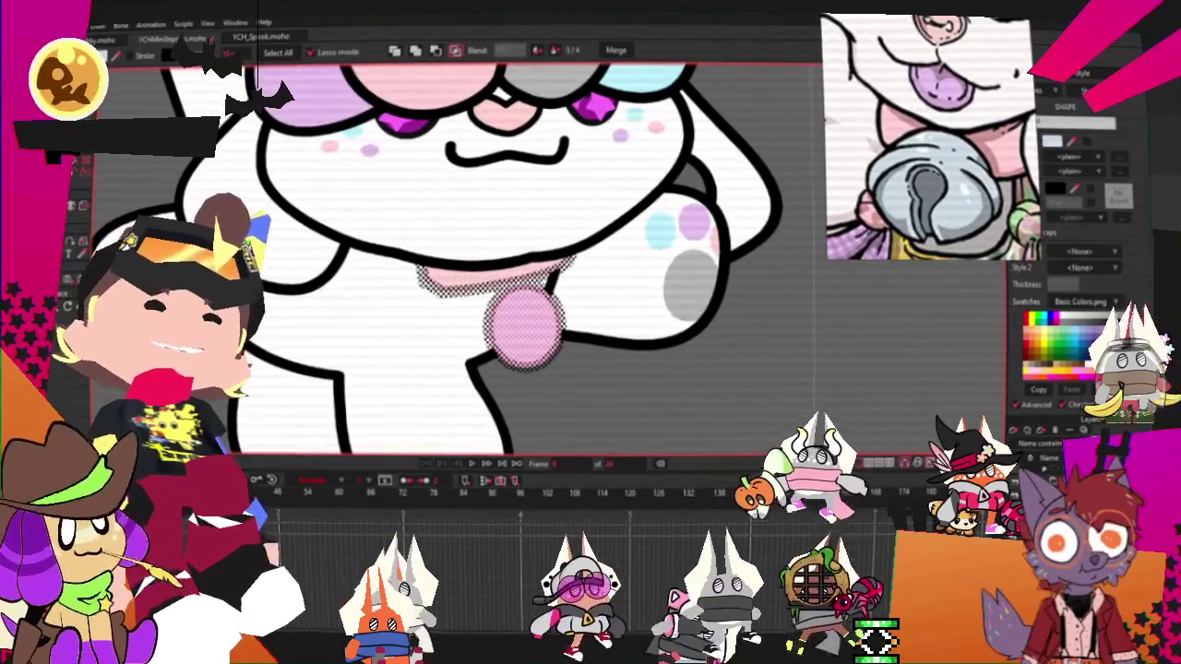
pyautogui.scroll(-3, 710, 360)
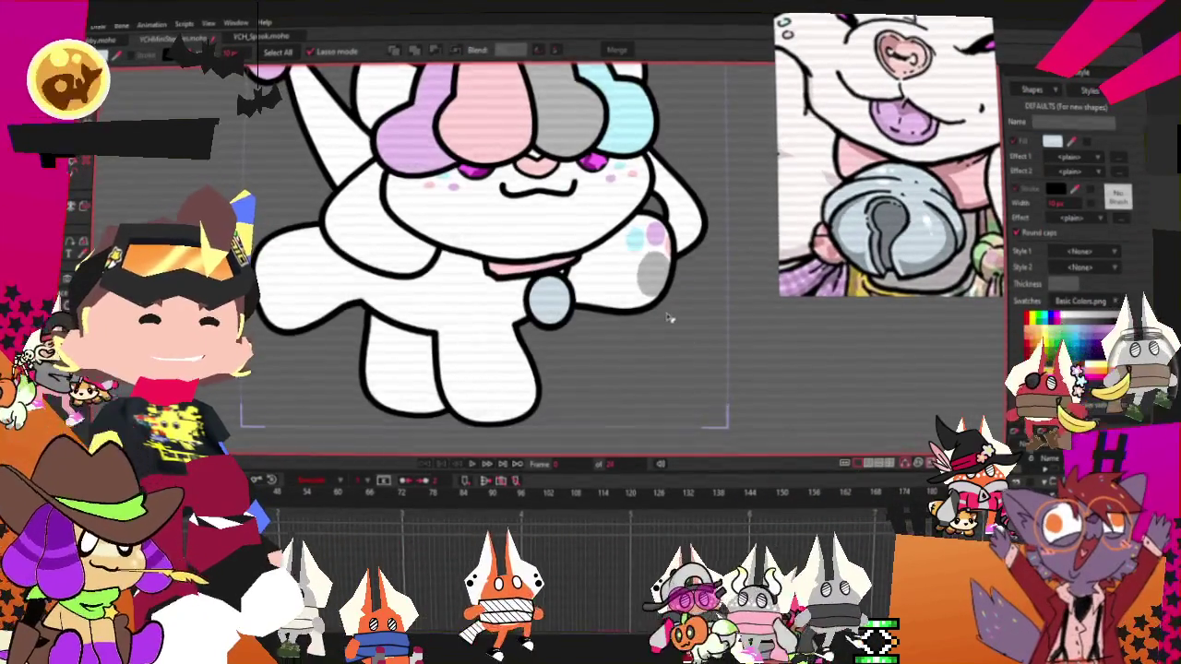
# Colour the hair puffs, ear tips and spots pink, purple, light blue and grey from the swatches
pyautogui.scroll(-3, 667, 319)
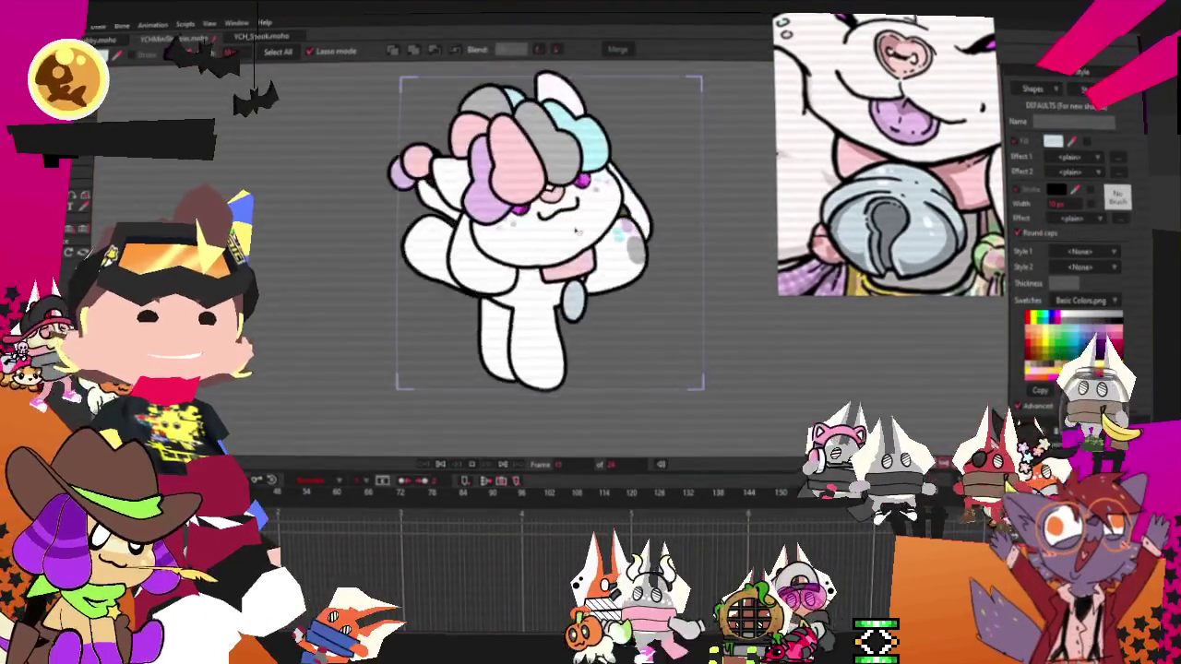
pyautogui.scroll(3, 572, 233)
pyautogui.scroll(-3, 572, 233)
pyautogui.scroll(1, 572, 233)
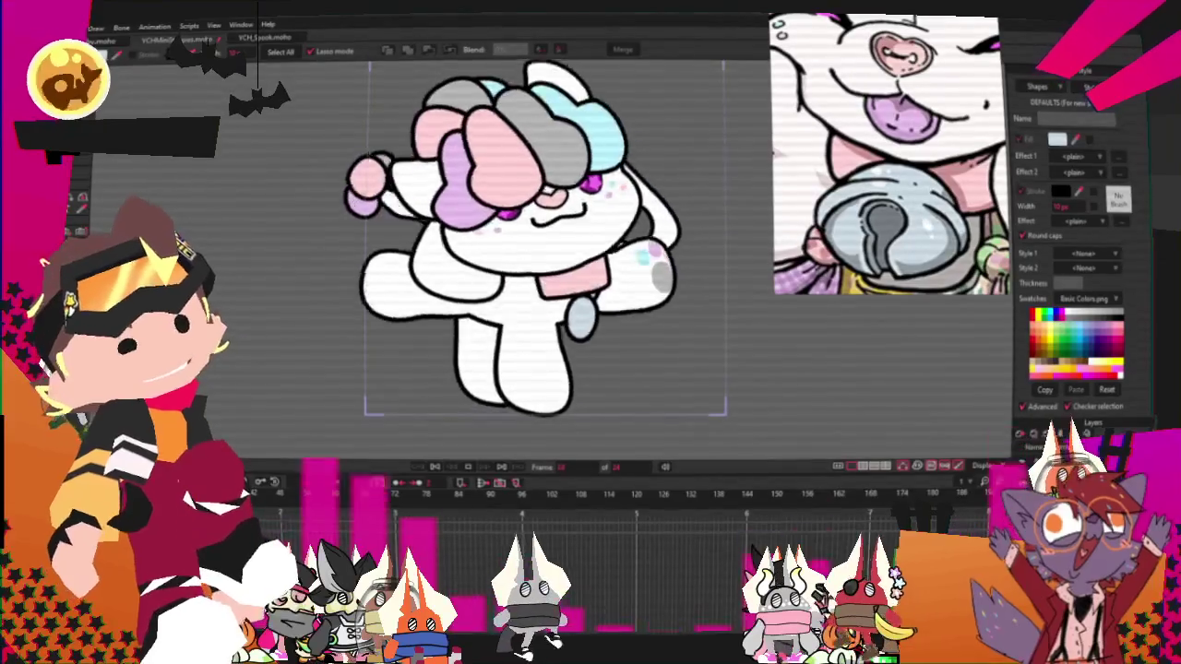
pyautogui.scroll(-3, 459, 368)
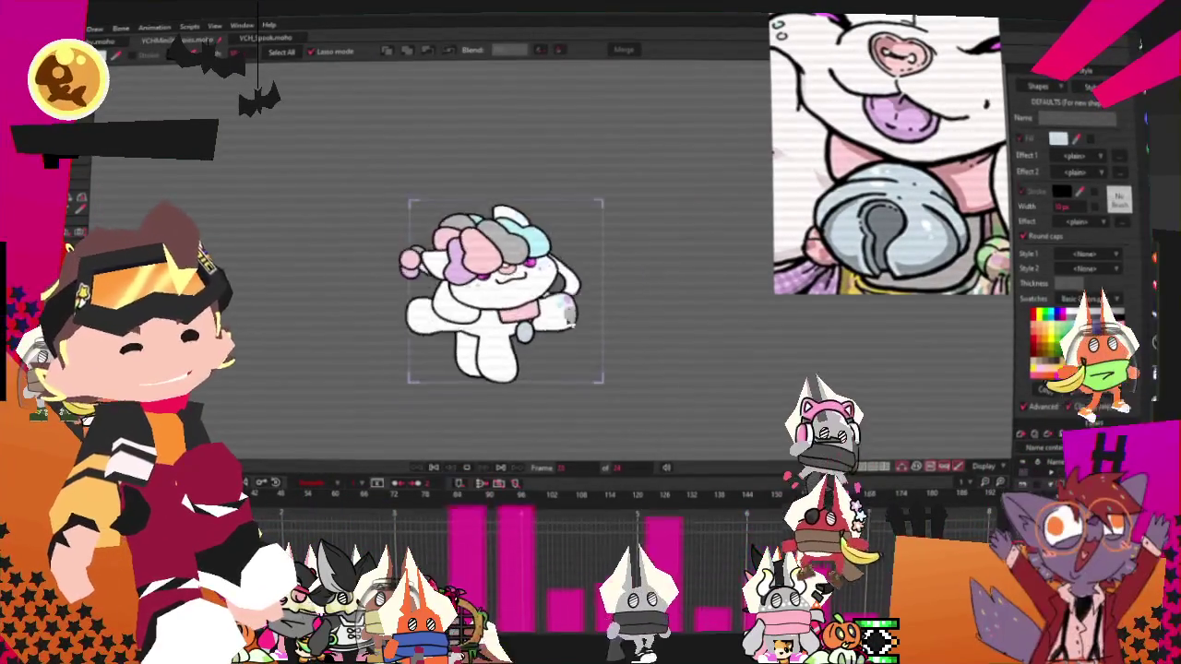
pyautogui.scroll(3, 569, 320)
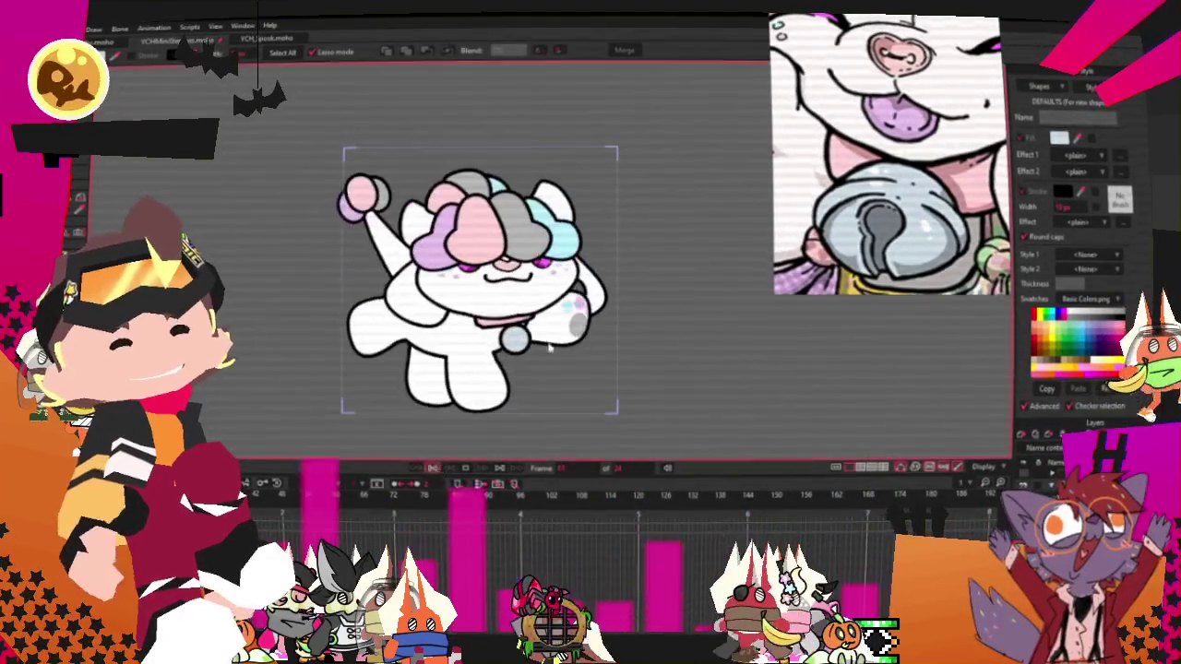
pyautogui.scroll(2, 686, 297)
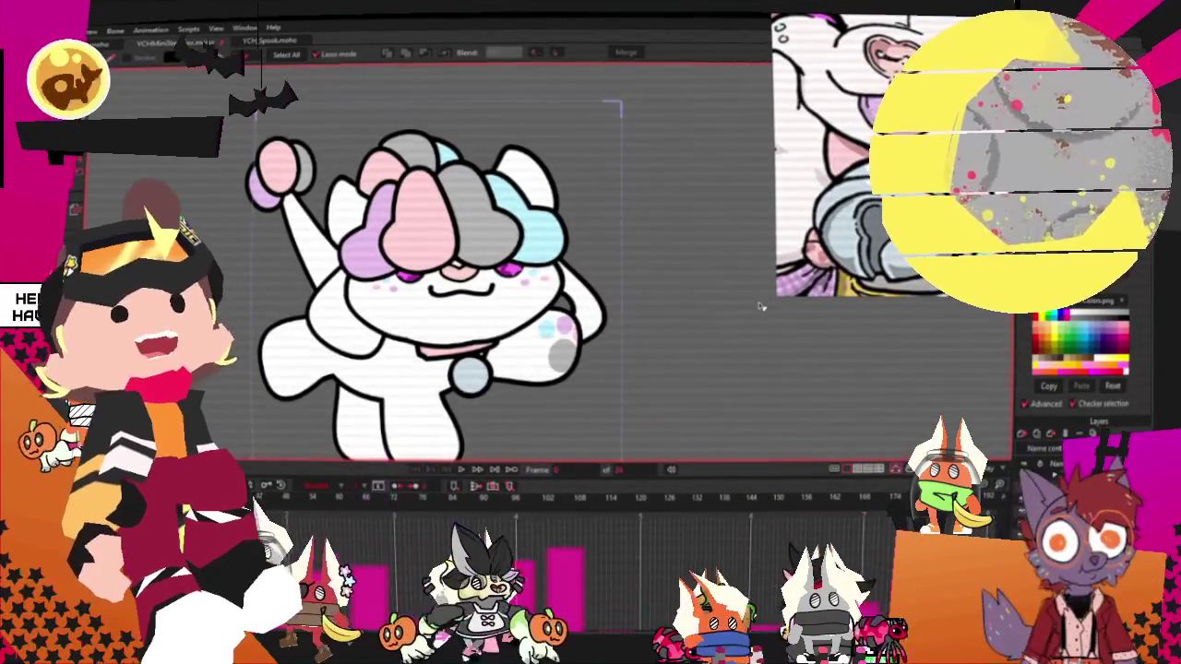
pyautogui.click(97, 116)
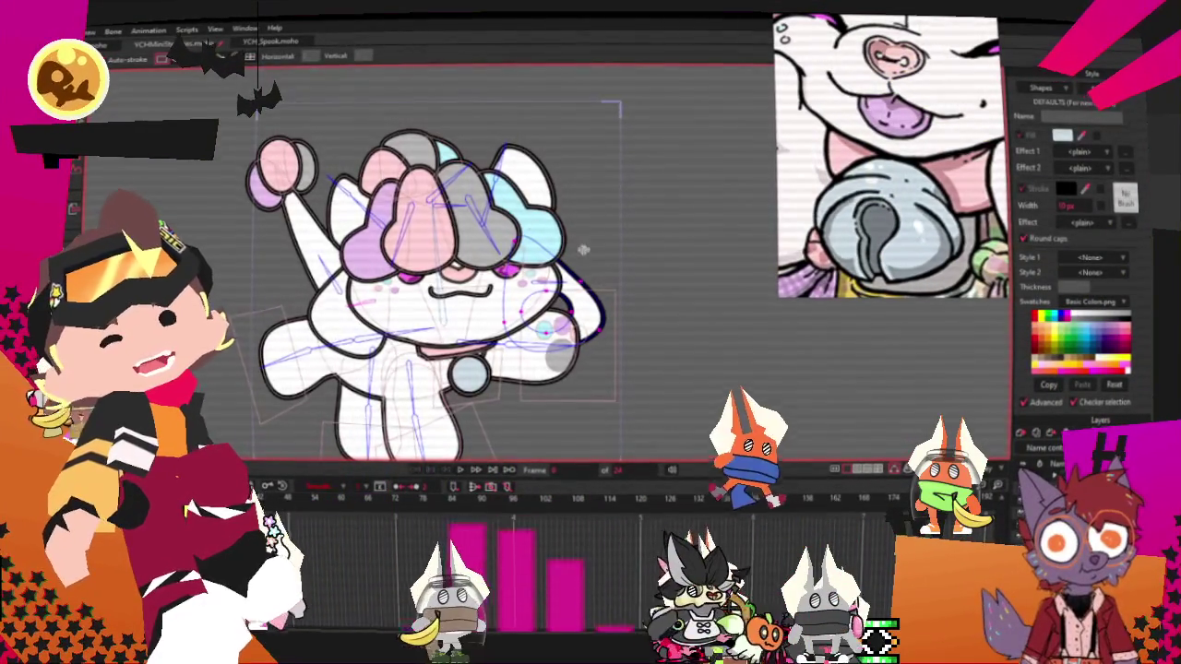
# Move the light-blue rectangle's corners into a point and adjust corner curvature to form a spike
pyautogui.scroll(3, 476, 263)
pyautogui.scroll(3, 475, 263)
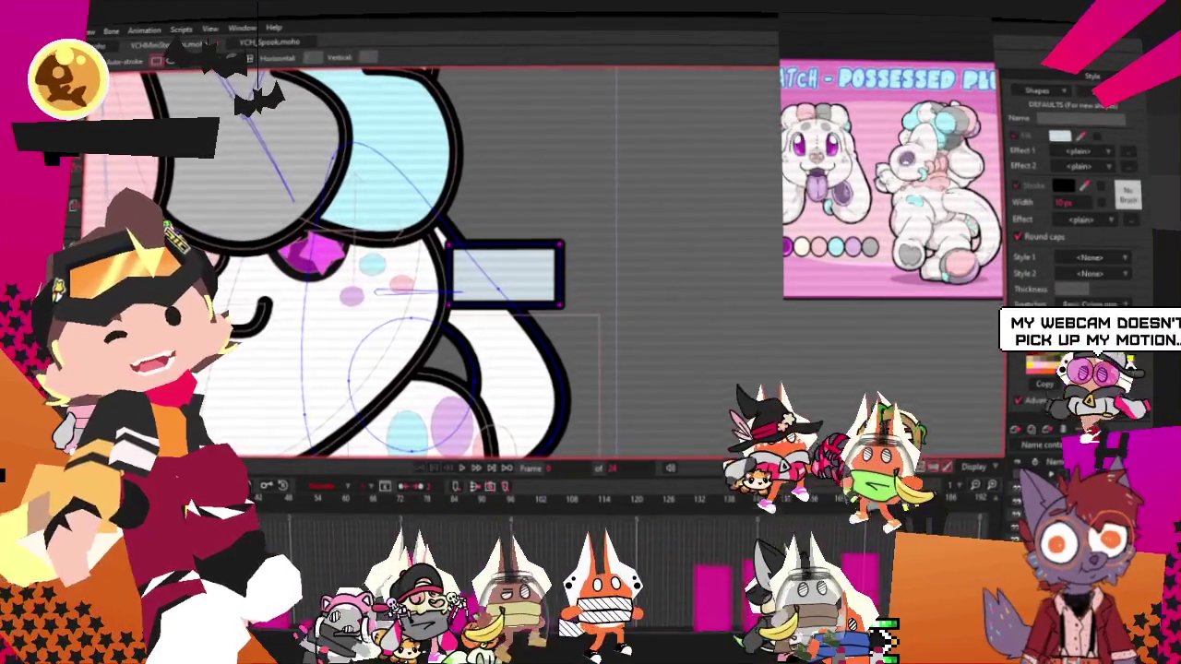
pyautogui.press('q')
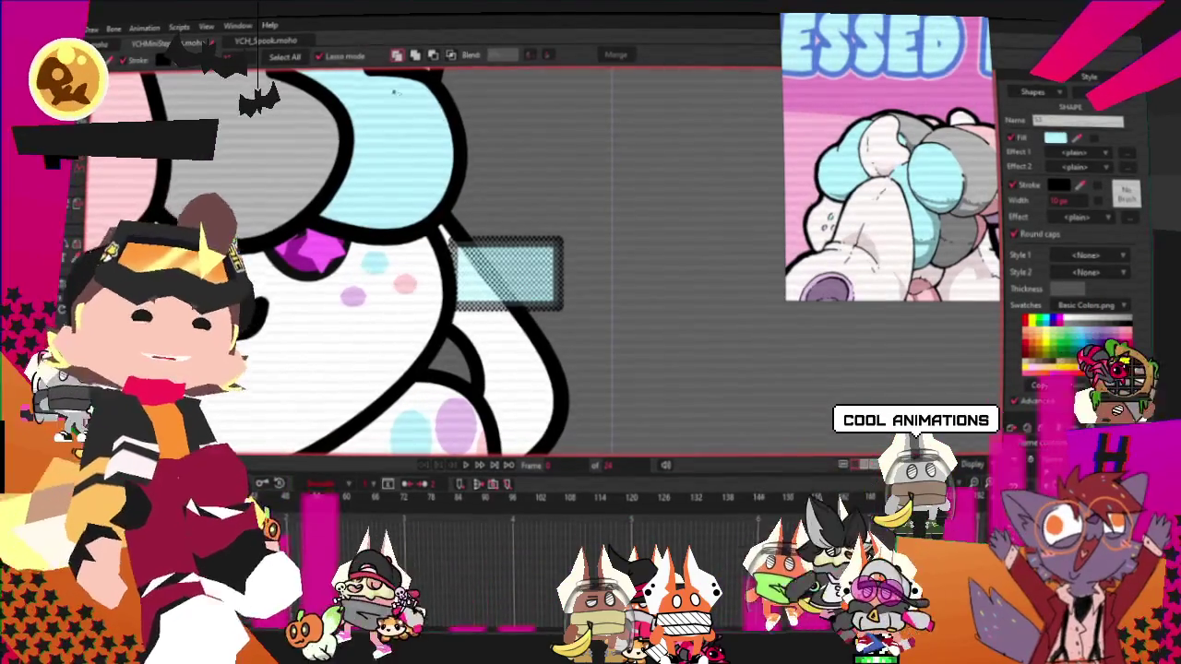
pyautogui.press('t')
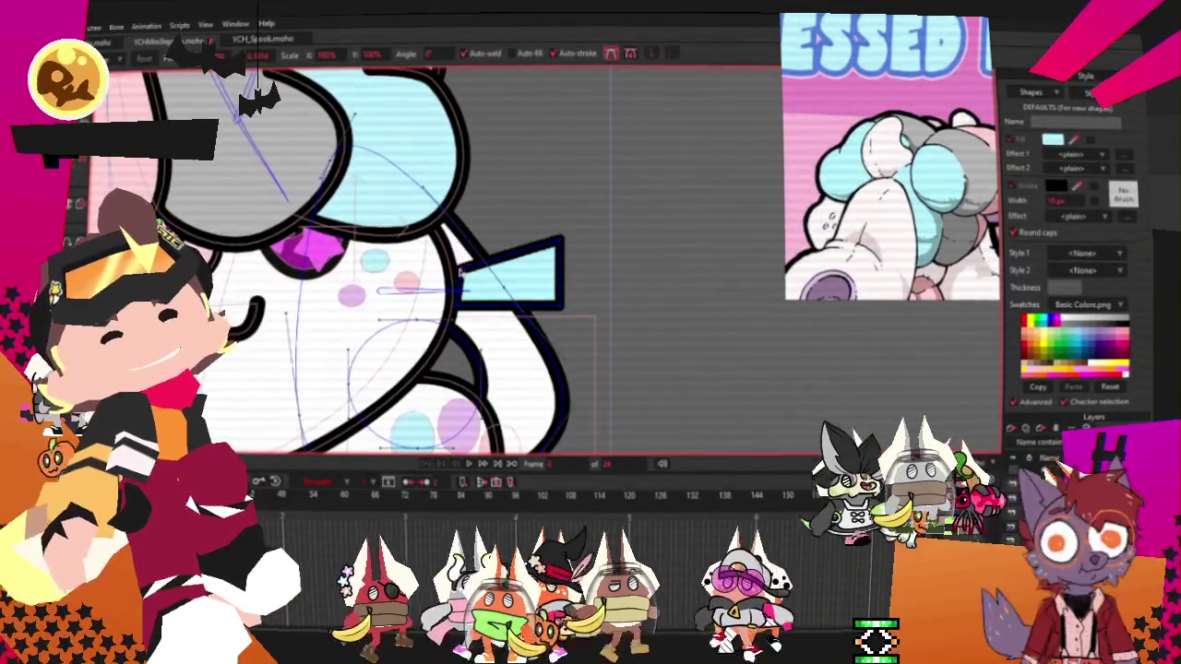
pyautogui.scroll(3, 549, 291)
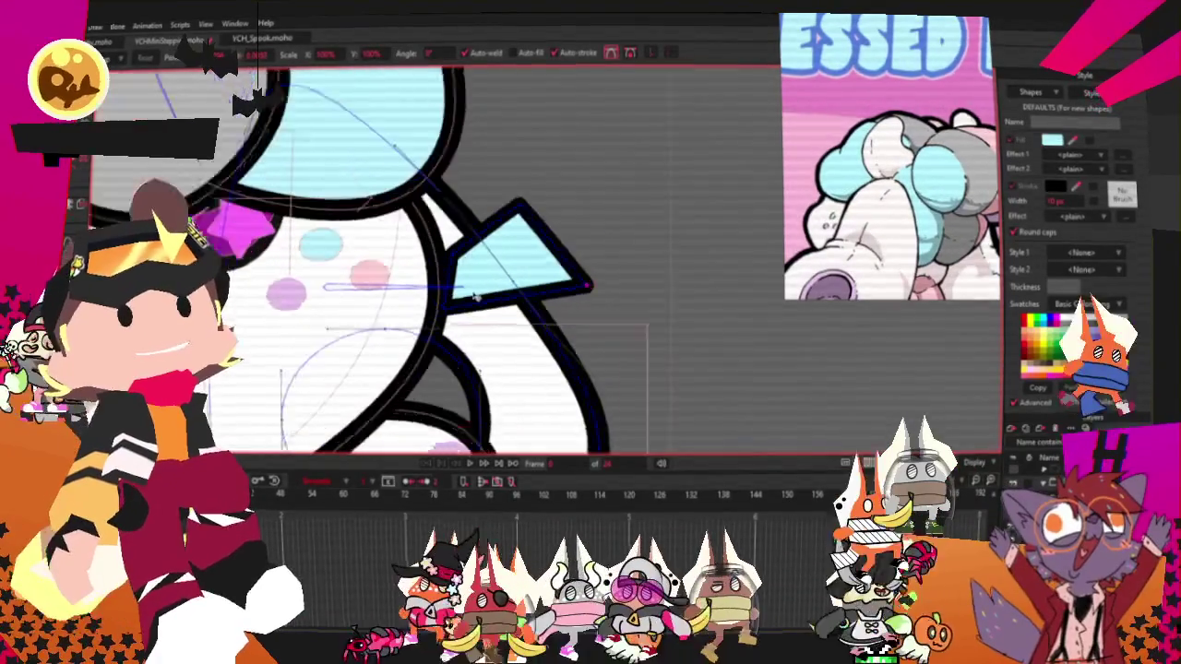
pyautogui.press('c')
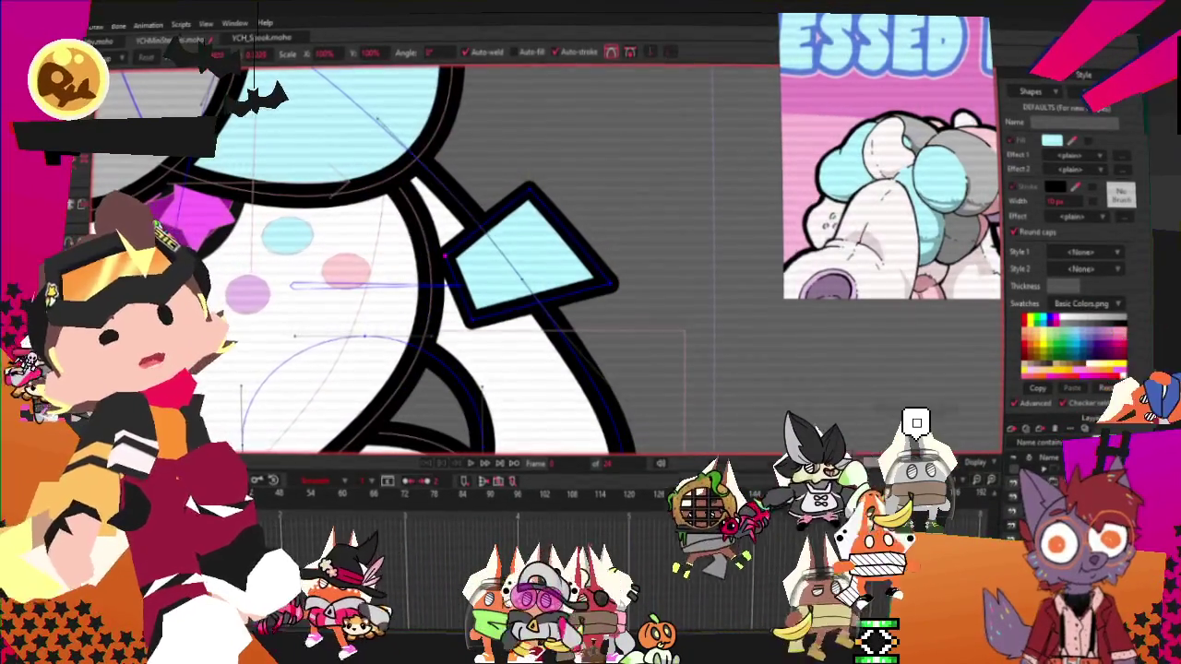
pyautogui.click(615, 279)
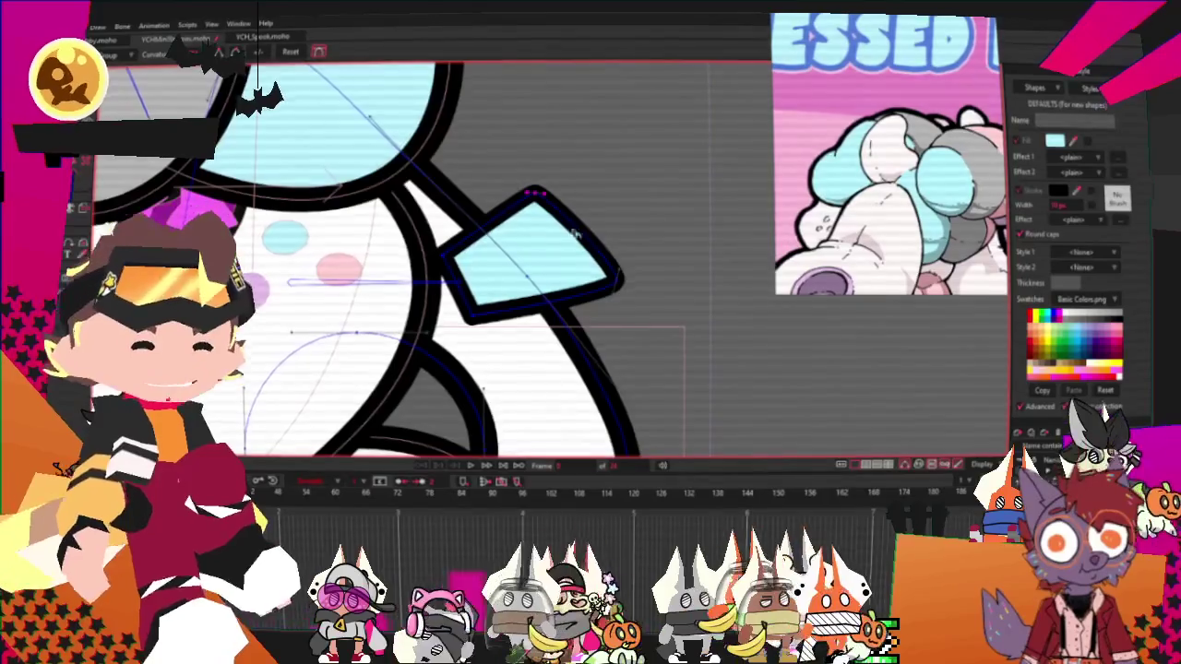
# Adjust the diamond spike's right and top corner points using Magnet and Transform Points
pyautogui.scroll(-2, 573, 235)
pyautogui.scroll(-4, 886, 185)
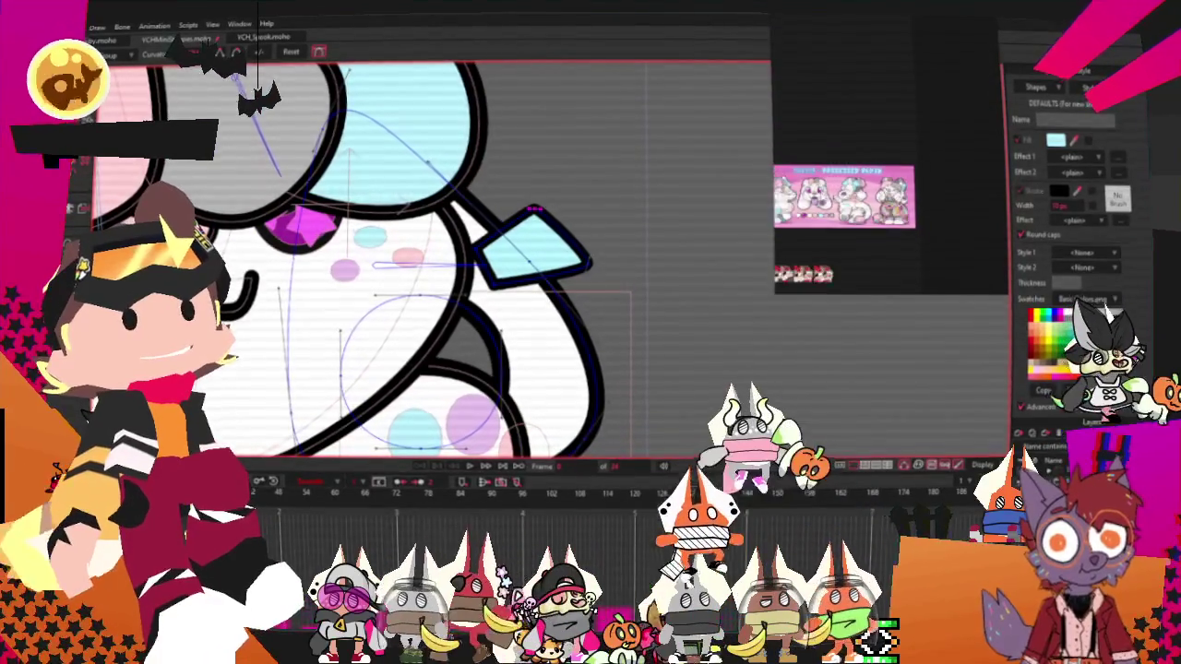
pyautogui.scroll(1, 845, 194)
pyautogui.scroll(1, 844, 193)
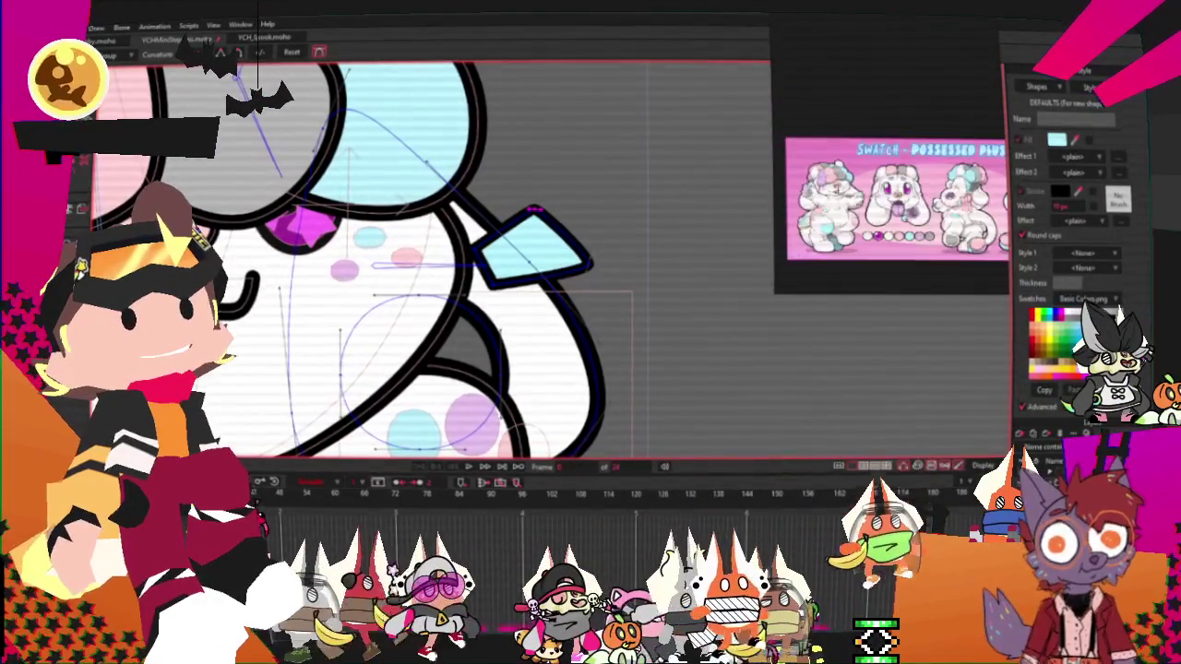
pyautogui.scroll(-2, 601, 187)
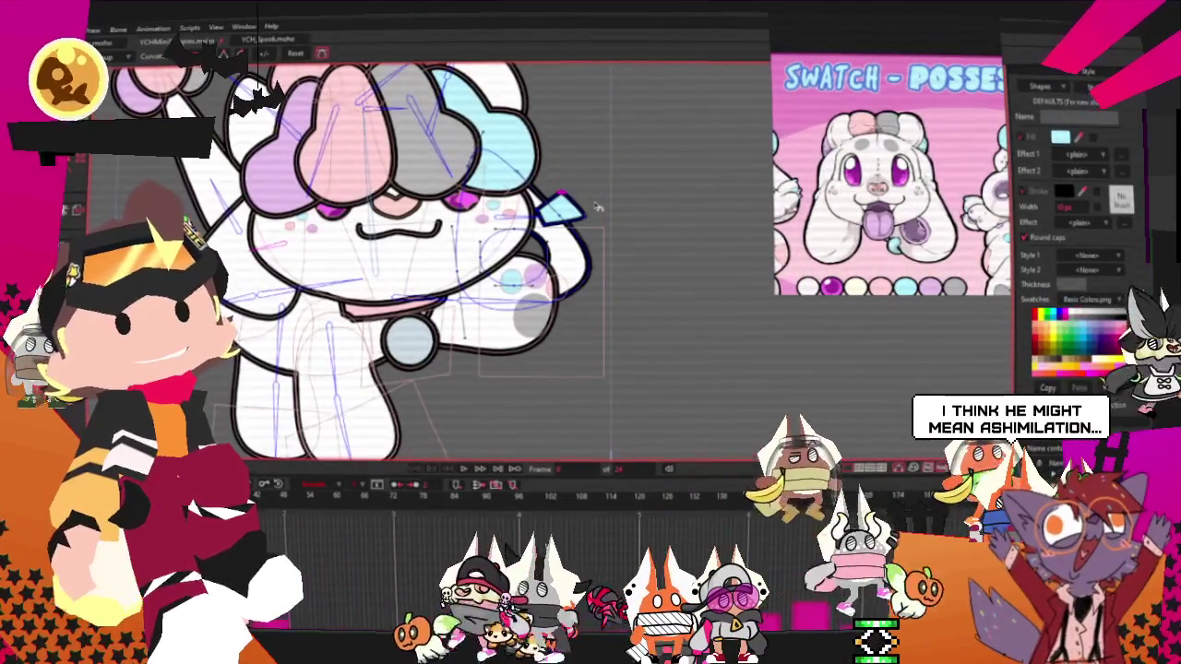
pyautogui.press('t')
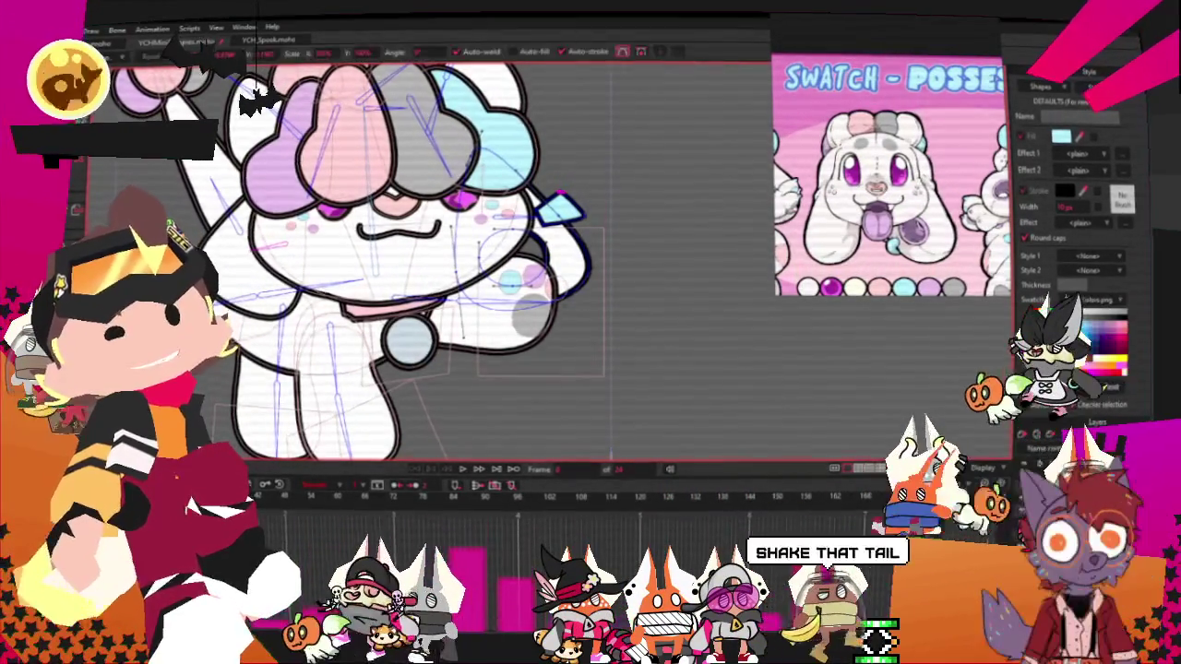
pyautogui.scroll(3, 226, 140)
pyautogui.scroll(2, 225, 140)
pyautogui.press('x')
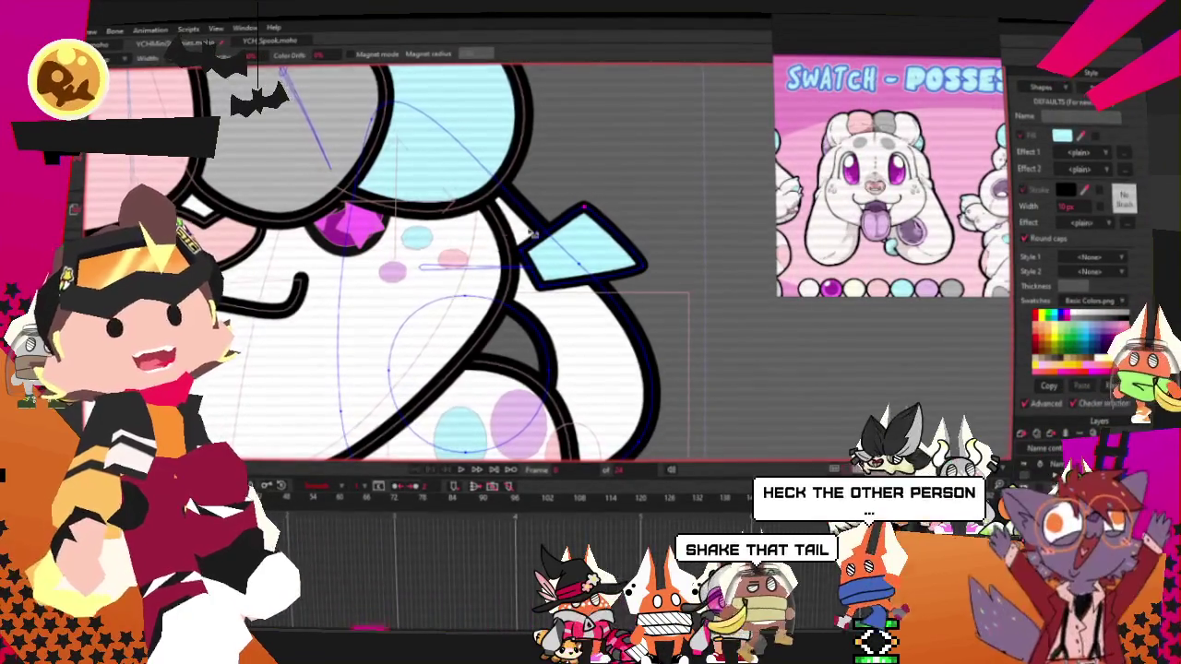
pyautogui.scroll(1, 591, 208)
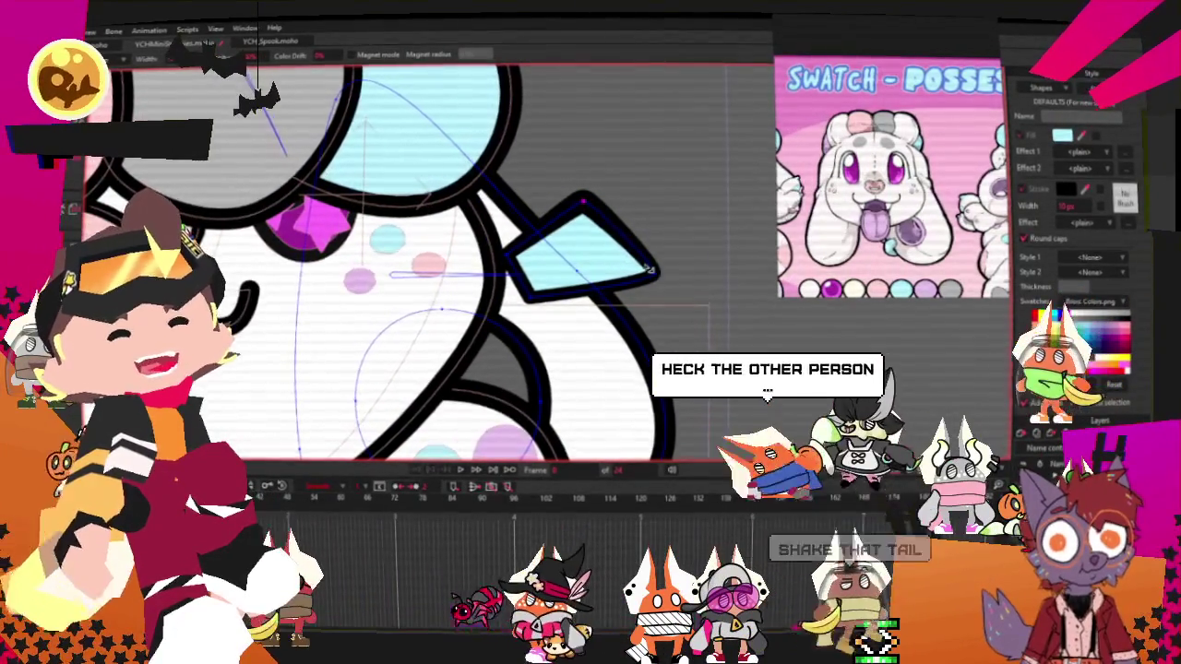
pyautogui.click(654, 274)
pyautogui.press('t')
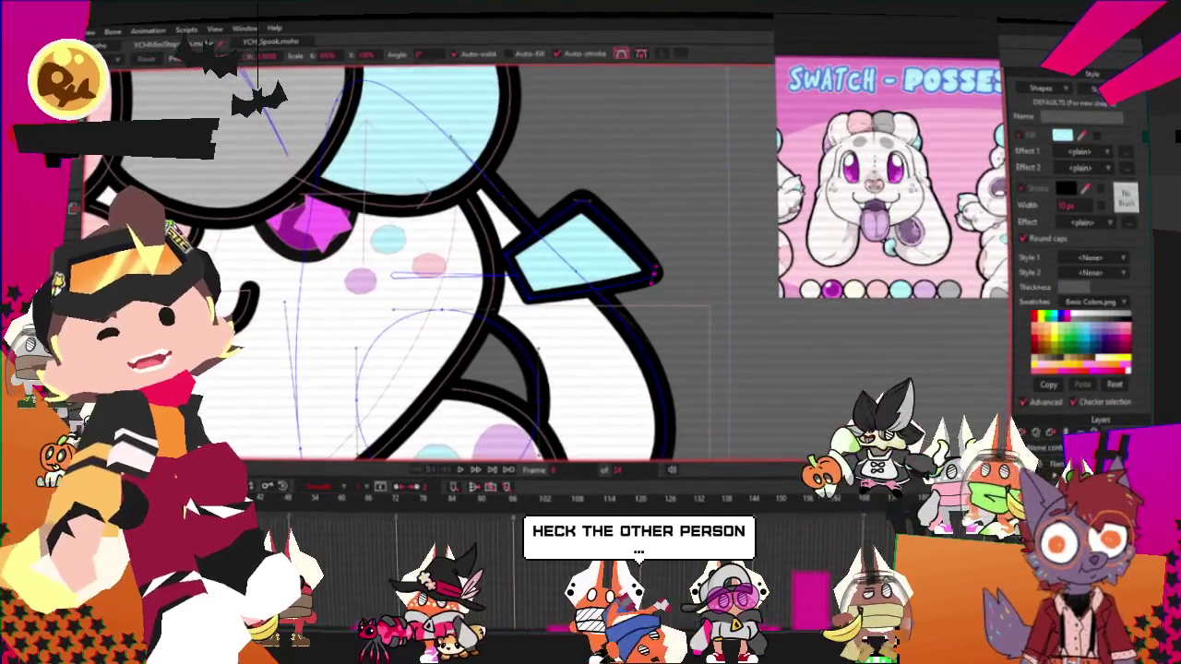
pyautogui.scroll(1, 646, 208)
pyautogui.click(646, 205)
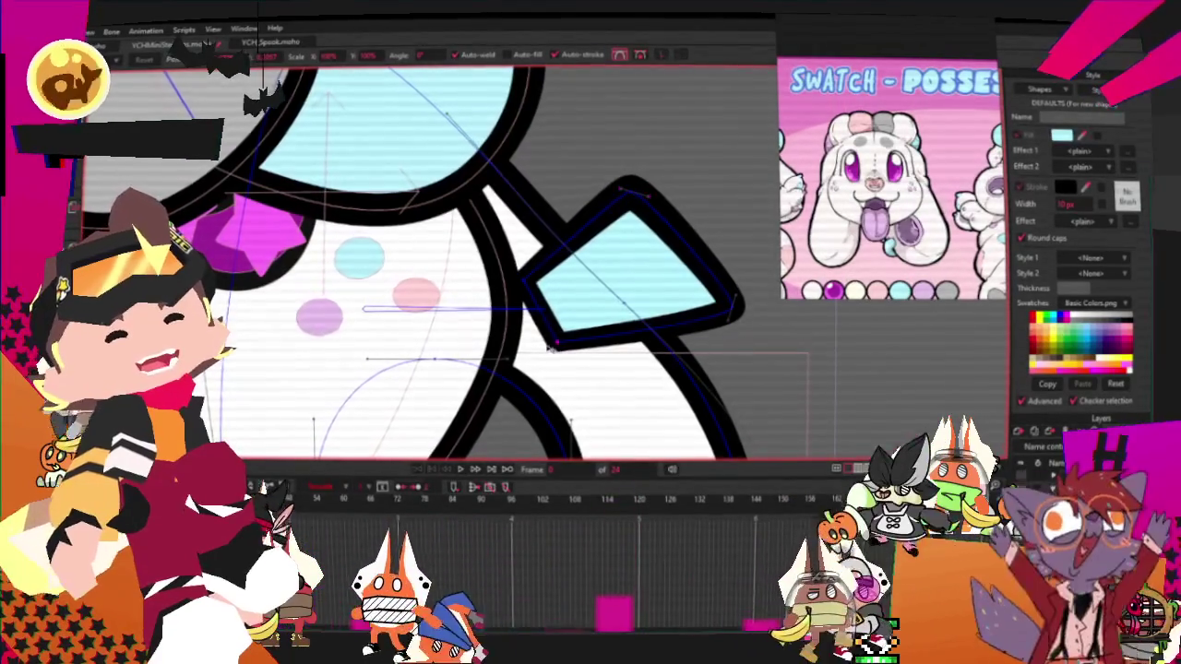
# Zoom out, stop the animation playback and switch to the red creature document
pyautogui.scroll(-2, 431, 205)
pyautogui.scroll(-2, 434, 204)
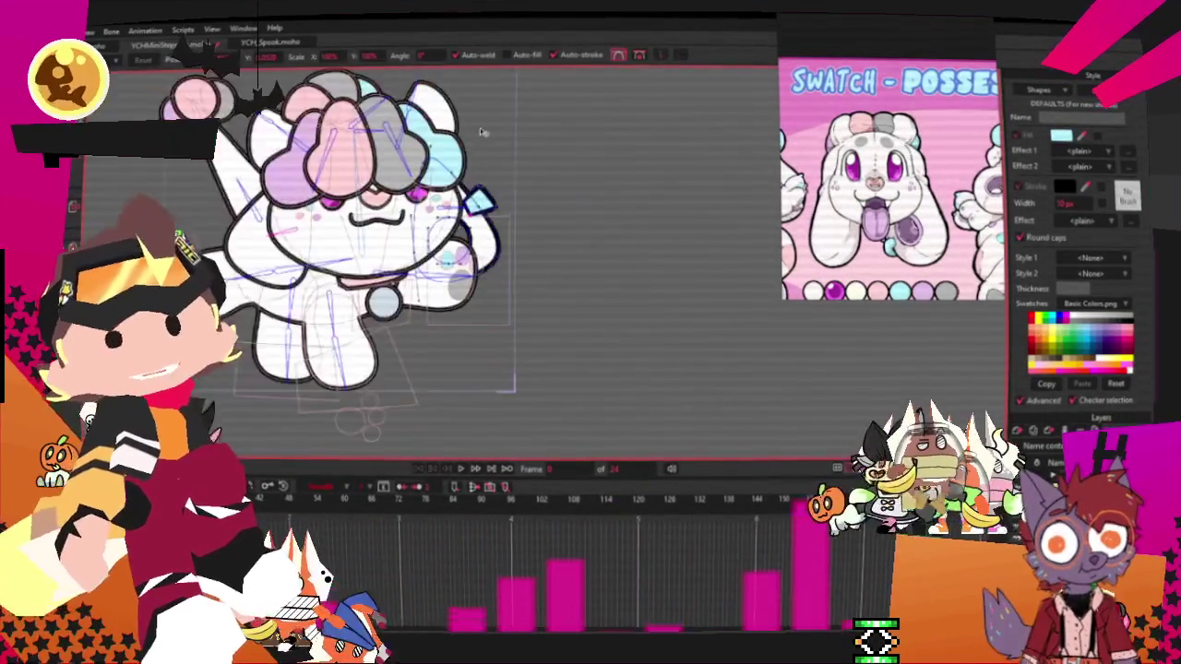
pyautogui.scroll(-1, 439, 202)
pyautogui.scroll(1, 443, 200)
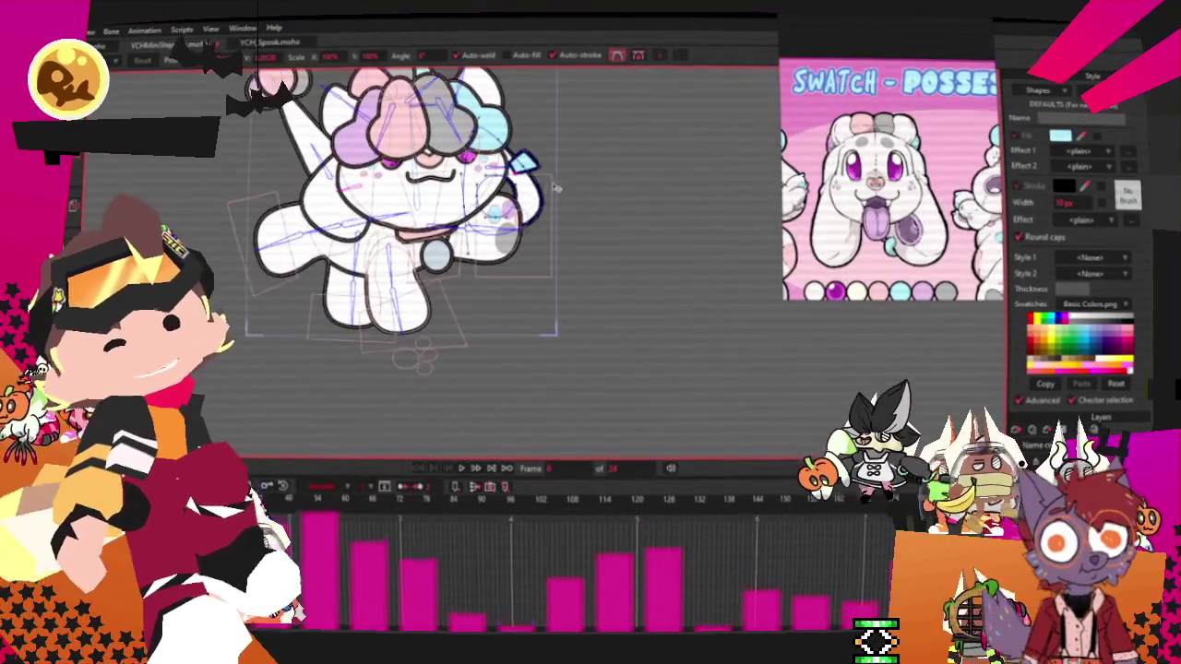
pyautogui.scroll(1, 443, 200)
pyautogui.scroll(-2, 499, 242)
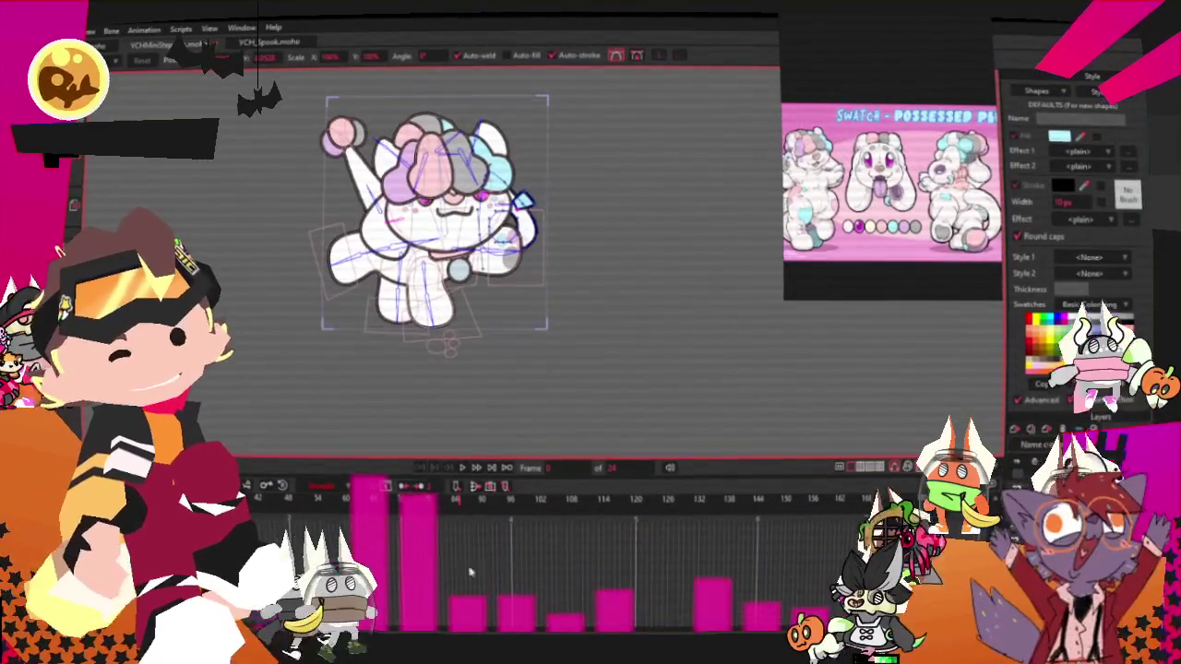
pyautogui.scroll(1, 462, 231)
pyautogui.scroll(1, 461, 231)
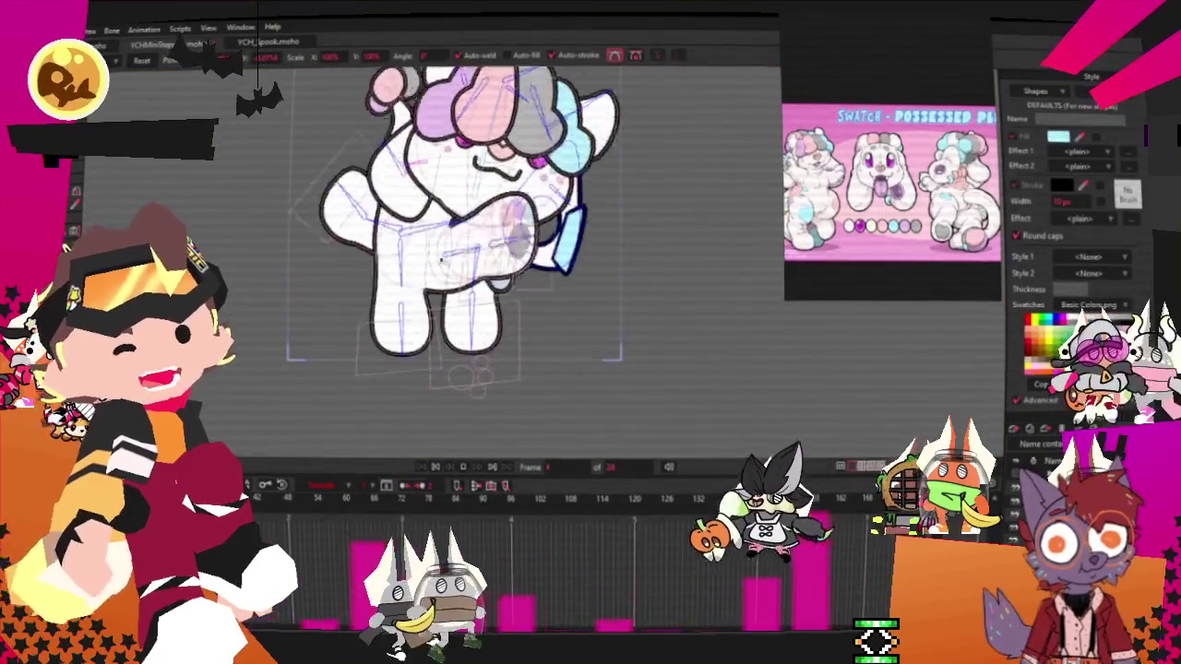
pyautogui.click(435, 467)
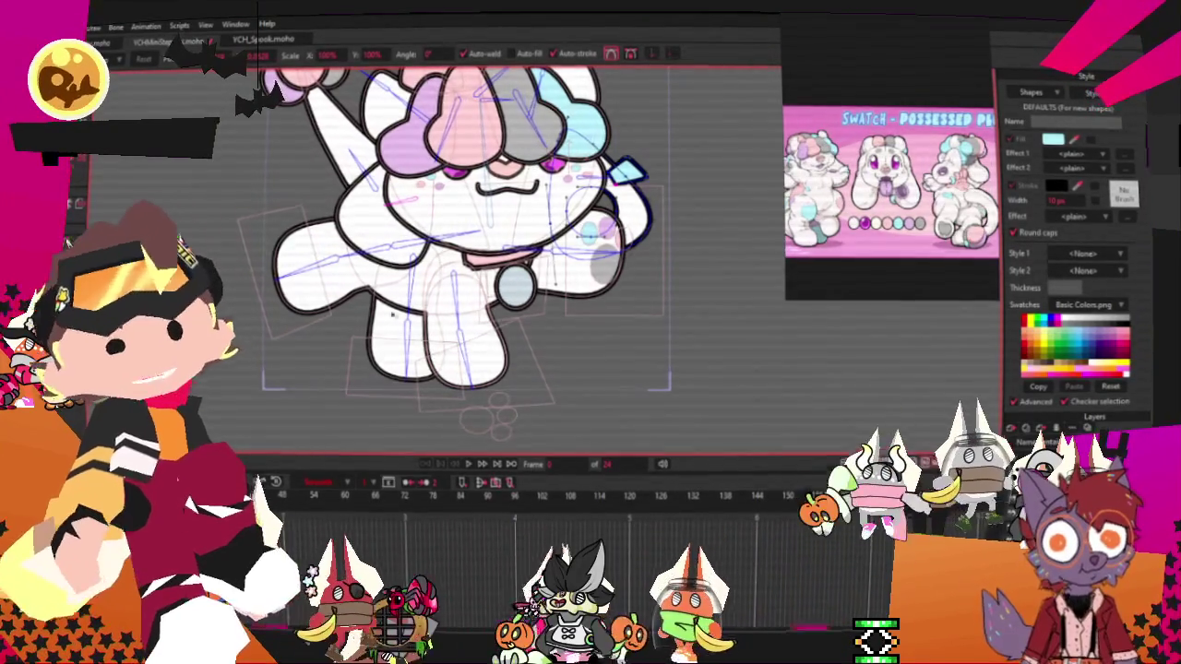
pyautogui.click(261, 41)
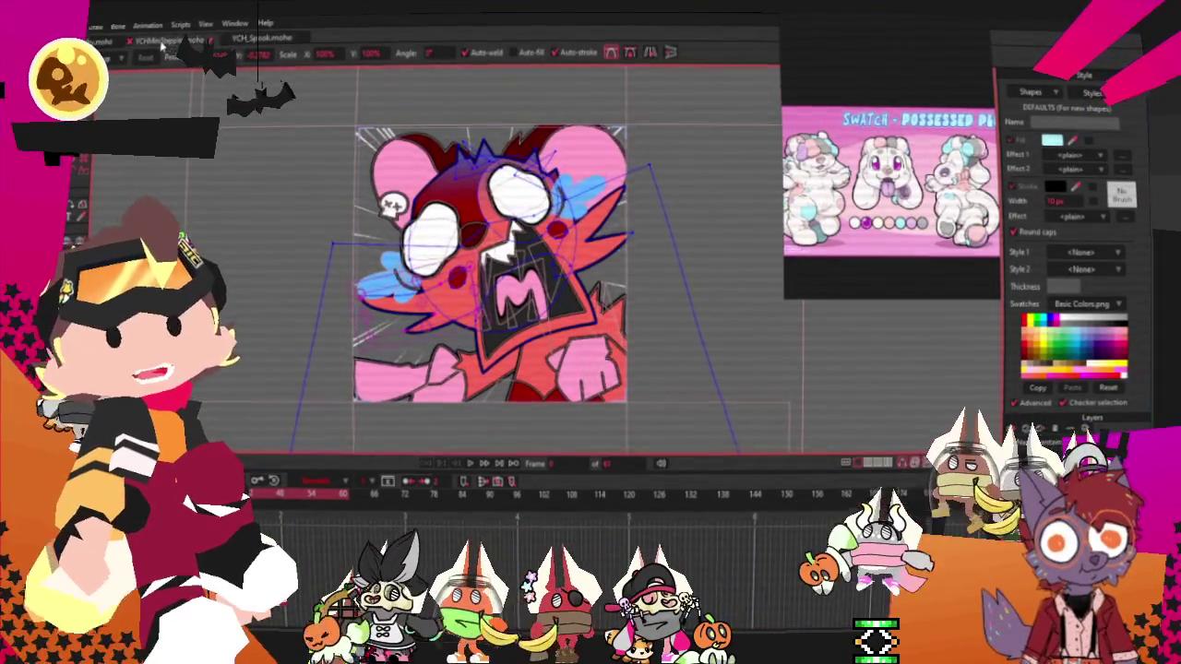
pyautogui.click(162, 41)
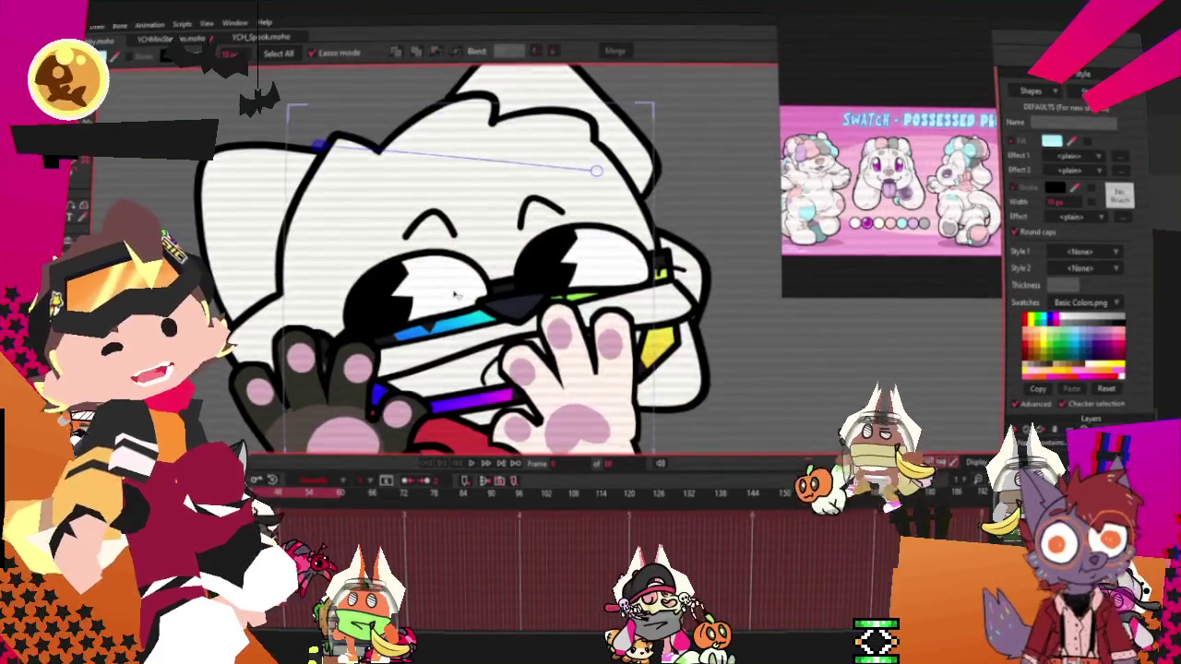
pyautogui.click(194, 41)
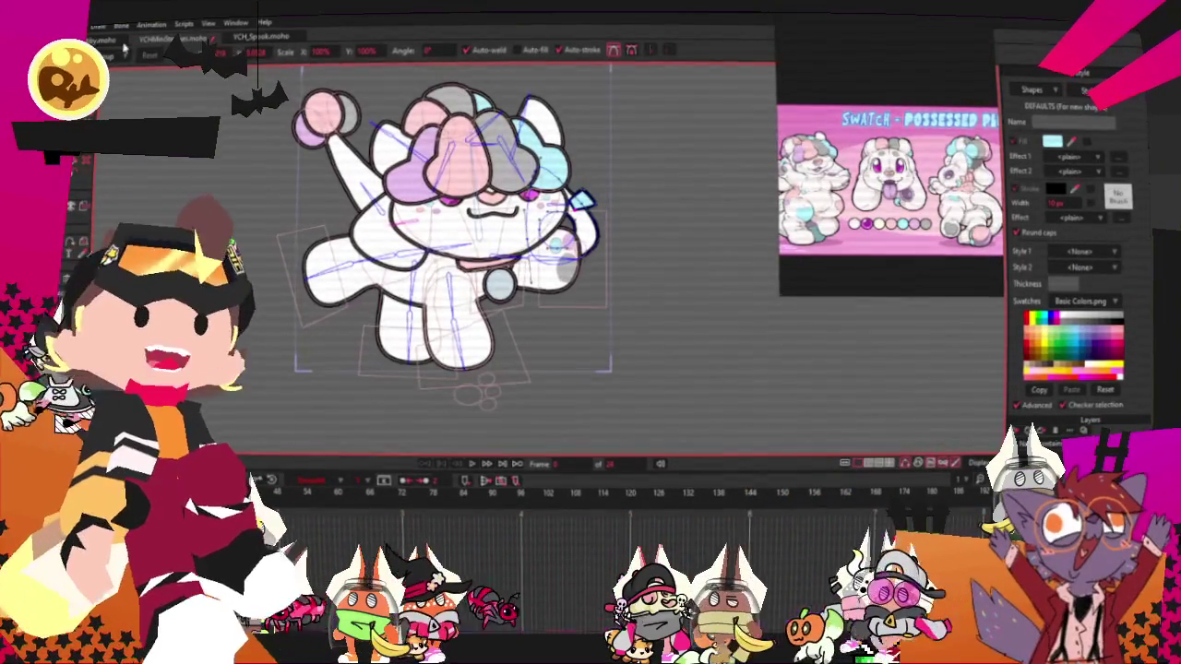
# Move the reference image slightly up and right and zoom onto the belly and paw markings
pyautogui.scroll(1, 397, 247)
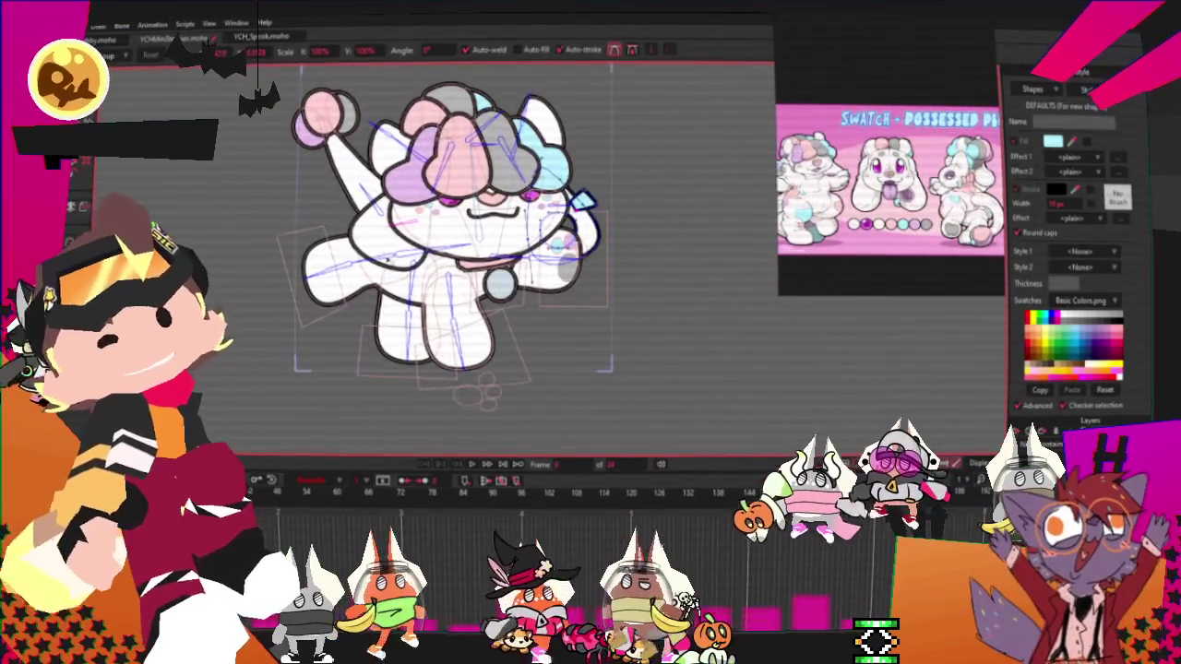
pyautogui.scroll(3, 397, 245)
pyautogui.scroll(-2, 501, 341)
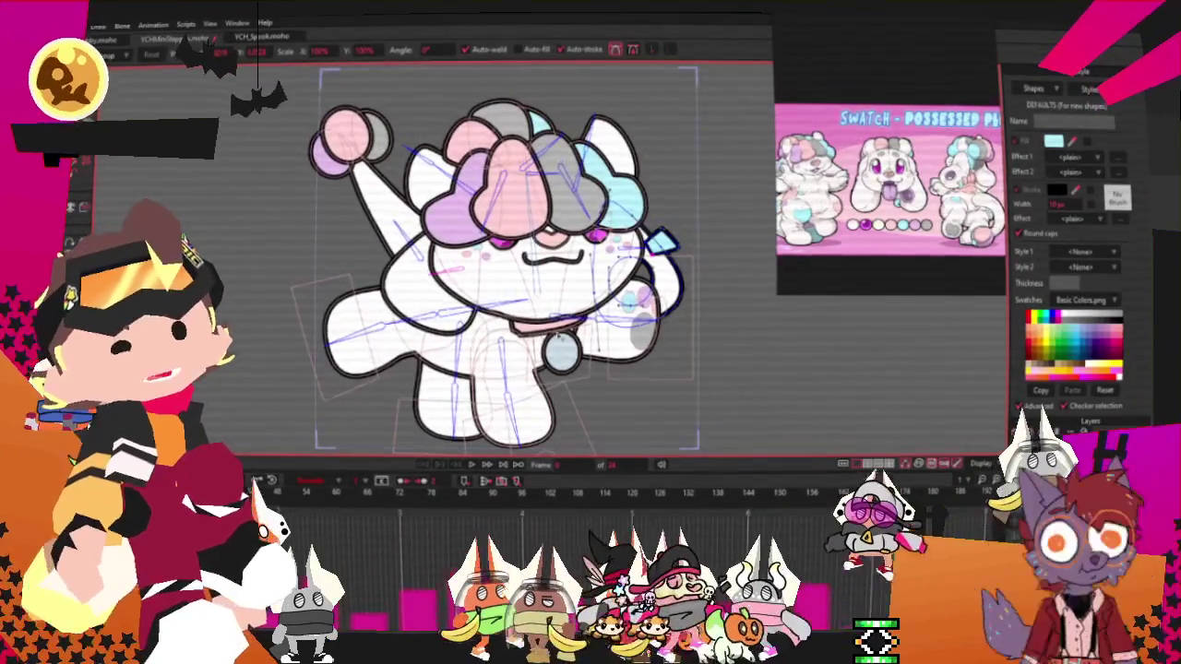
pyautogui.scroll(3, 650, 398)
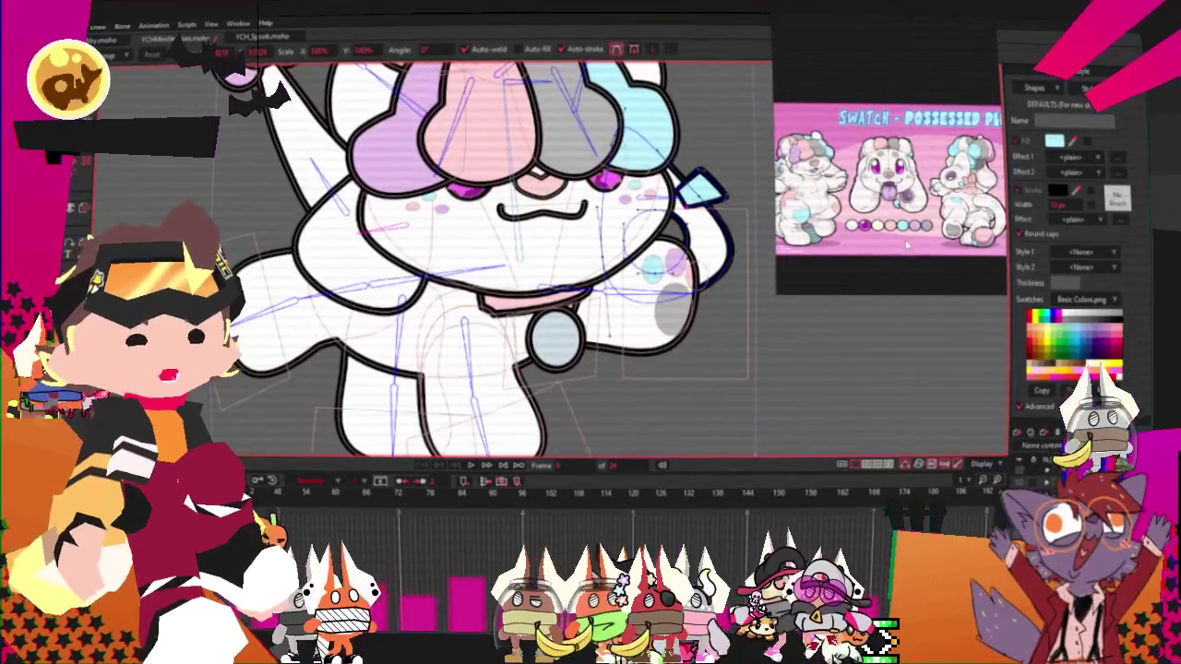
pyautogui.moveTo(907, 246); pyautogui.dragTo(933, 225)
pyautogui.scroll(-3, 606, 299)
pyautogui.scroll(3, 568, 281)
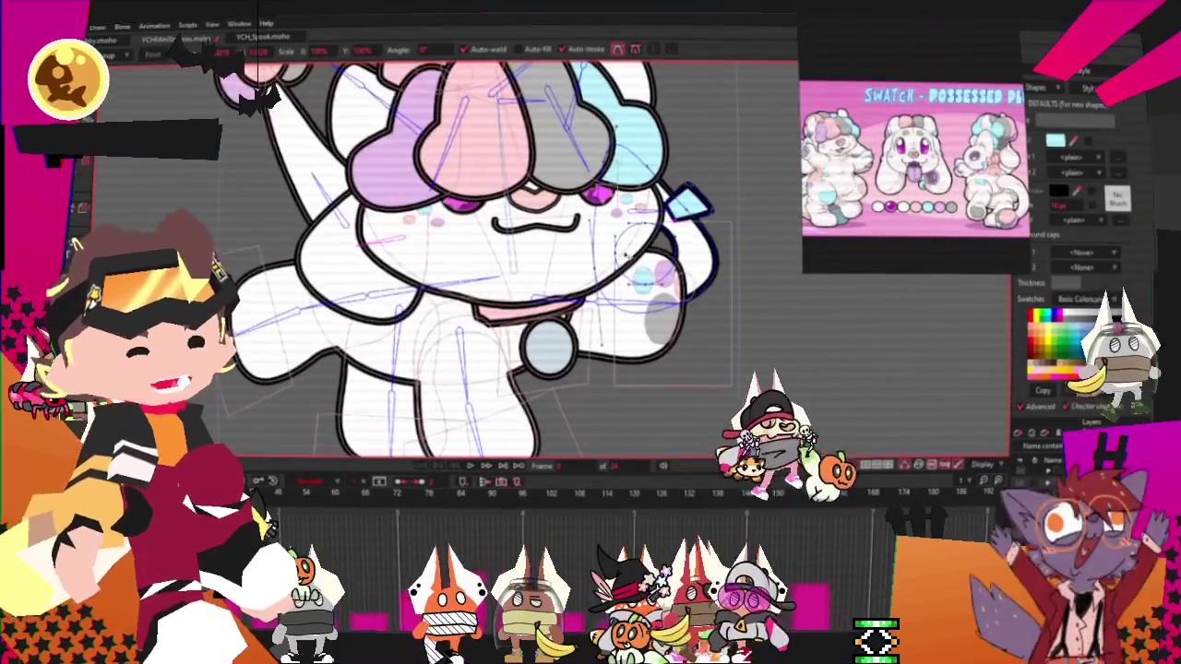
pyautogui.scroll(-3, 567, 281)
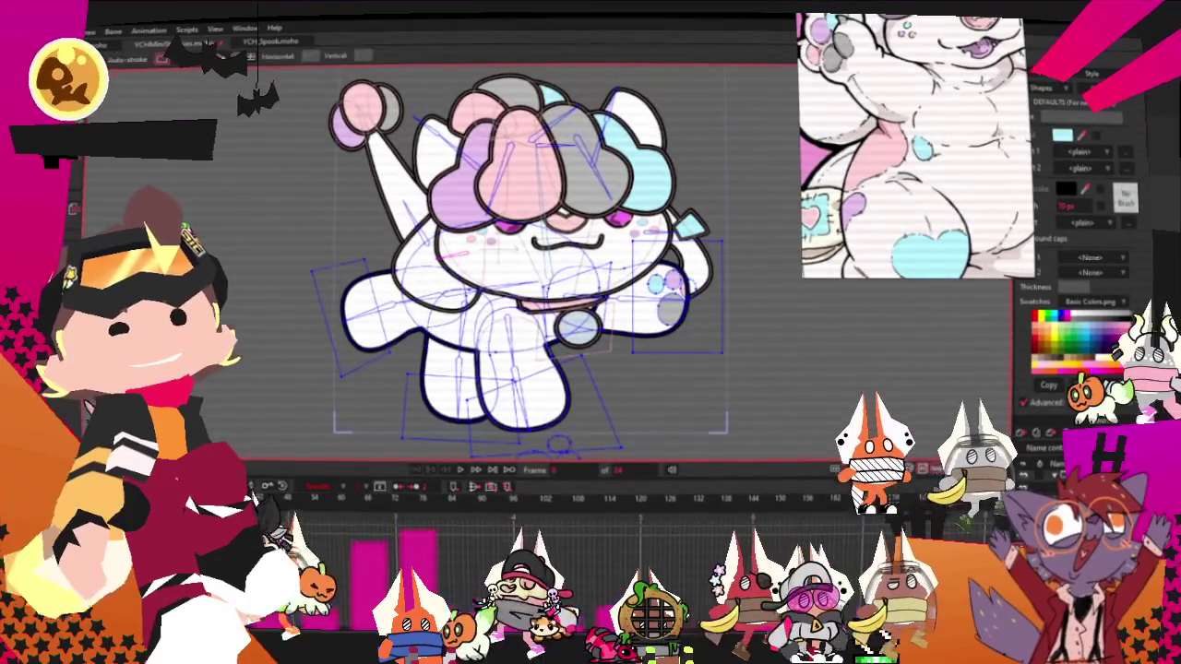
# Draw a bow shape on the chest below the face, fill it pink, and select it
pyautogui.scroll(3, 349, 186)
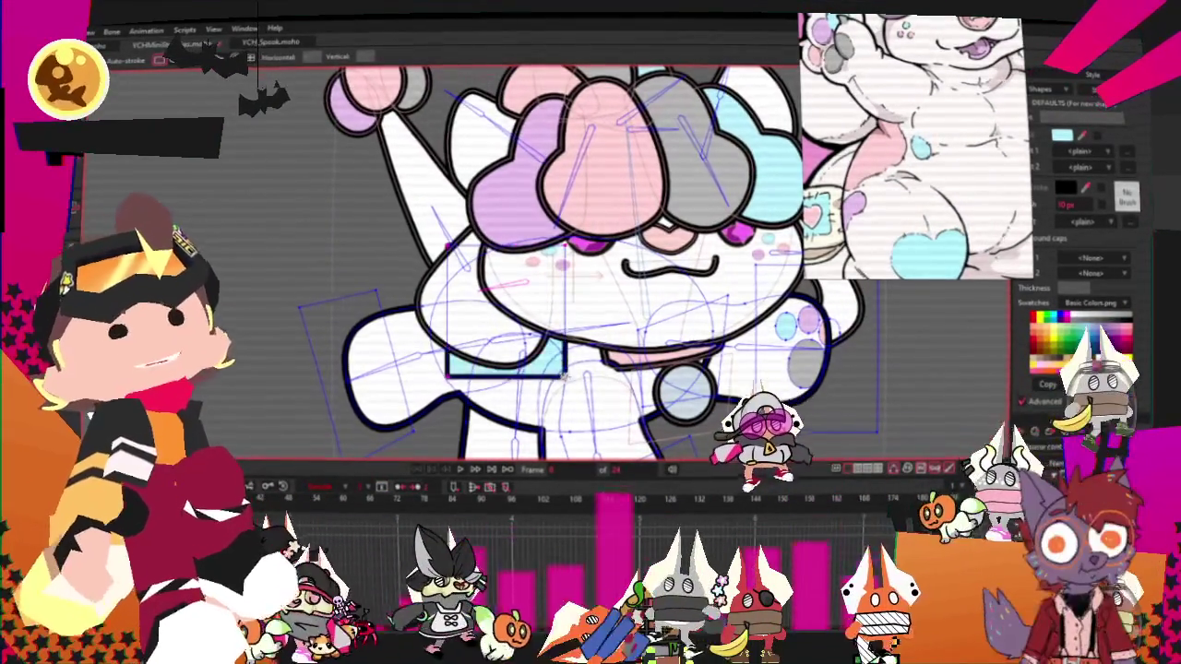
pyautogui.click(503, 362)
pyautogui.press('q')
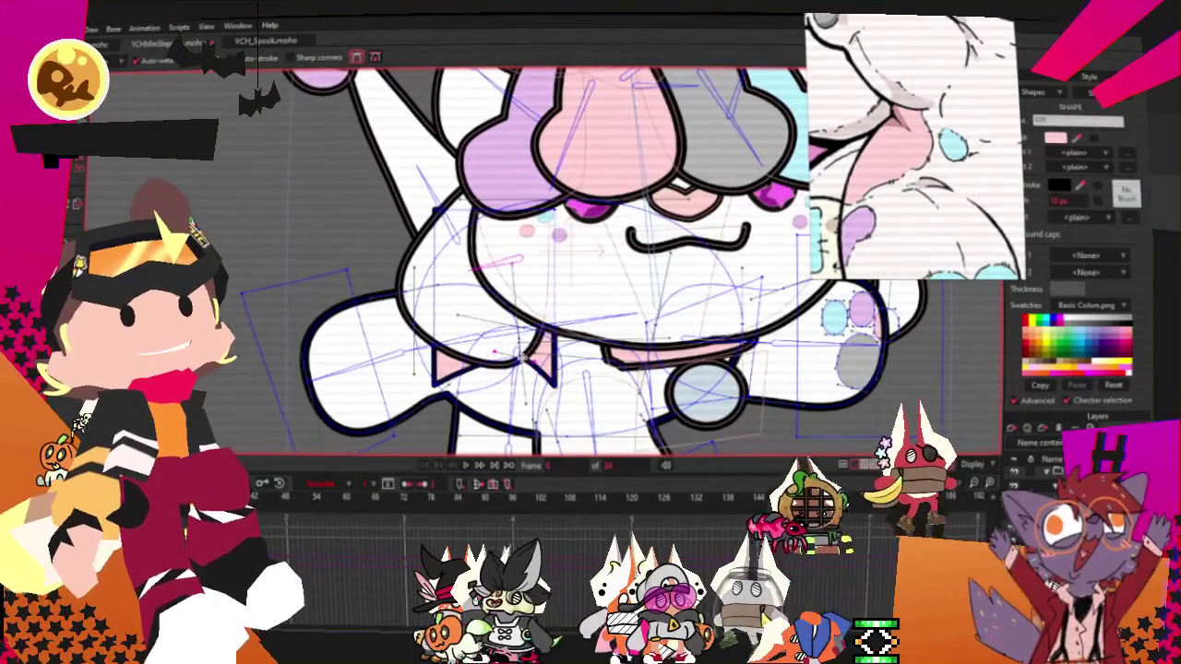
pyautogui.press('g')
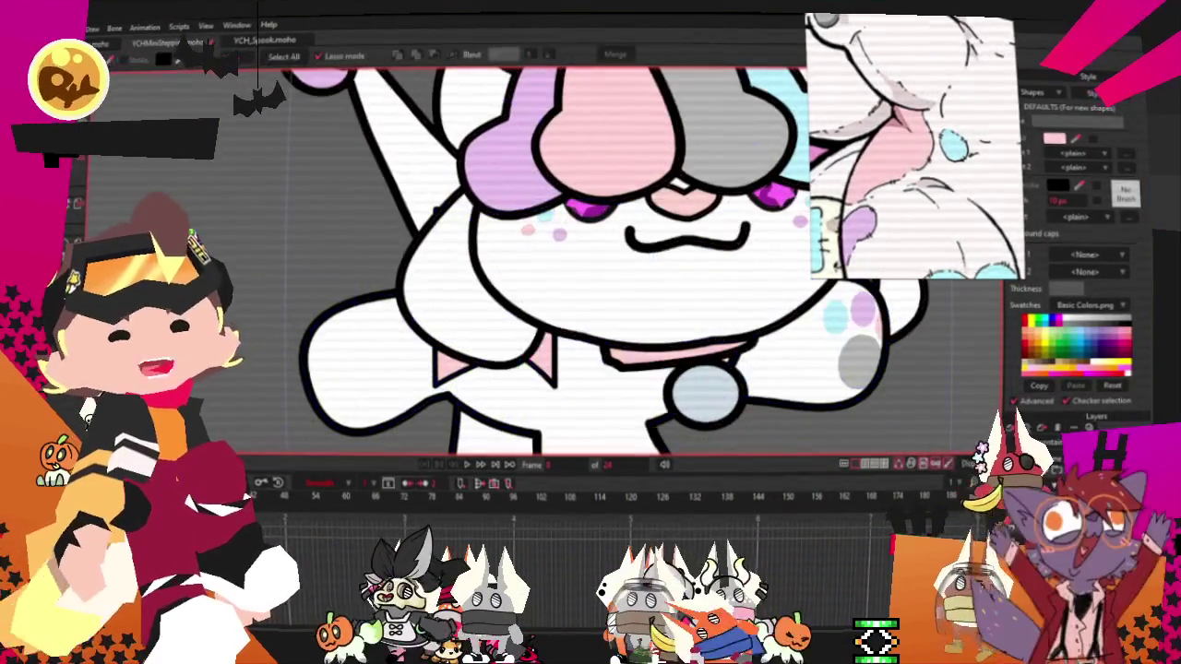
pyautogui.hotkey('ctrl', 'a')
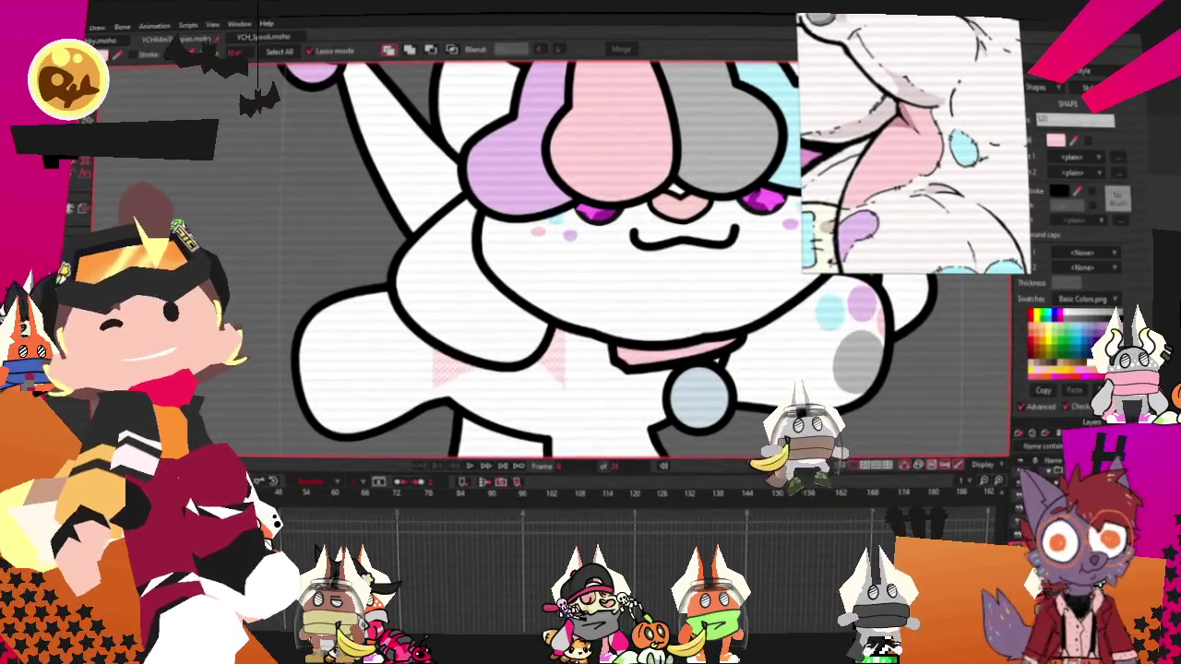
# Zoom in on the body artwork, trying the Curvature tool before returning to Transform Points
pyautogui.scroll(3, 406, 351)
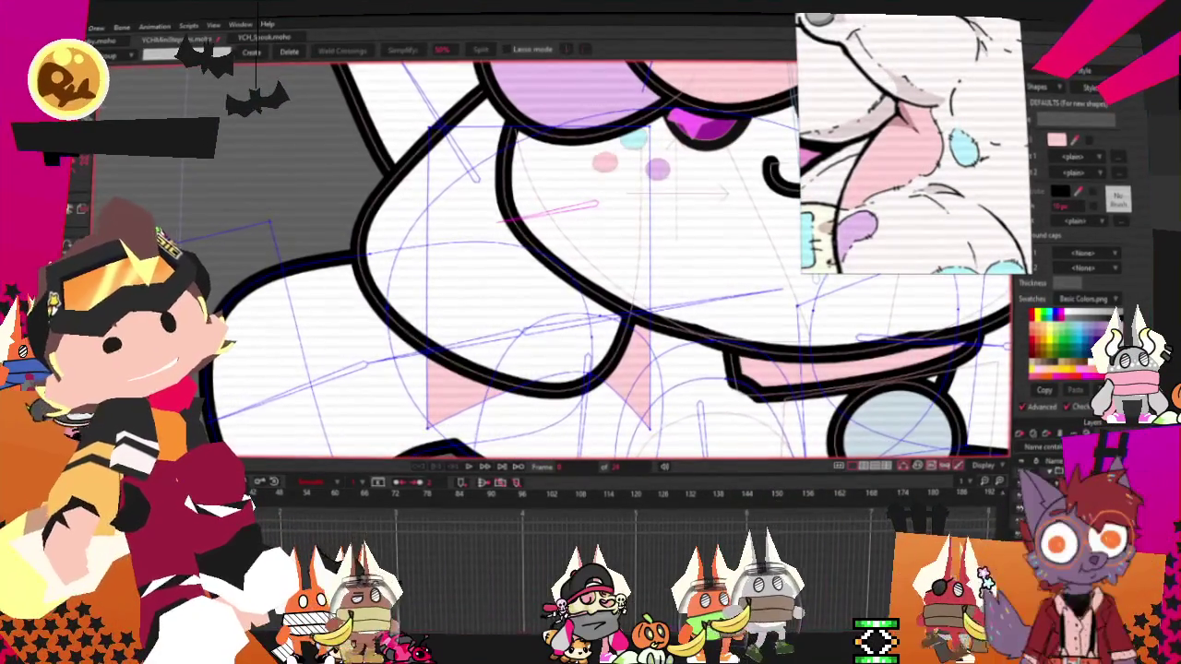
pyautogui.scroll(-5, 590, 277)
pyautogui.scroll(2, 590, 277)
pyautogui.scroll(2, 590, 277)
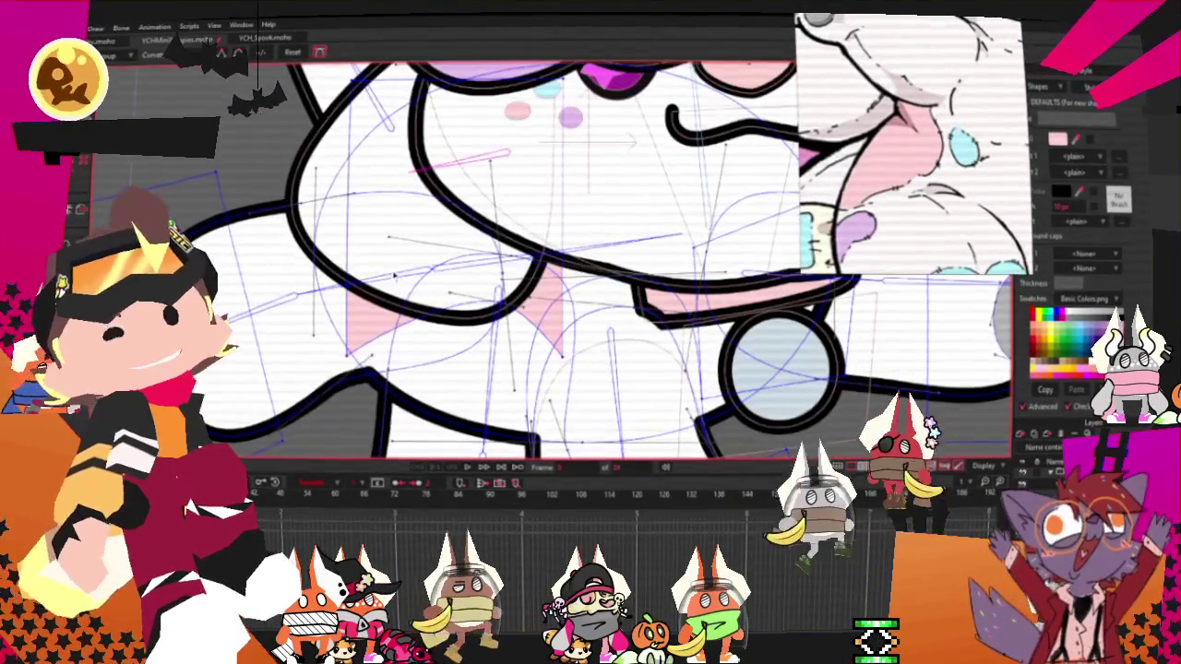
pyautogui.scroll(2, 591, 276)
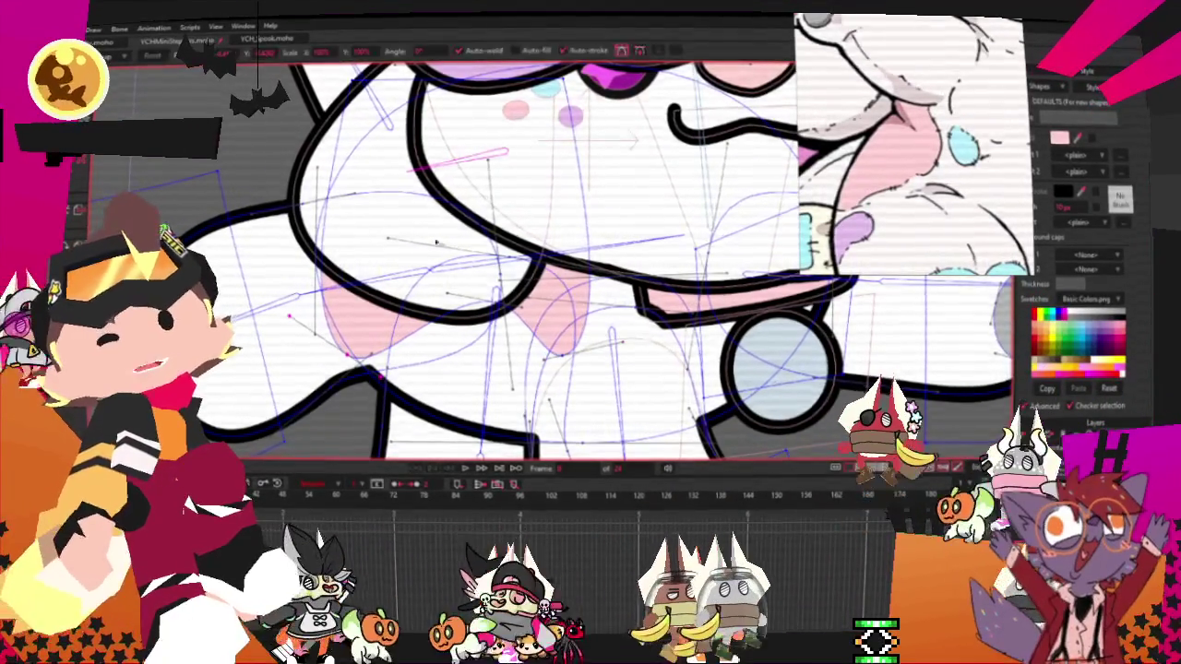
pyautogui.scroll(1, 182, 164)
pyautogui.press('c')
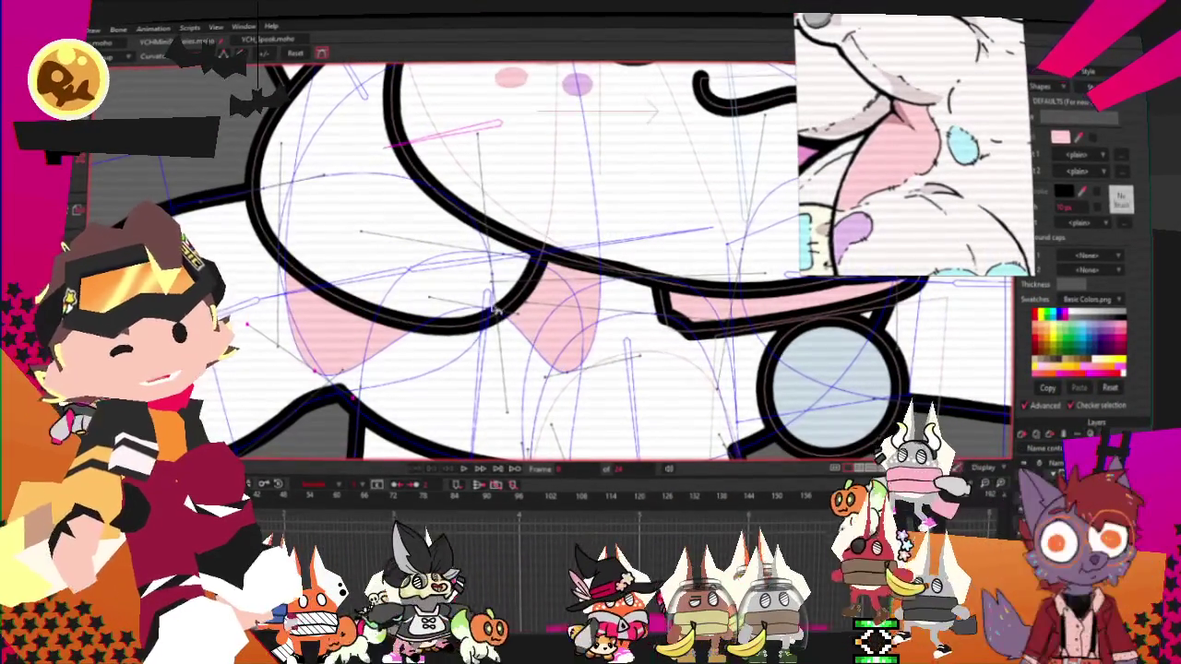
pyautogui.scroll(-3, 517, 258)
pyautogui.scroll(2, 516, 258)
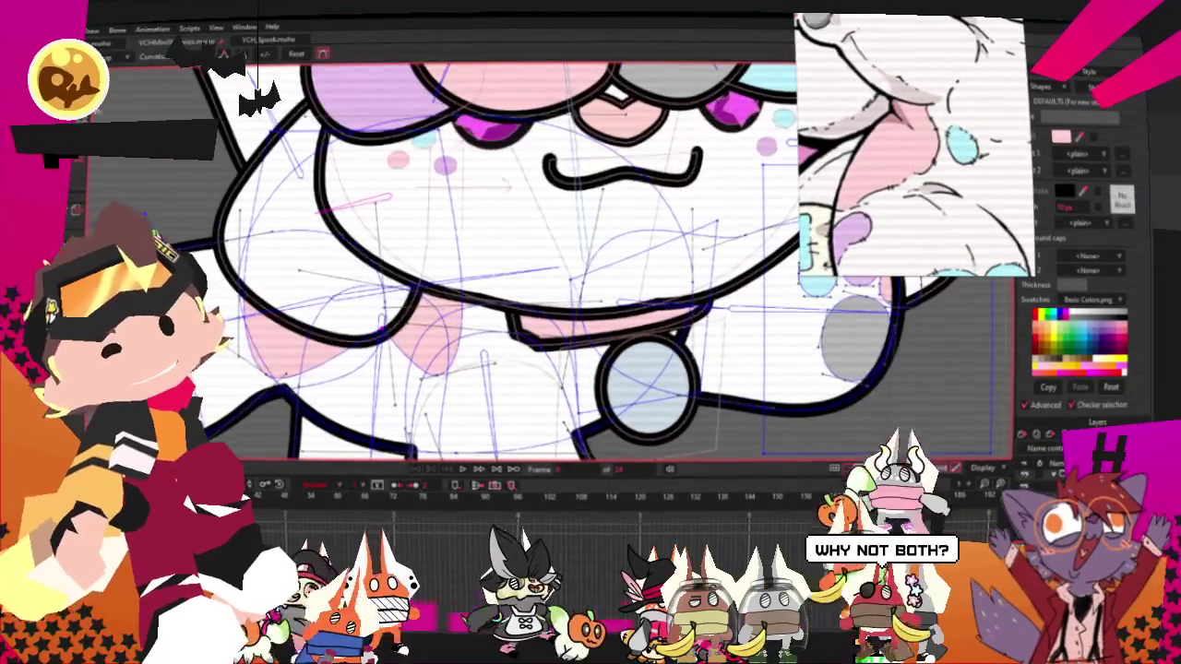
pyautogui.press('t')
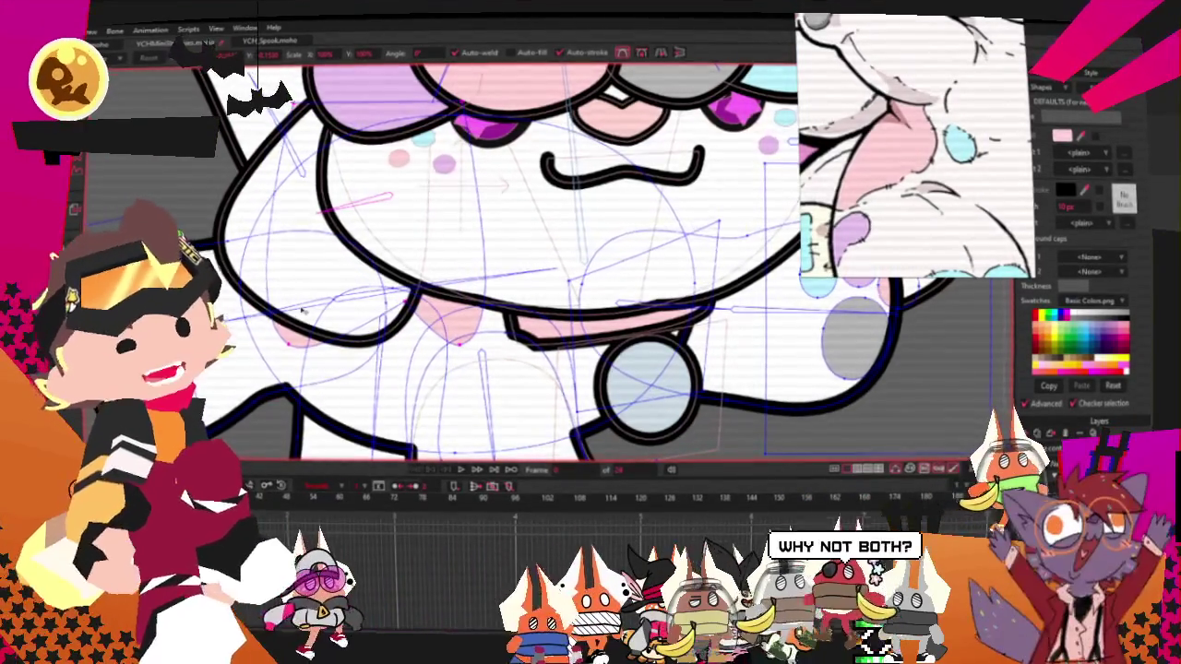
# Select all, delete the face features, and display the body's vector points in Transform Points
pyautogui.hotkey('ctrl', 'a')
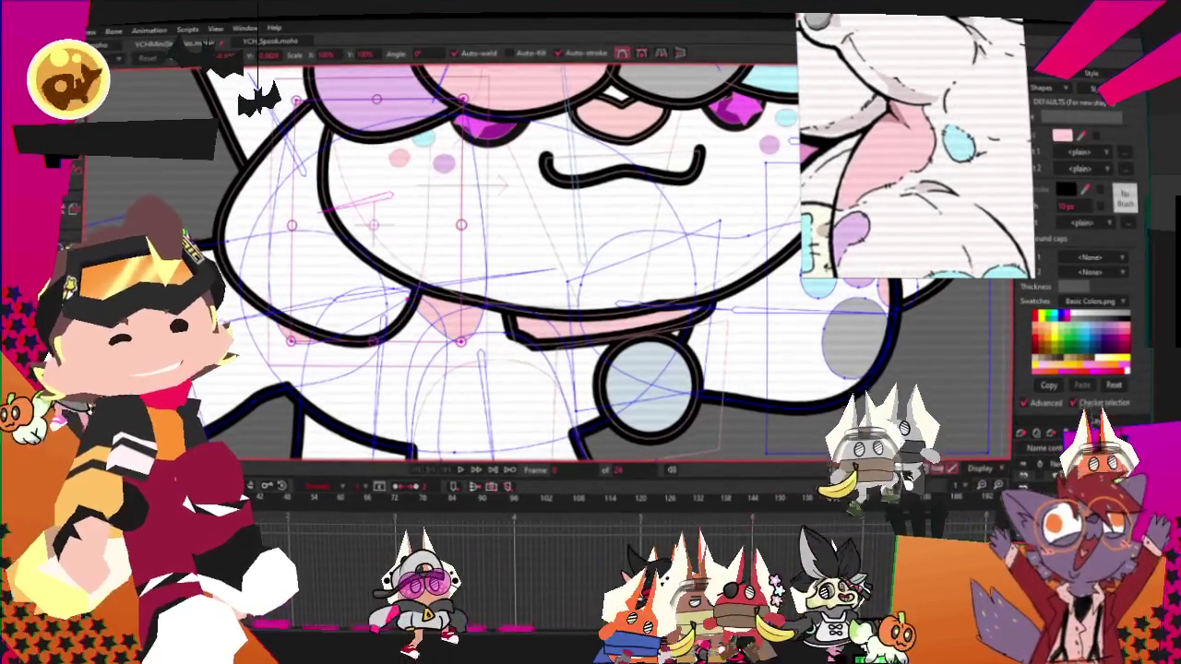
pyautogui.press('q')
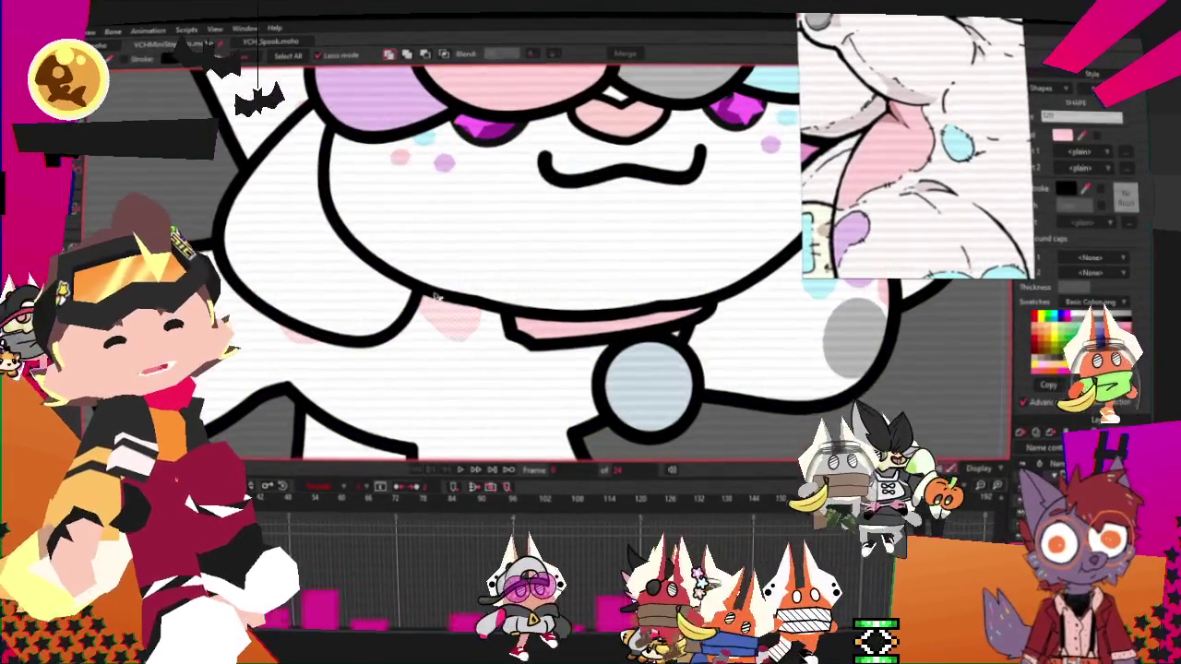
pyautogui.press('Delete')
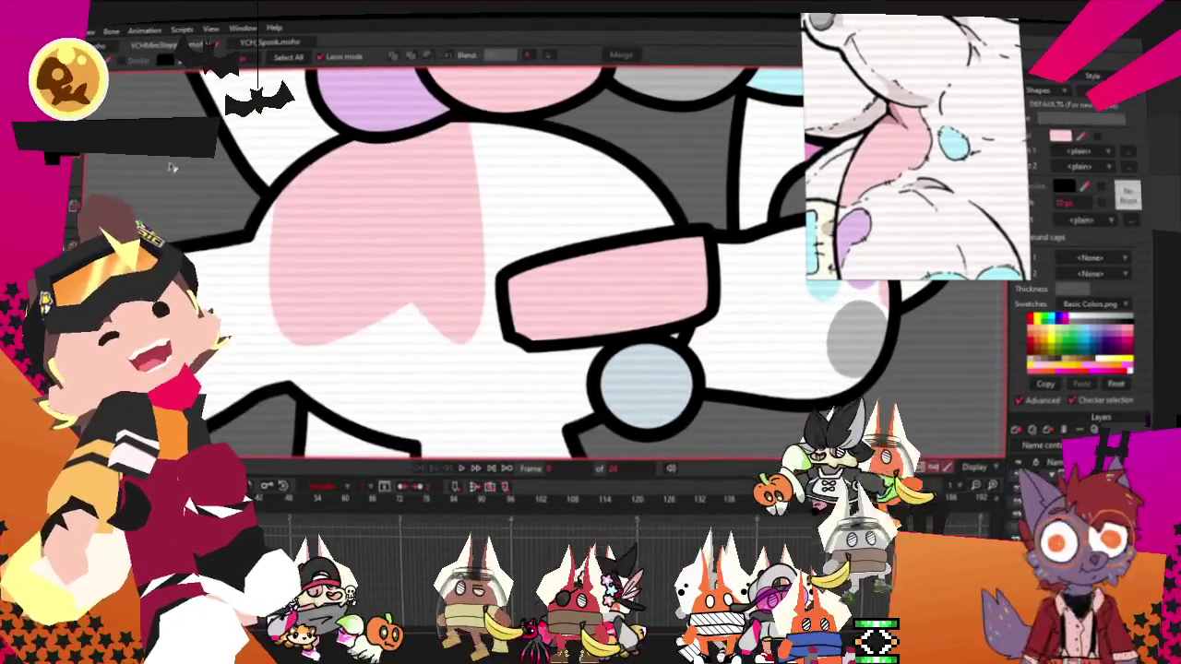
pyautogui.press('t')
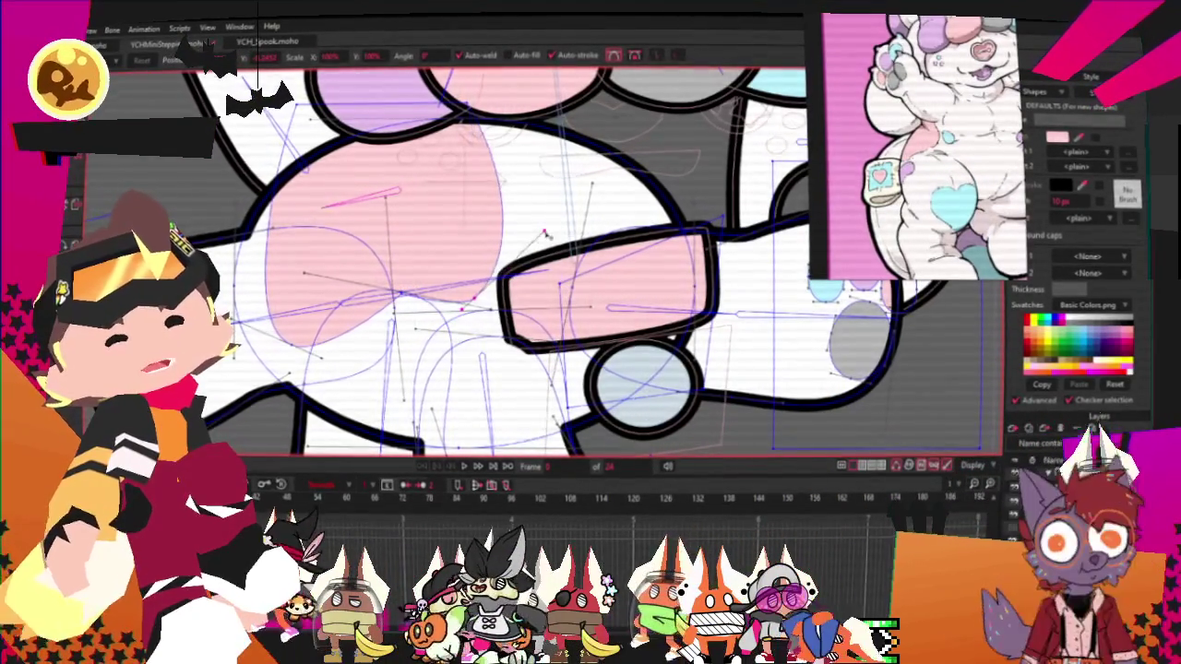
# Drag one point of the pink chest marking upward to reshape it
pyautogui.scroll(3, 397, 293)
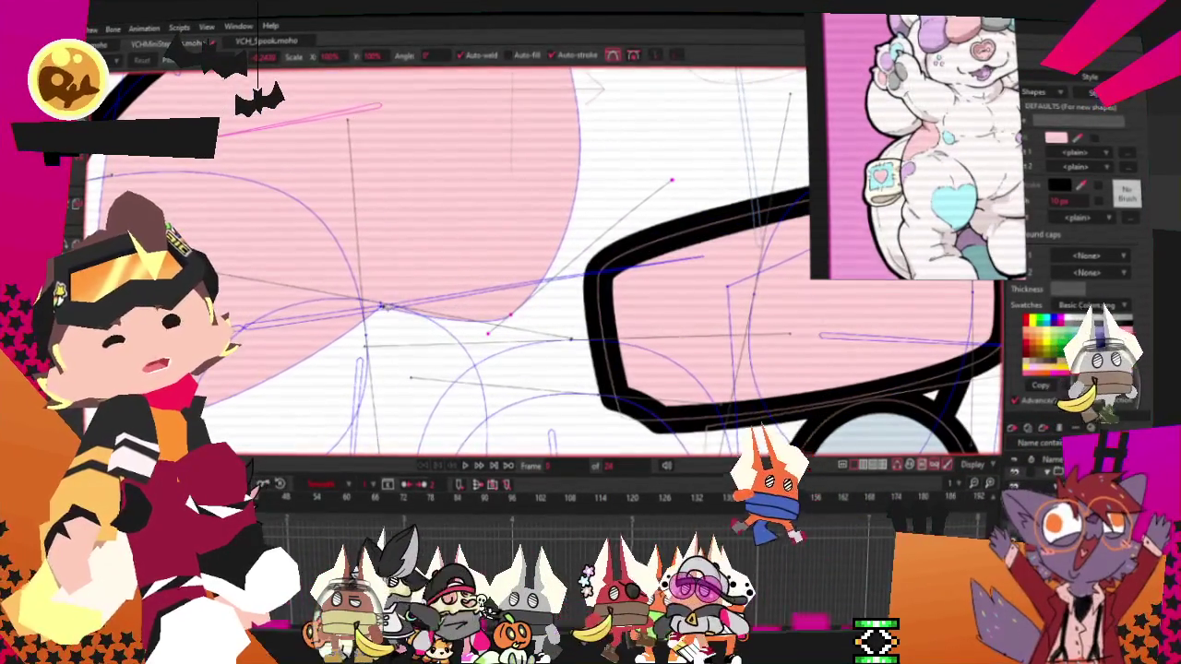
pyautogui.moveTo(372, 320); pyautogui.dragTo(365, 289)
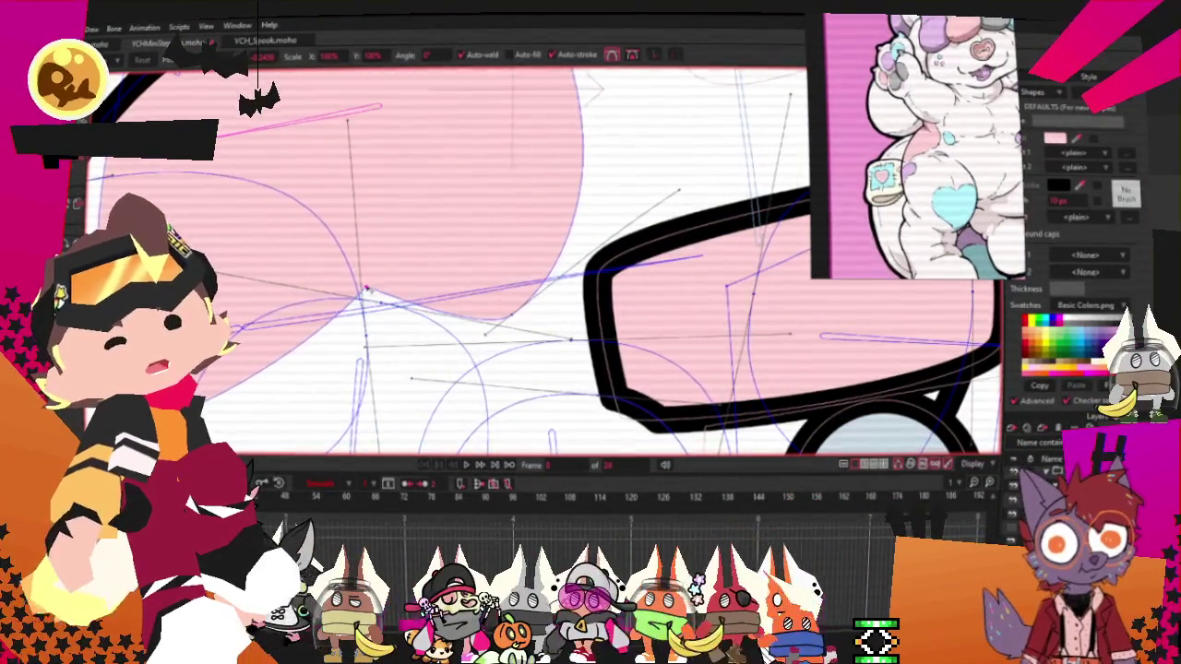
pyautogui.scroll(-3, 360, 286)
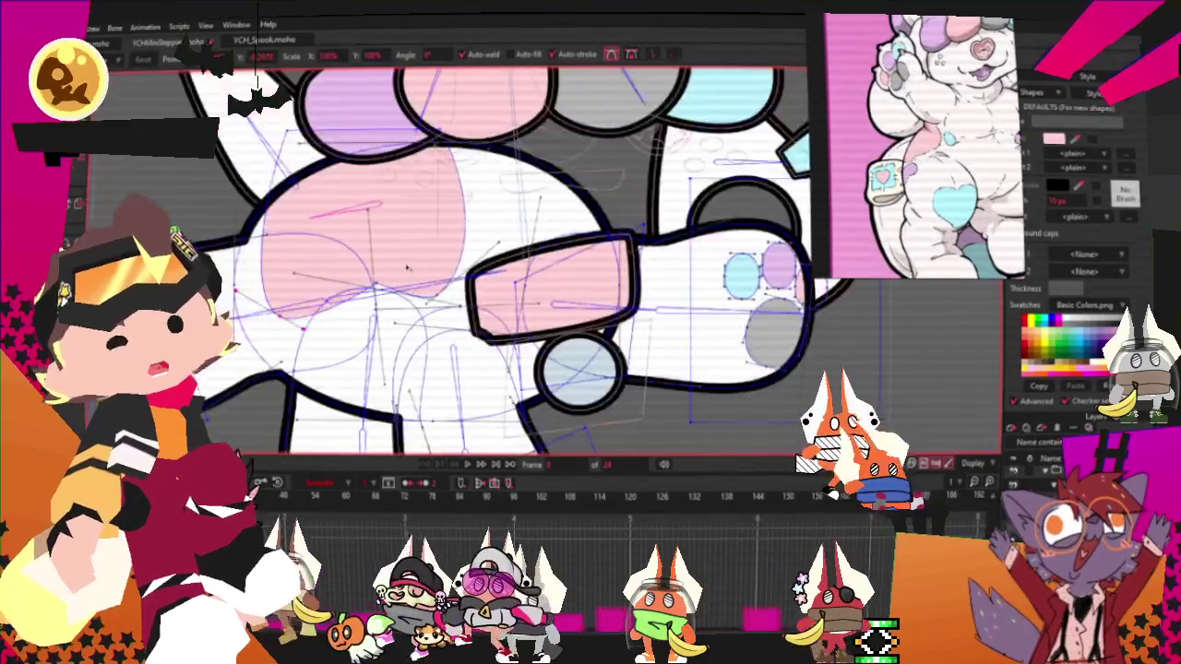
pyautogui.scroll(-2, 424, 257)
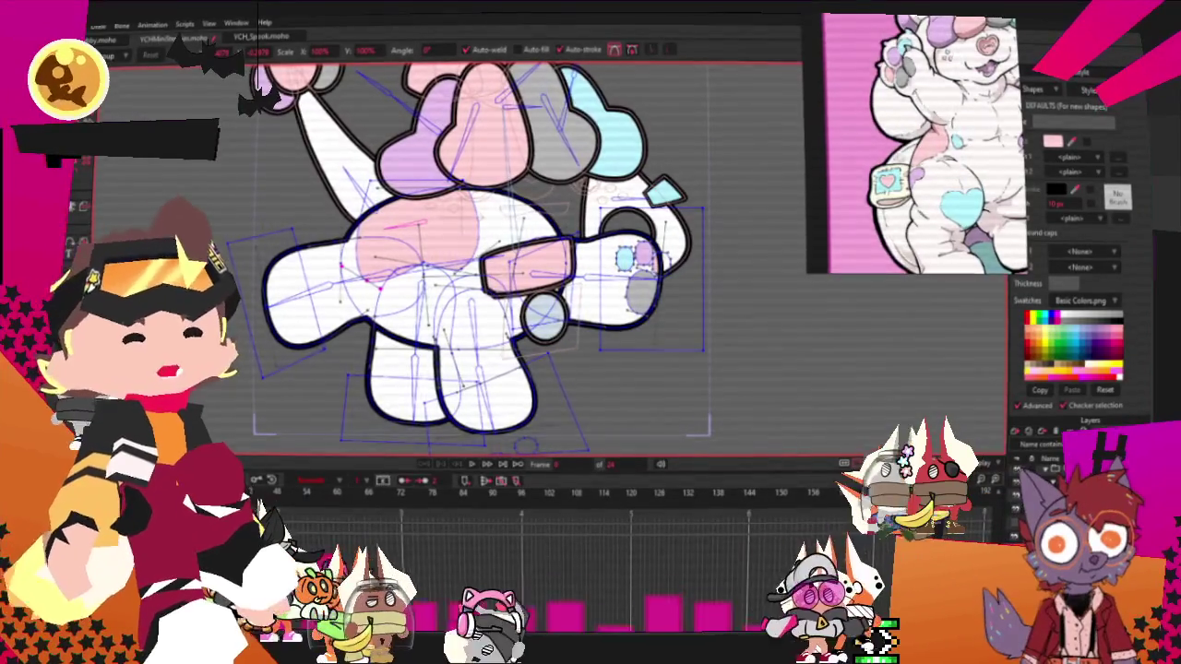
# Draw a small triangle beneath the arm and fill it light blue
pyautogui.scroll(1, 482, 276)
pyautogui.scroll(3, 482, 276)
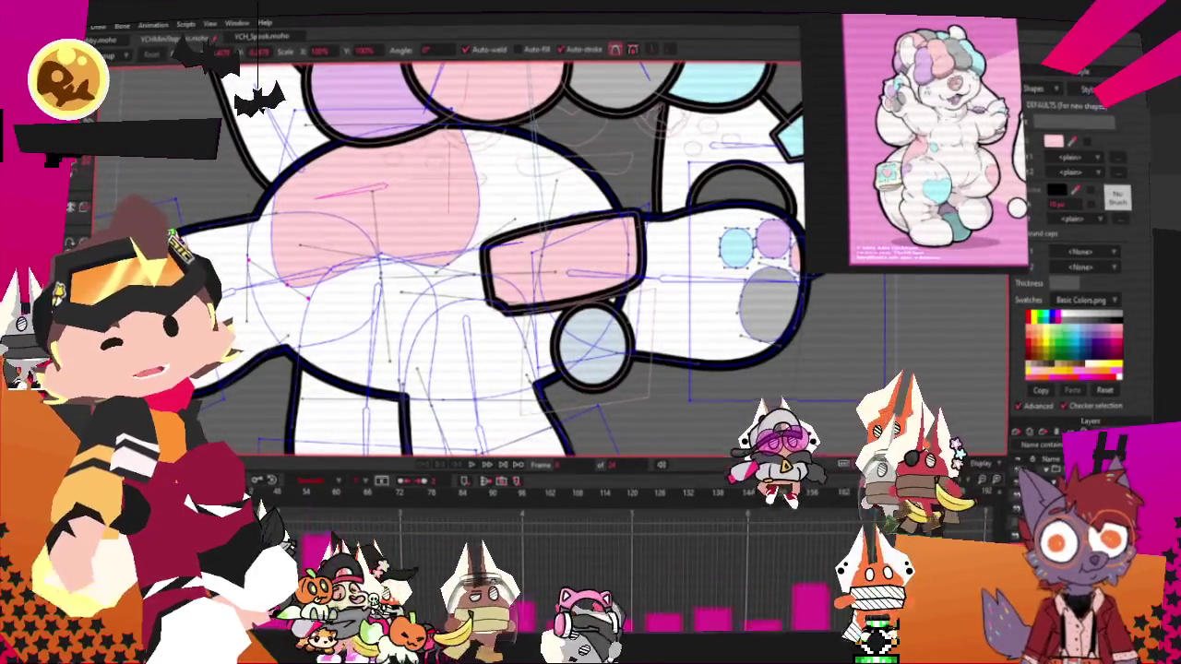
pyautogui.scroll(2, 276, 332)
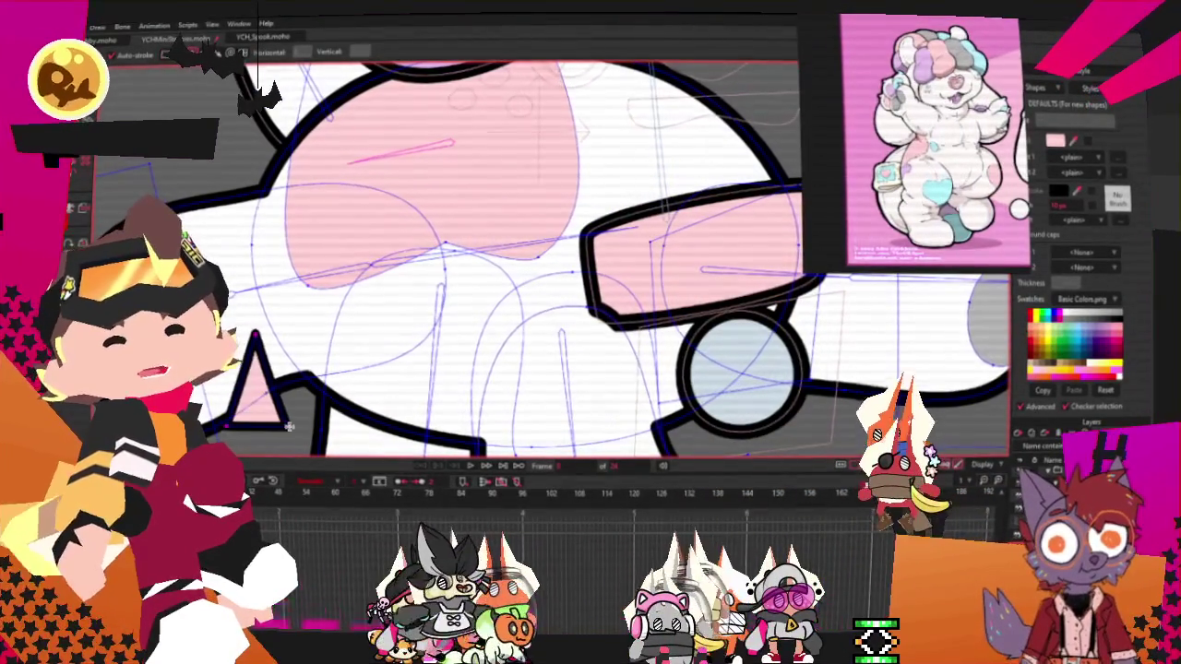
pyautogui.press('q')
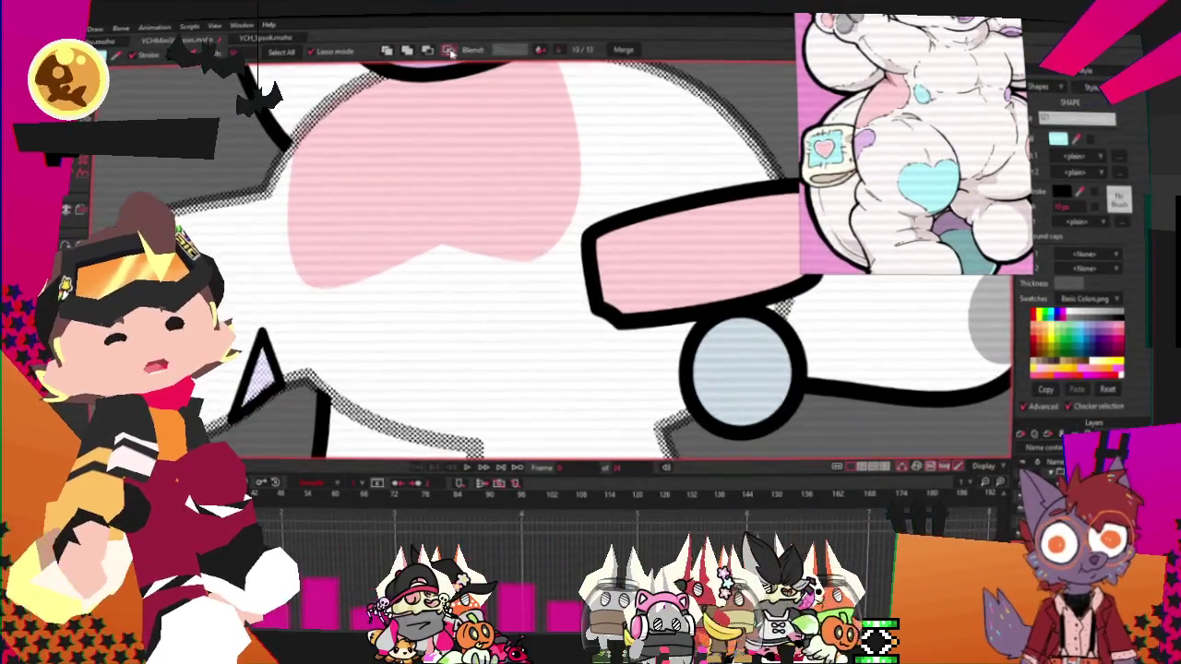
pyautogui.hotkey('ctrl', 'd')
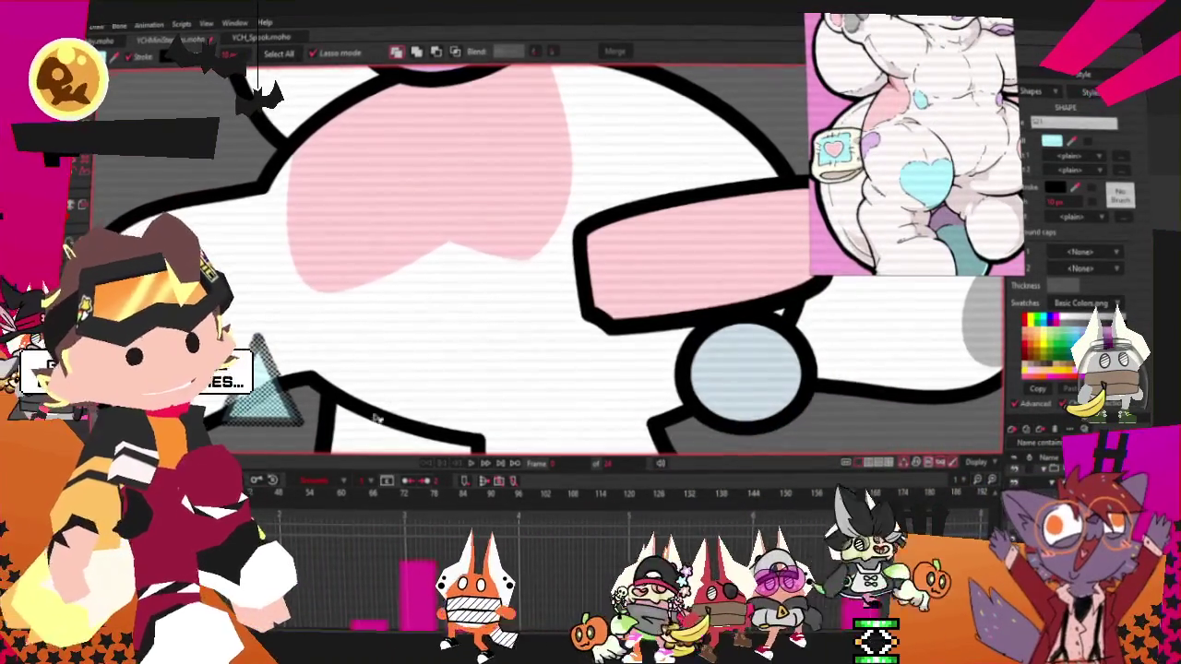
pyautogui.scroll(-2, 379, 305)
pyautogui.scroll(2, 379, 305)
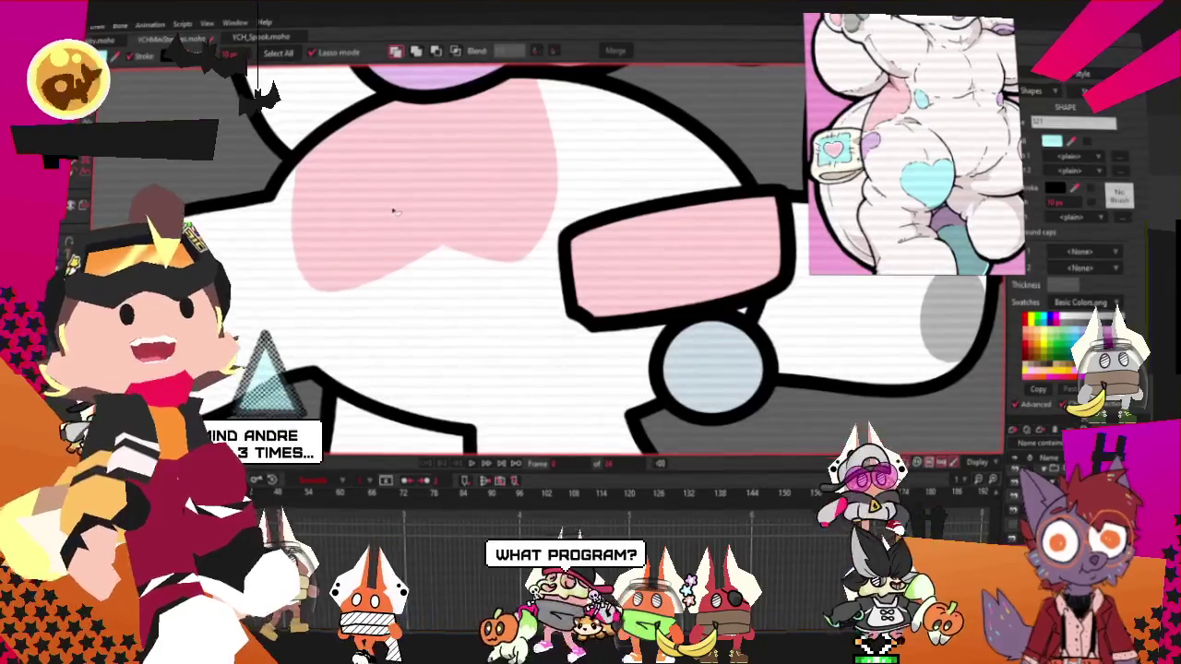
pyautogui.scroll(-1, 397, 207)
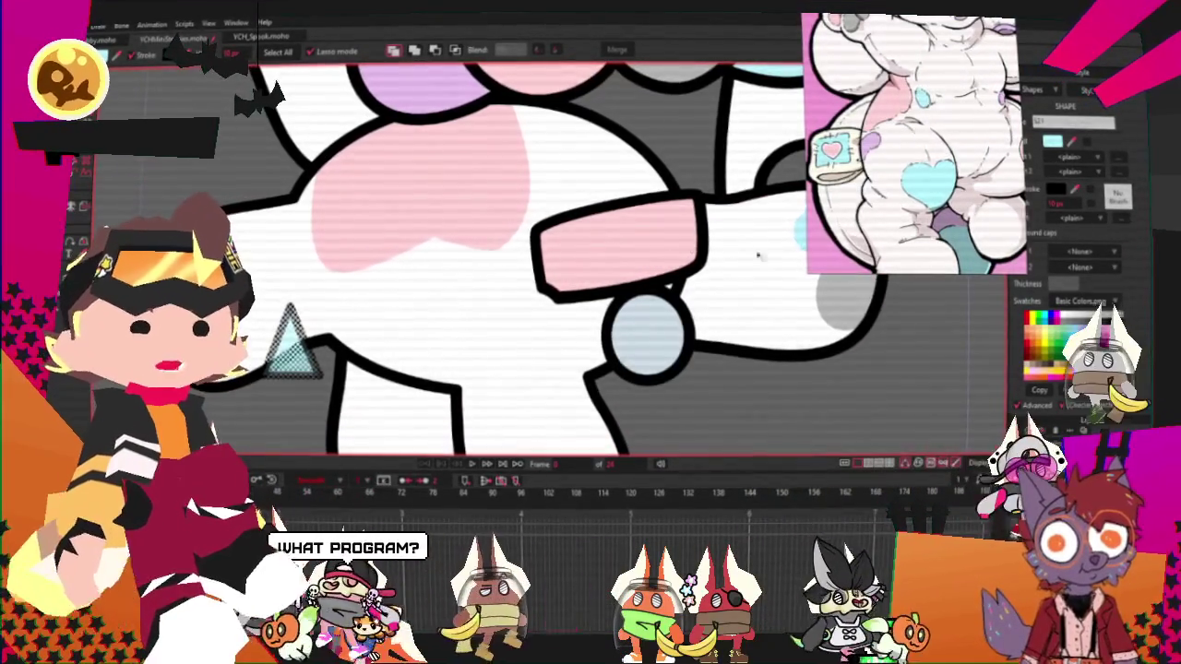
pyautogui.press('g')
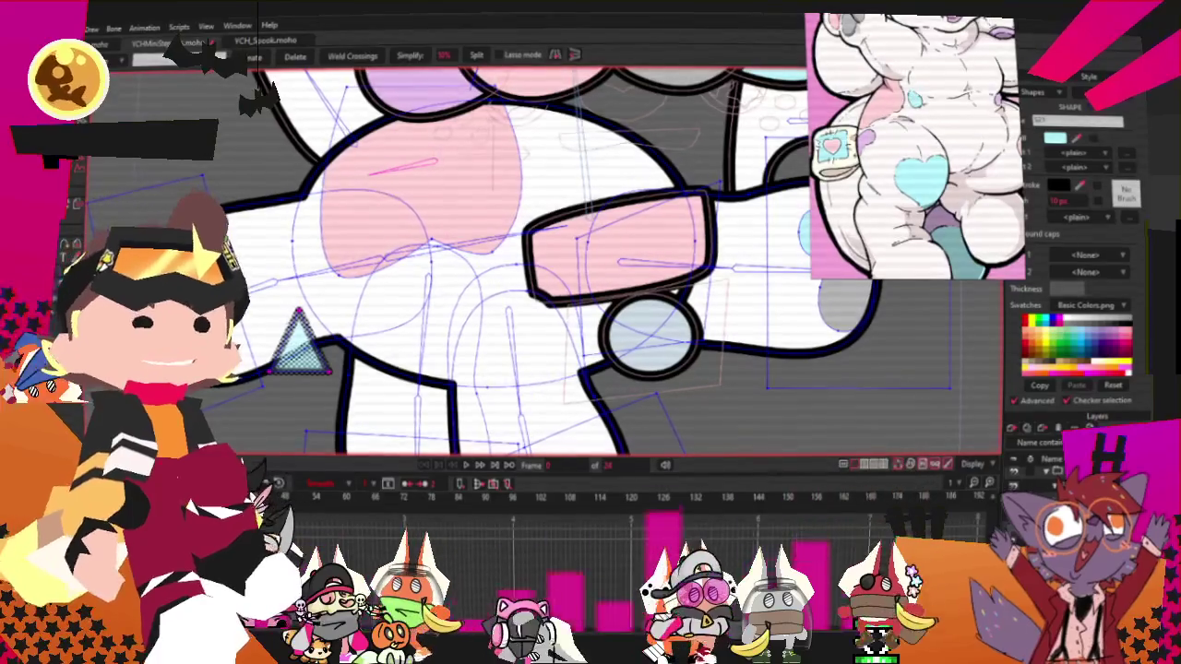
pyautogui.scroll(-3, 508, 258)
# Lower the tip of the light-blue spike under the arm so it becomes a rounded dome
pyautogui.scroll(2, 508, 259)
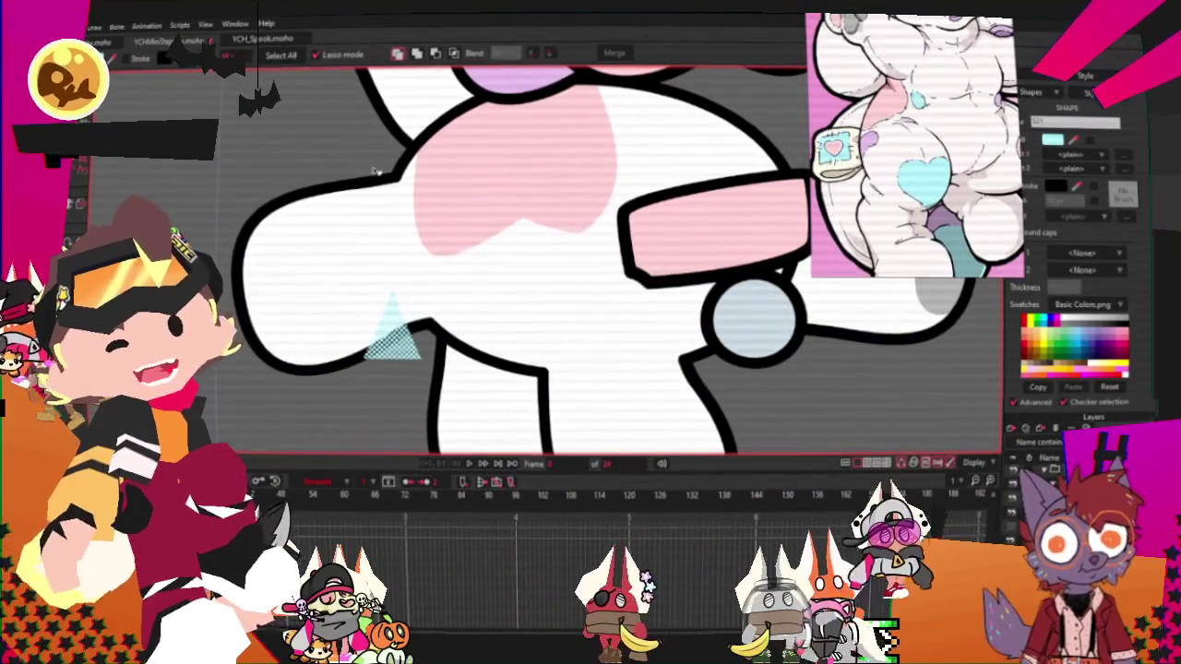
pyautogui.hotkey('ctrl', 'a')
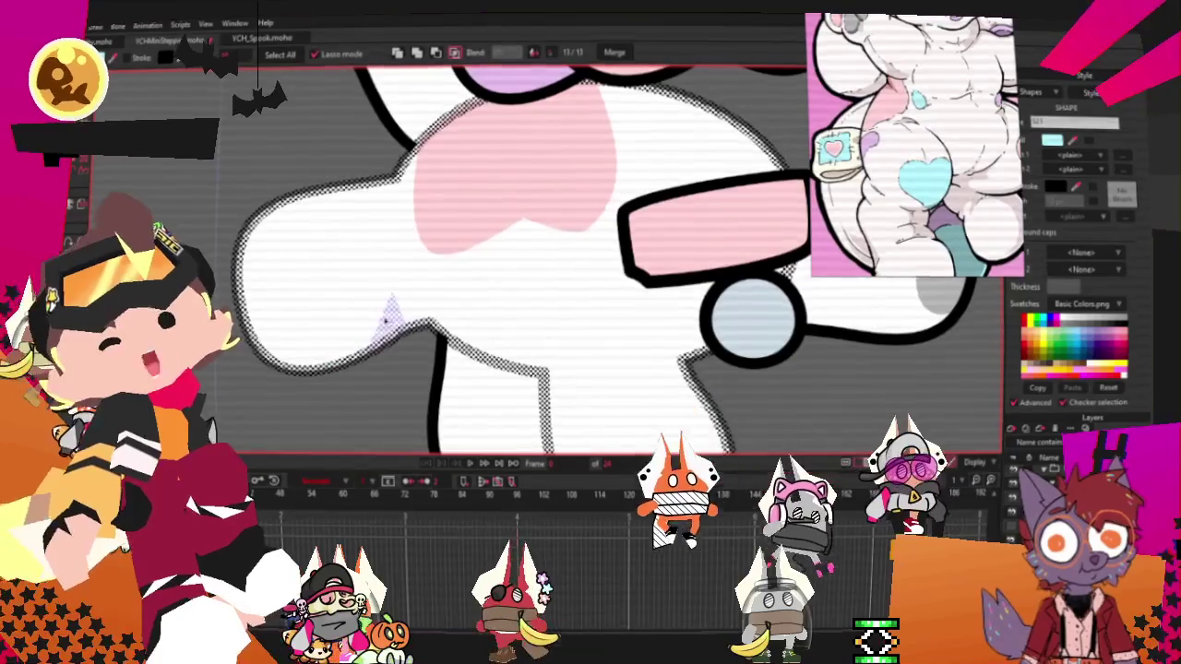
pyautogui.scroll(3, 344, 233)
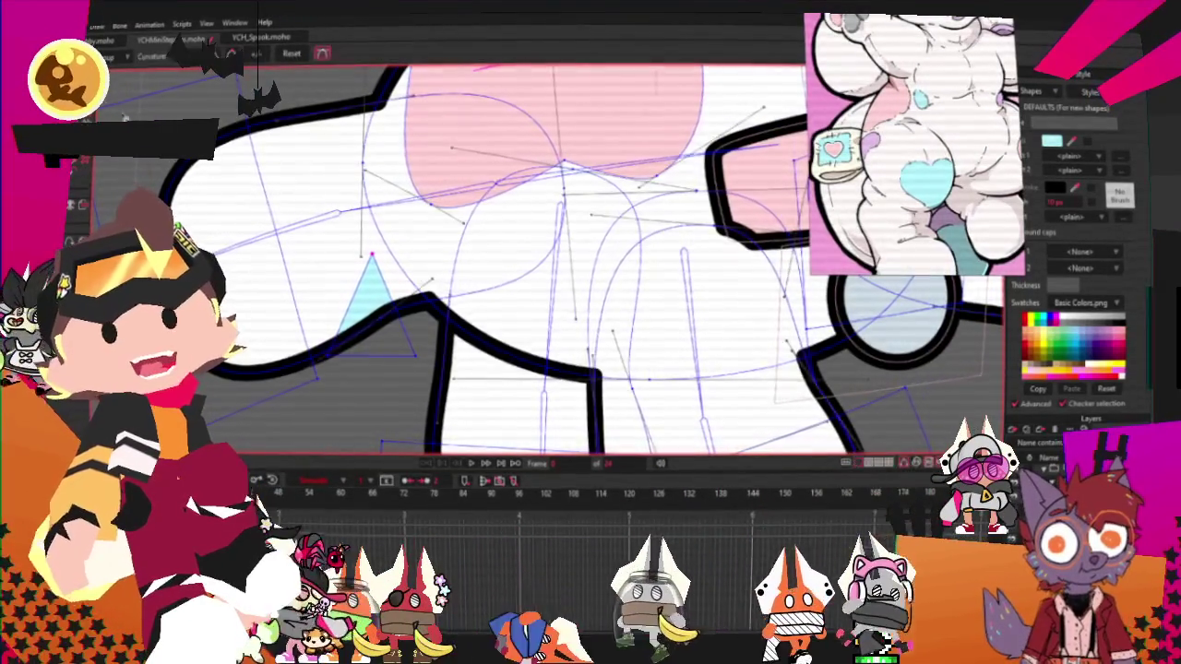
pyautogui.scroll(2, 369, 263)
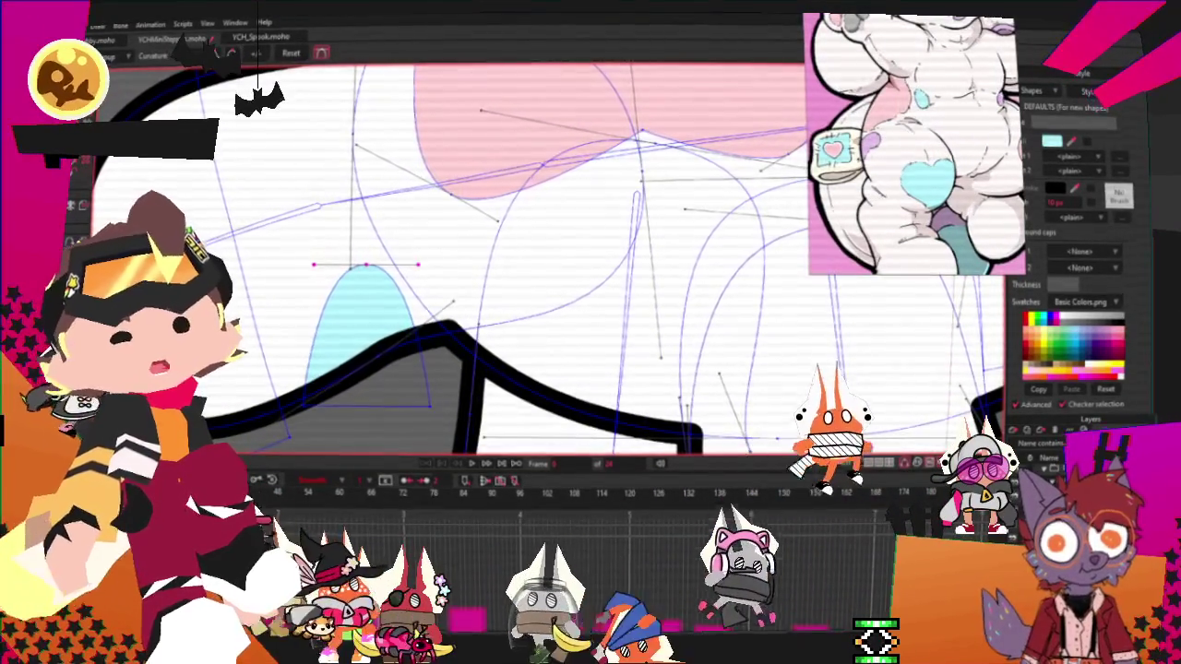
pyautogui.click(78, 164)
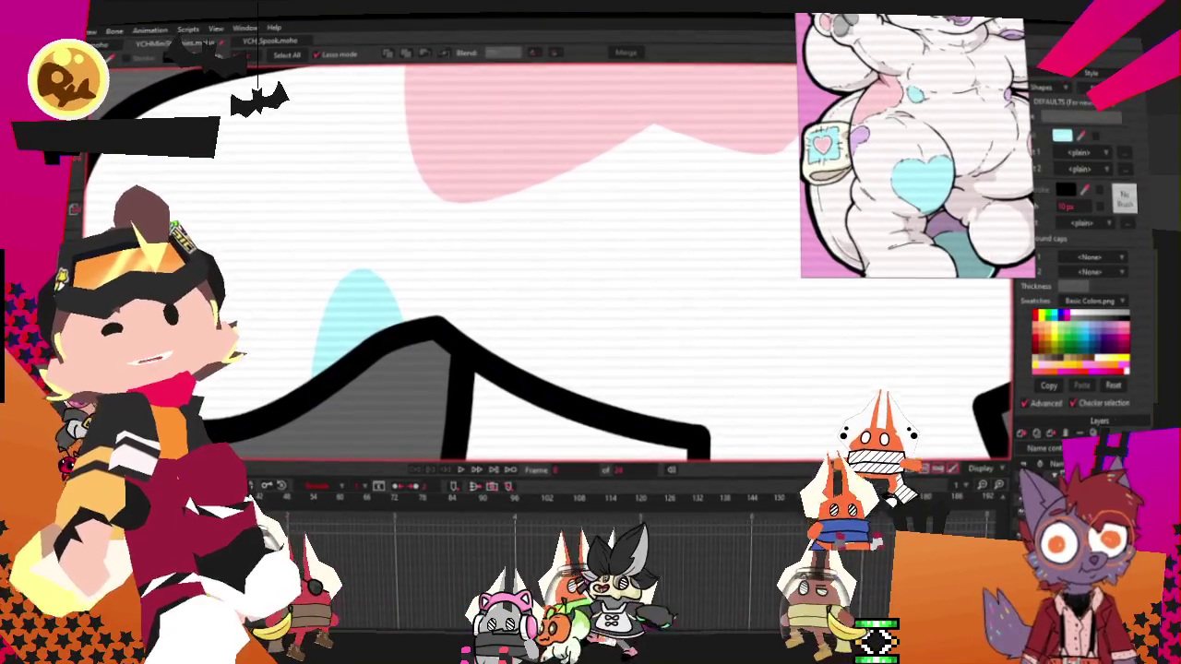
pyautogui.press('t')
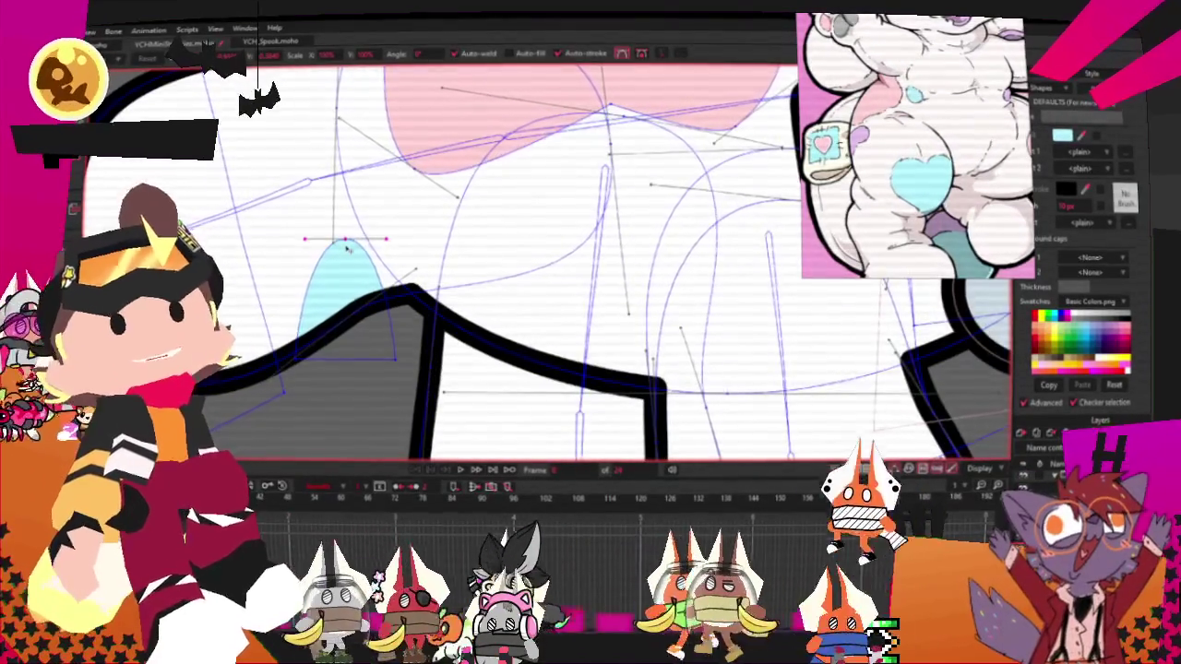
pyautogui.moveTo(347, 249); pyautogui.dragTo(374, 246)
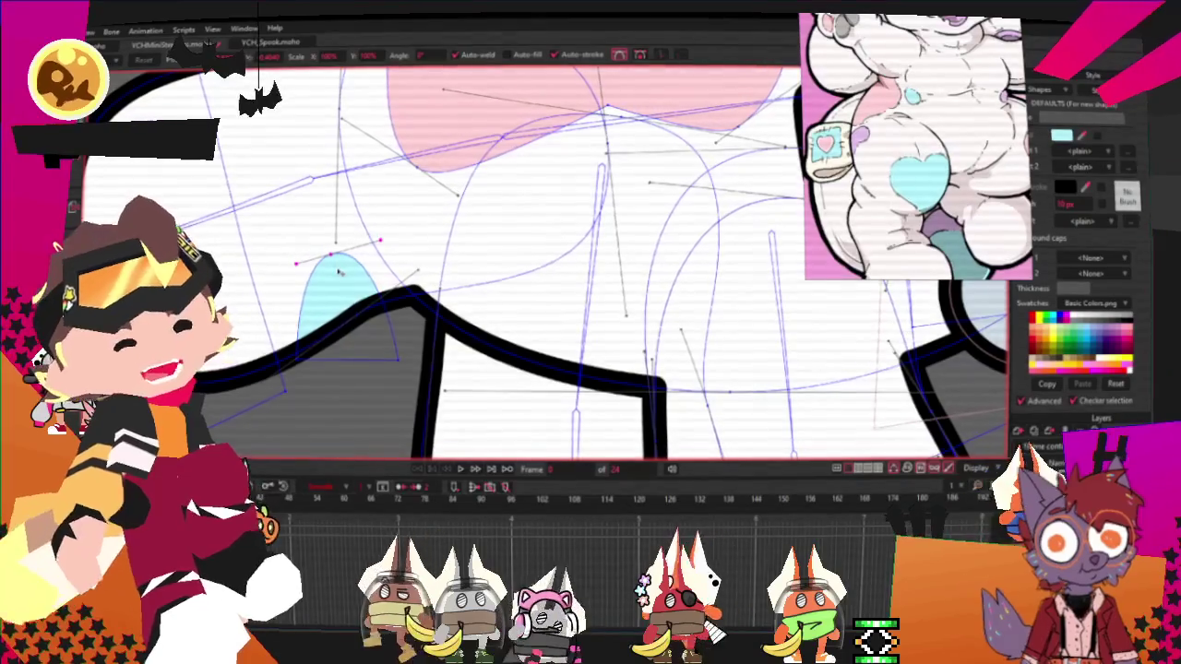
# Start a new blank Moho document
pyautogui.scroll(-3, 340, 272)
pyautogui.scroll(-3, 340, 273)
pyautogui.scroll(2, 369, 222)
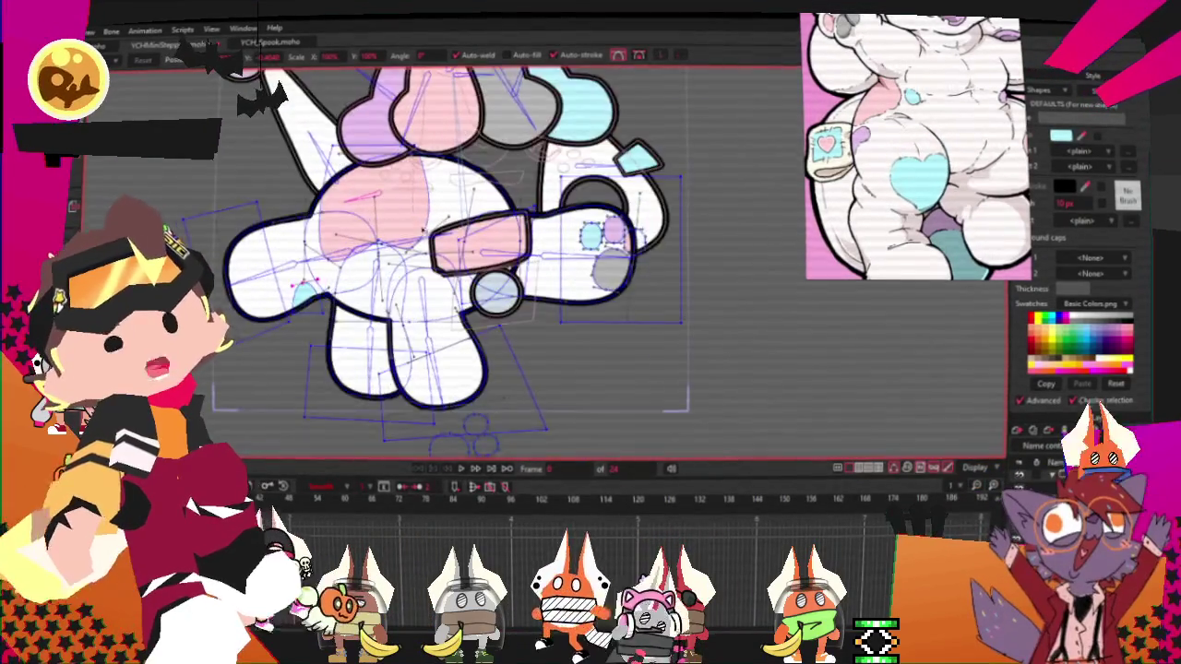
pyautogui.scroll(2, 369, 221)
pyautogui.scroll(2, 370, 222)
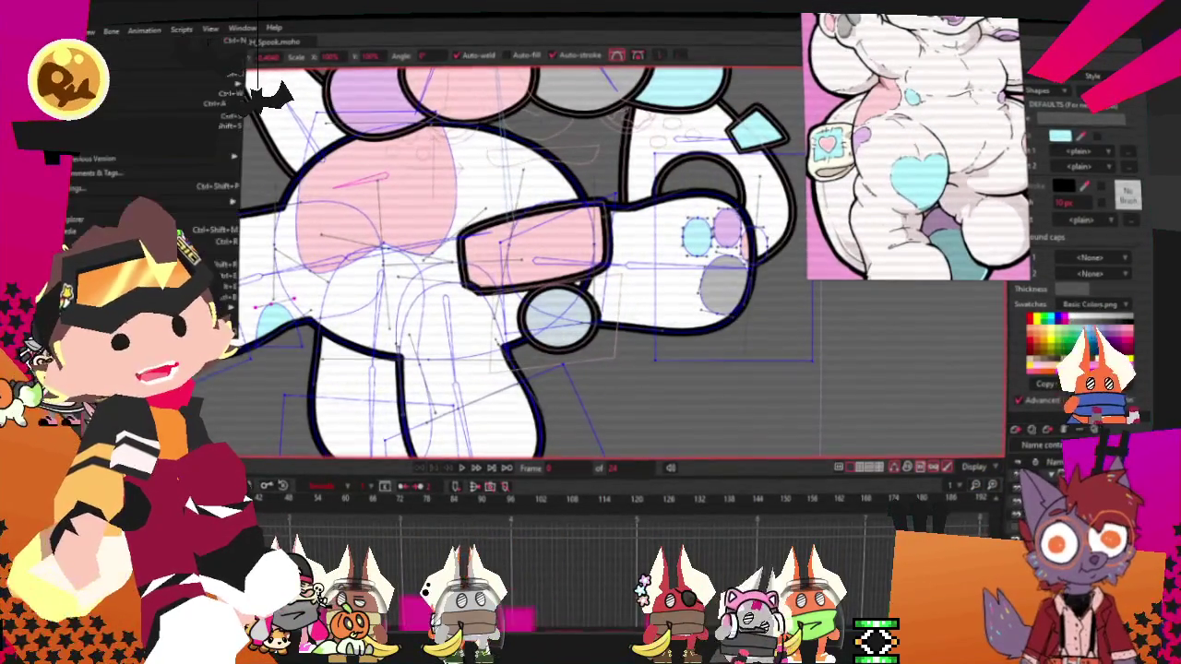
pyautogui.hotkey('alt', 'f')
pyautogui.hotkey('ctrl', 'n')
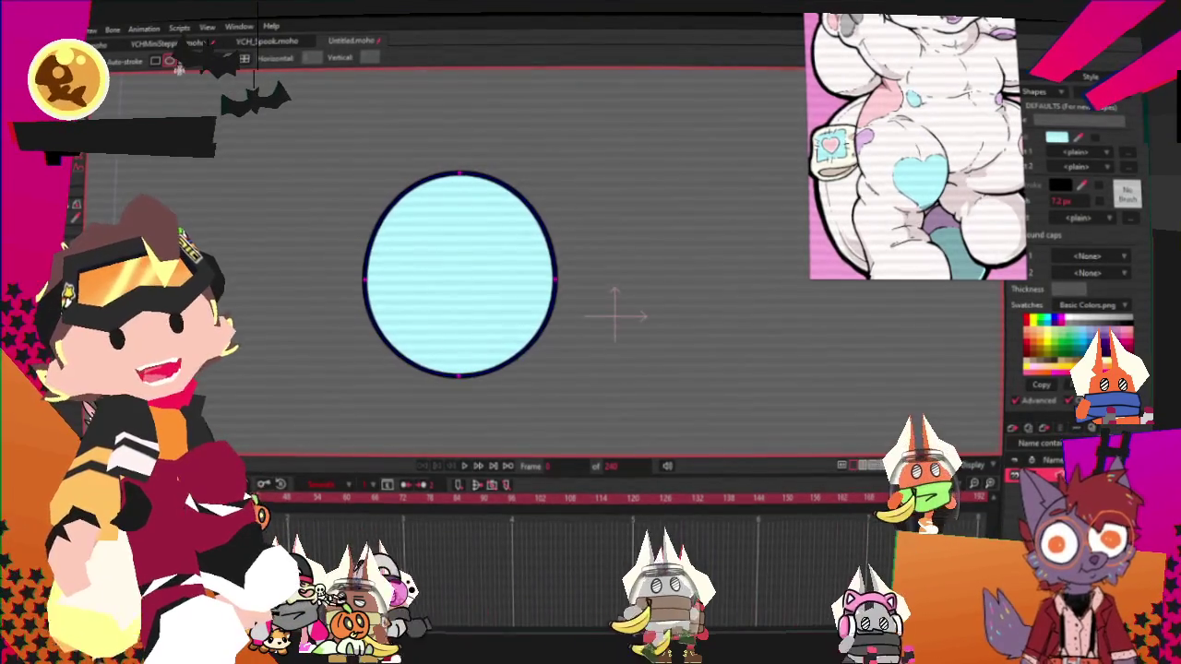
# Draw a light-blue triangle and slide it over the circle's upper-right edge
pyautogui.moveTo(206, 129); pyautogui.dragTo(351, 246)
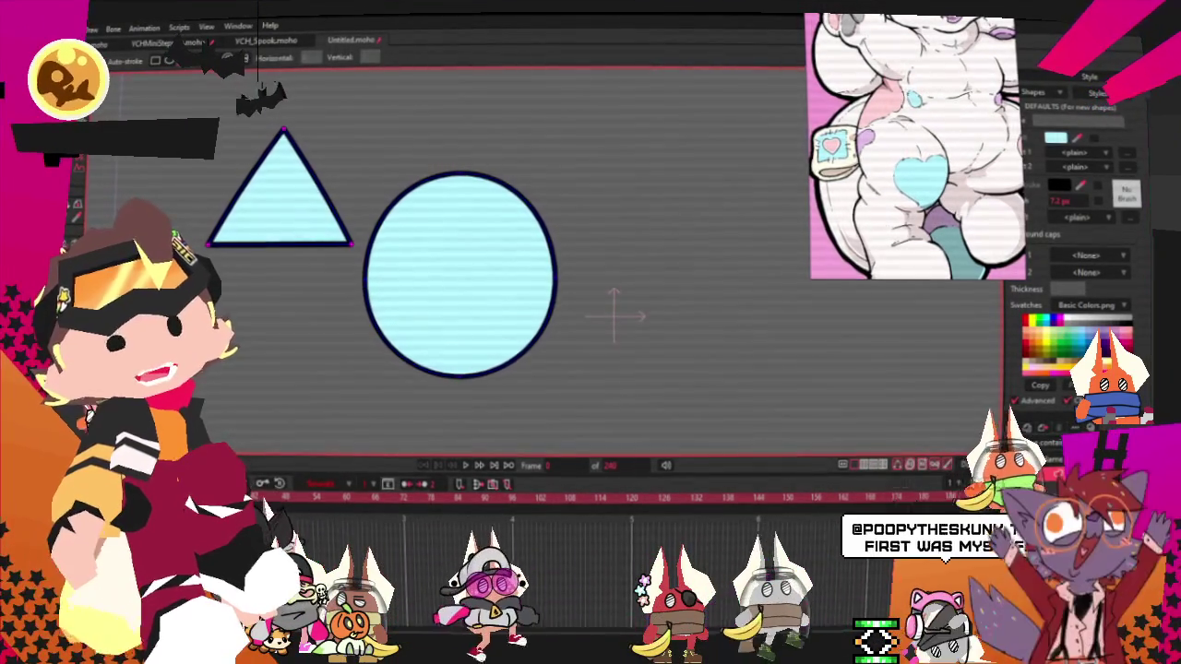
pyautogui.press('q')
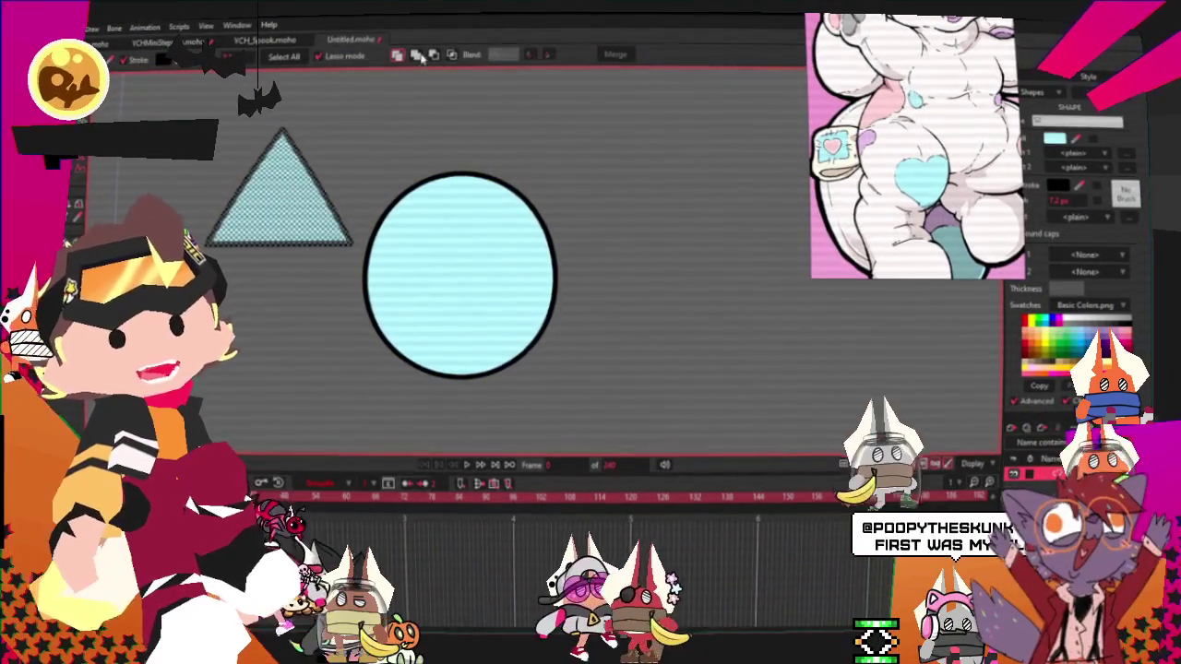
pyautogui.press('t')
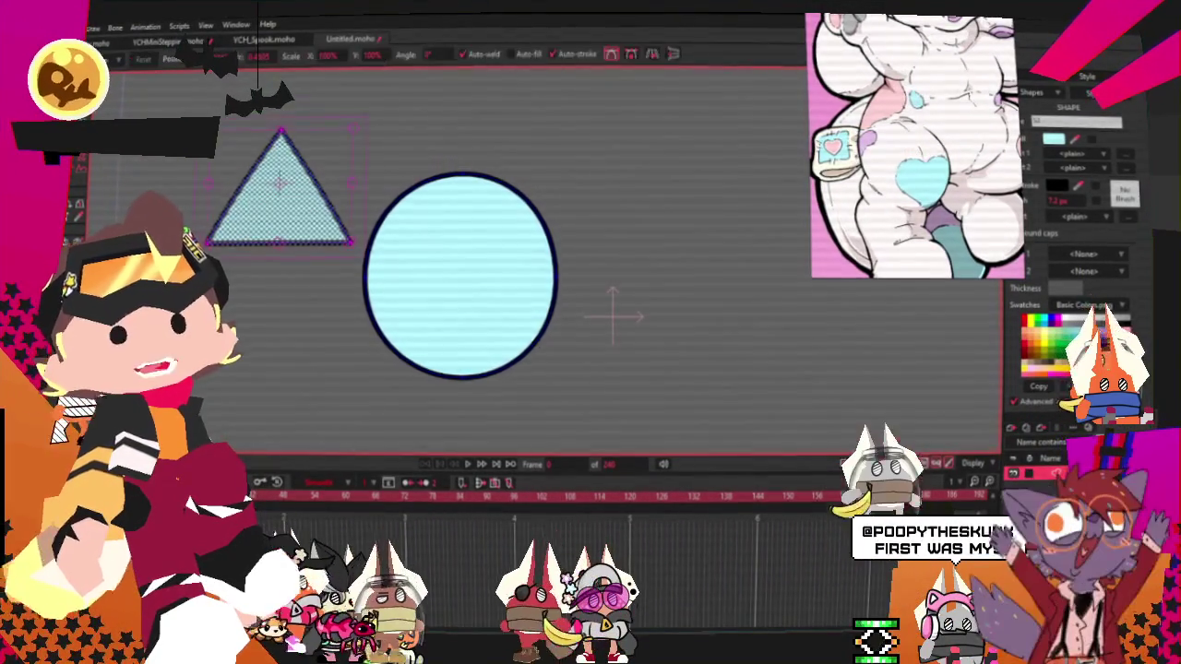
pyautogui.moveTo(614, 311); pyautogui.dragTo(683, 337)
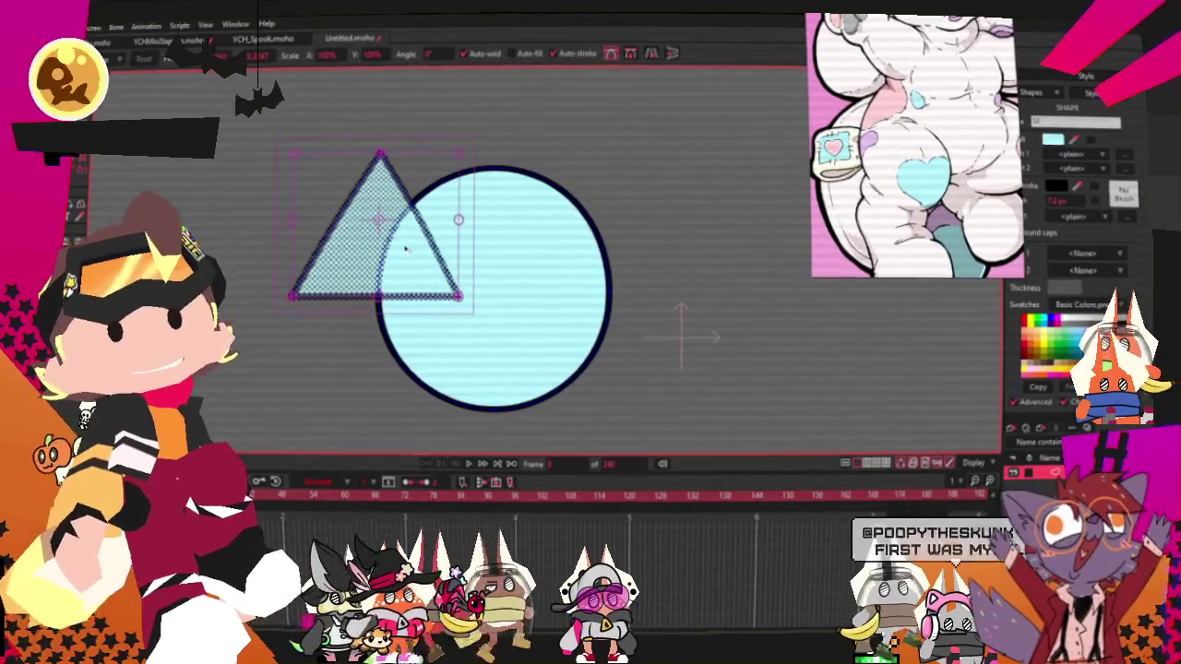
pyautogui.moveTo(376, 247); pyautogui.dragTo(389, 252)
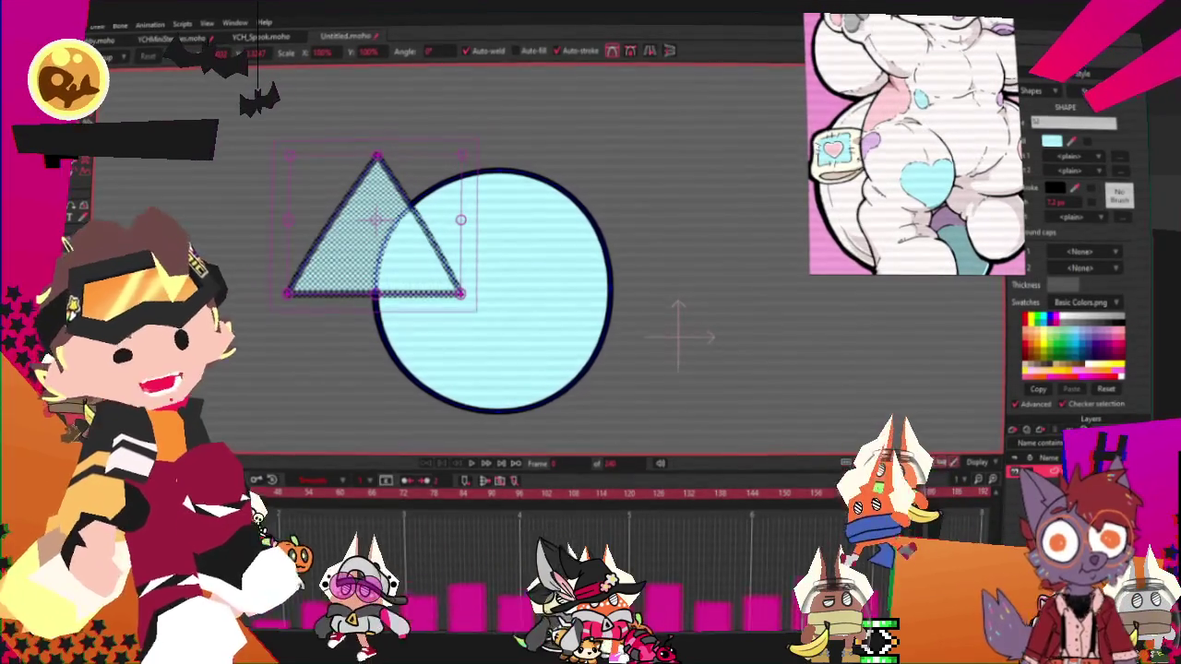
pyautogui.hotkey('ctrl', 'z')
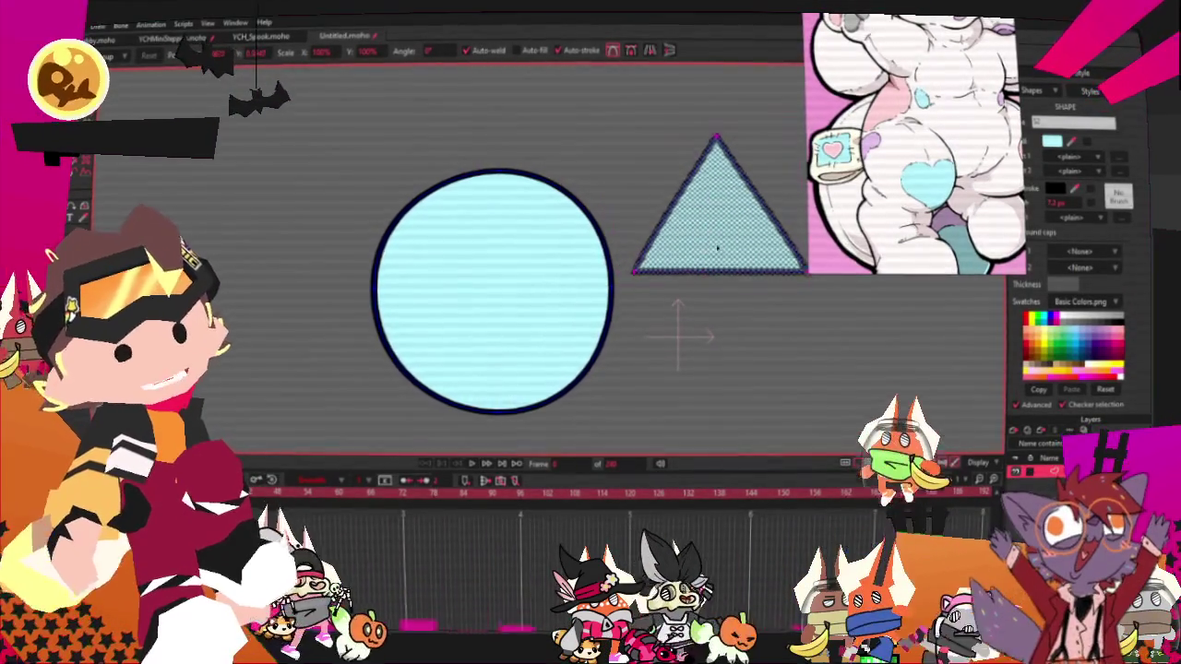
pyautogui.moveTo(720, 221); pyautogui.dragTo(598, 221)
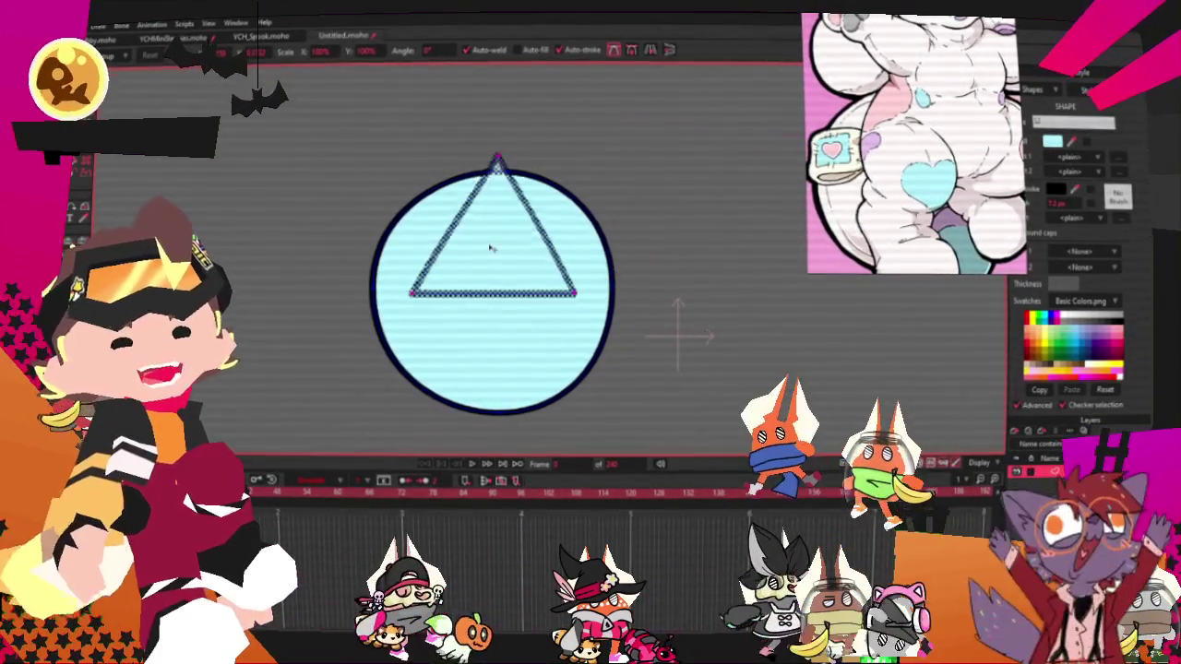
# Add a curve from the circle edge to the triangle and hide the inner outline edges
pyautogui.press('a')
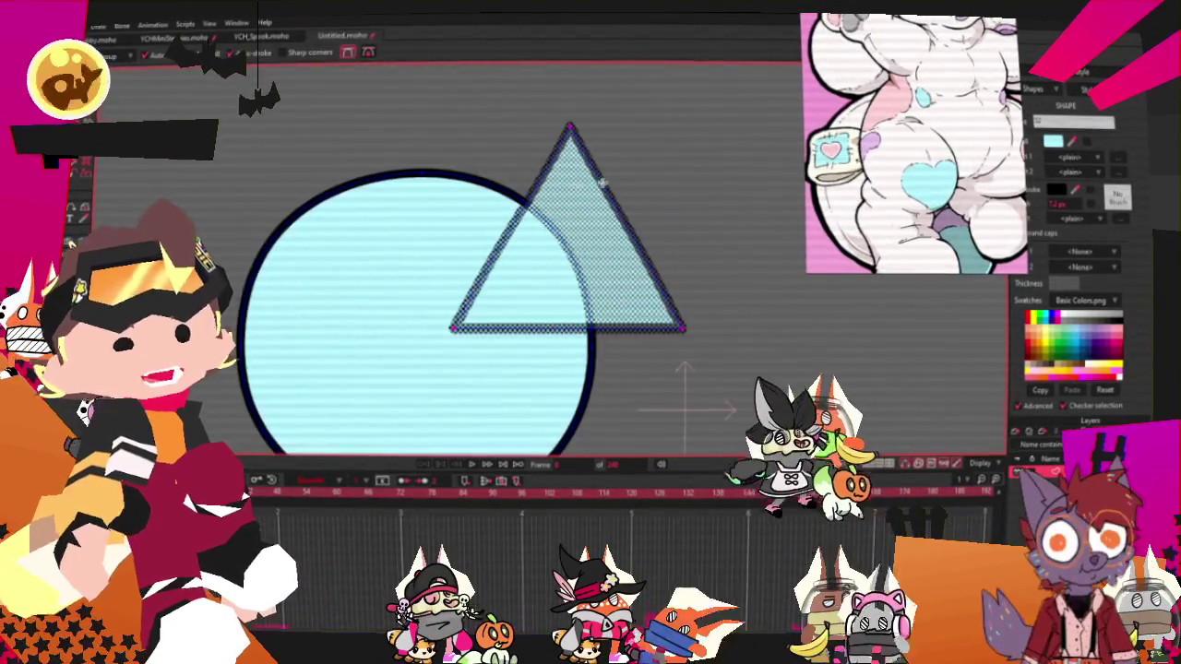
pyautogui.scroll(2, 554, 277)
pyautogui.moveTo(506, 192)
pyautogui.mouseDown()
pyautogui.moveTo(586, 296)
pyautogui.moveTo(595, 359)
pyautogui.mouseUp()
pyautogui.scroll(2, 586, 296)
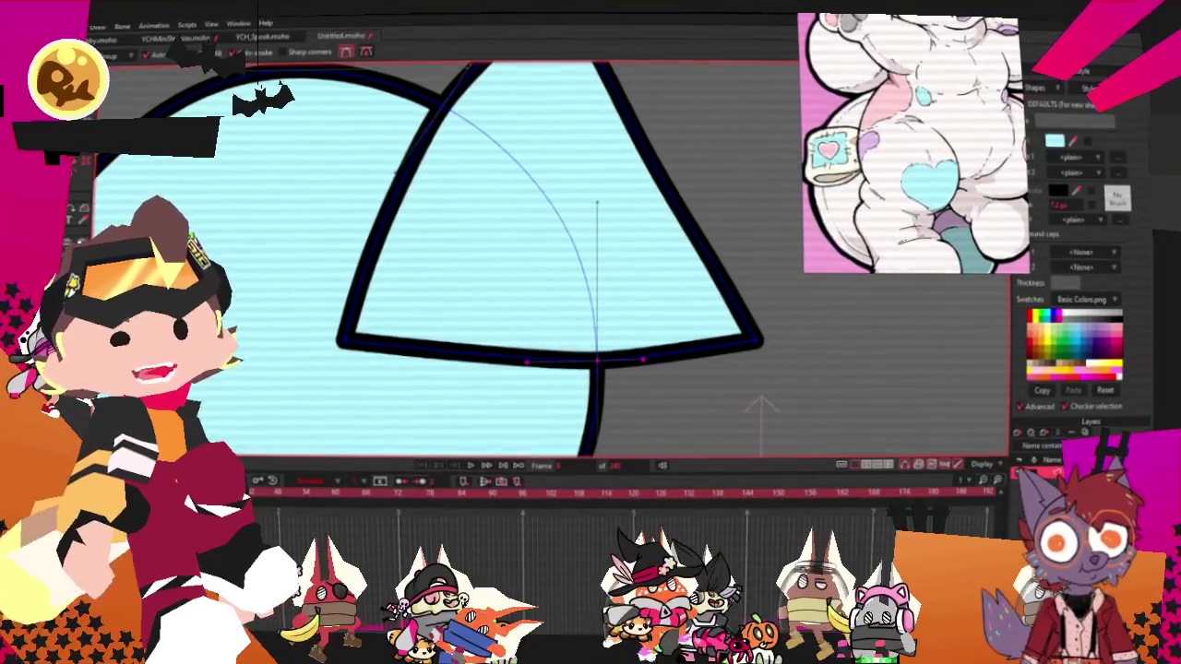
pyautogui.click(461, 349)
pyautogui.click(388, 216)
pyautogui.scroll(-2, 358, 212)
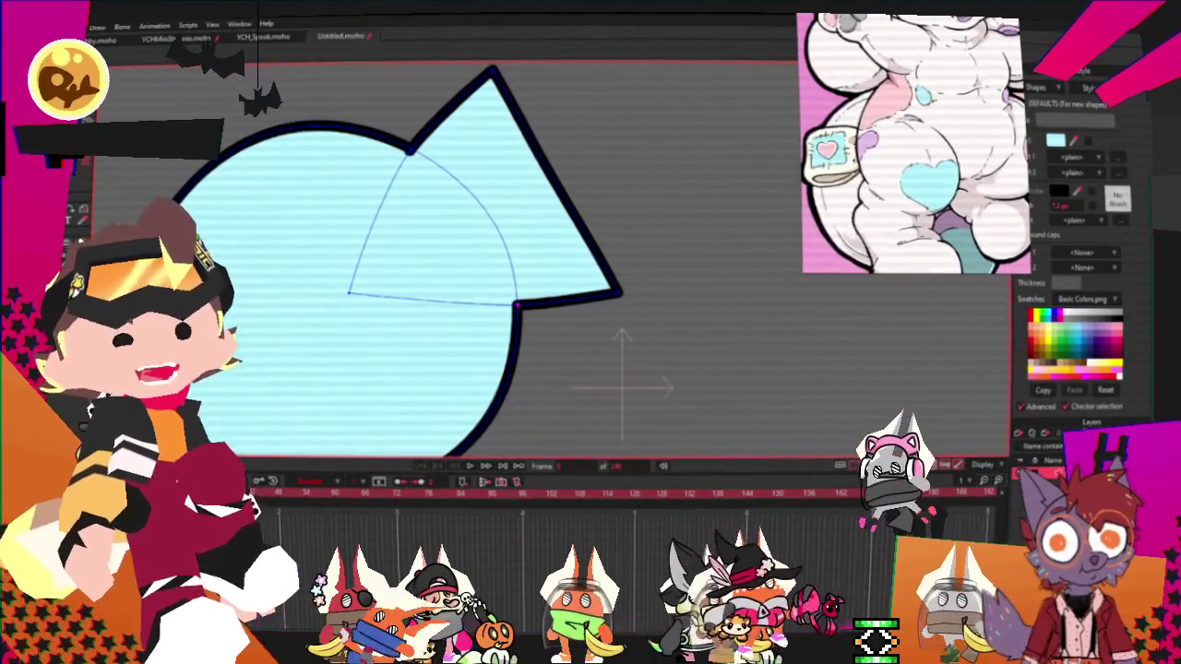
# Merge the triangle wedge into the circle as one outlined shape
pyautogui.press('t')
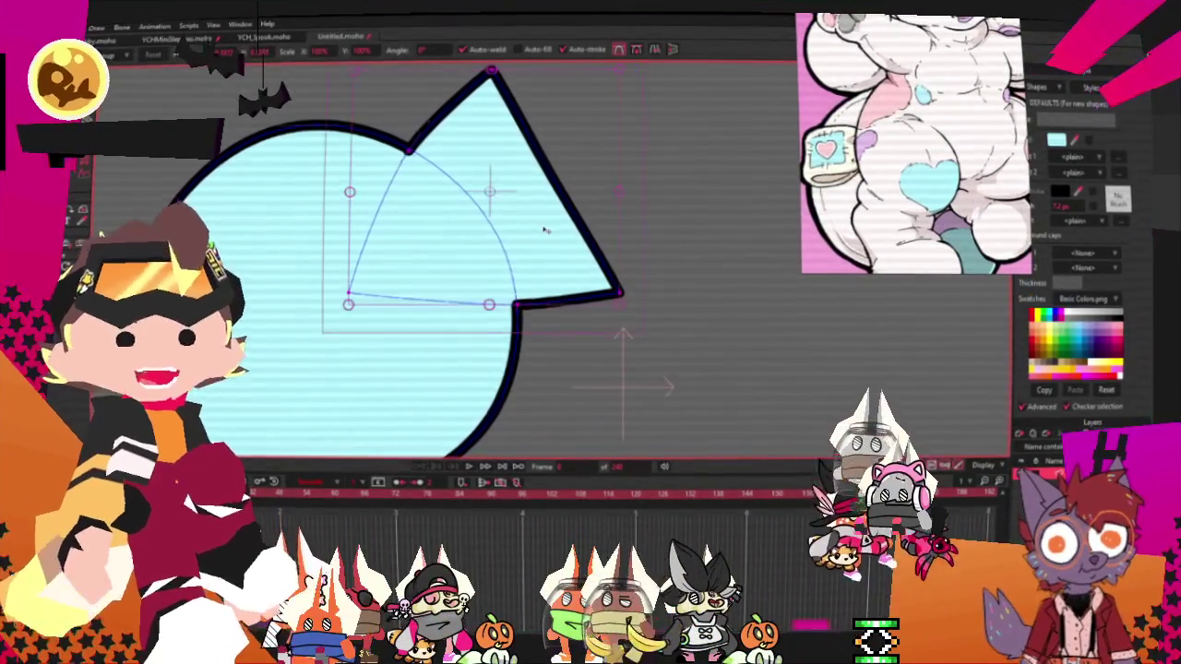
pyautogui.scroll(2, 551, 279)
pyautogui.scroll(3, 551, 280)
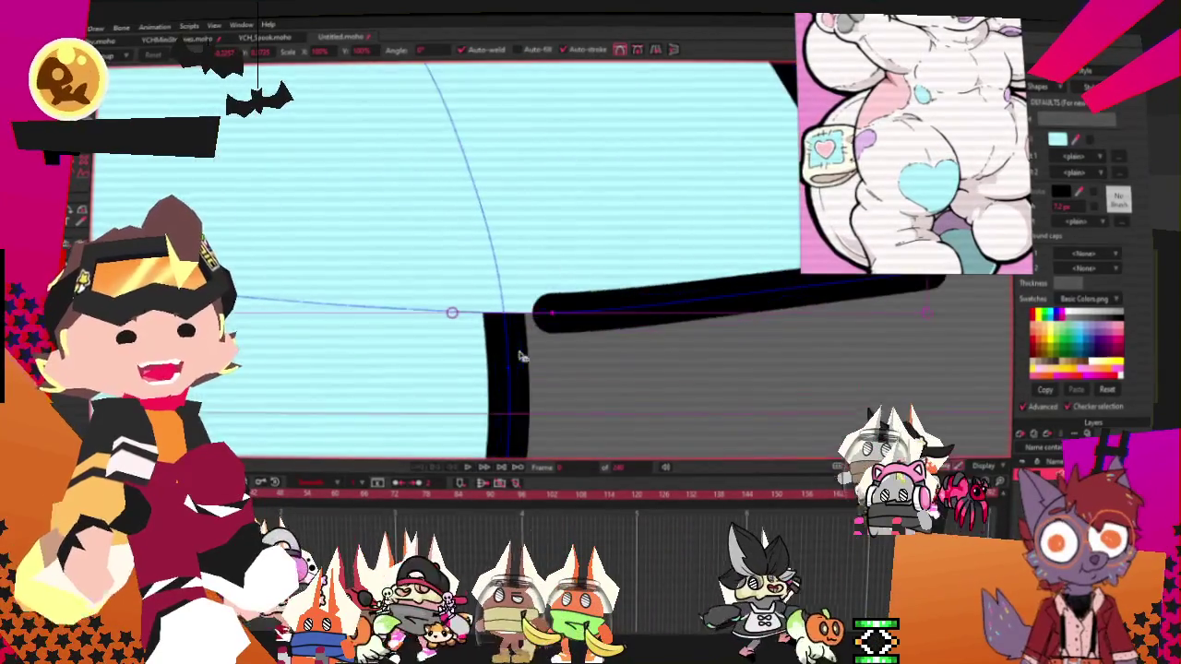
pyautogui.scroll(2, 568, 276)
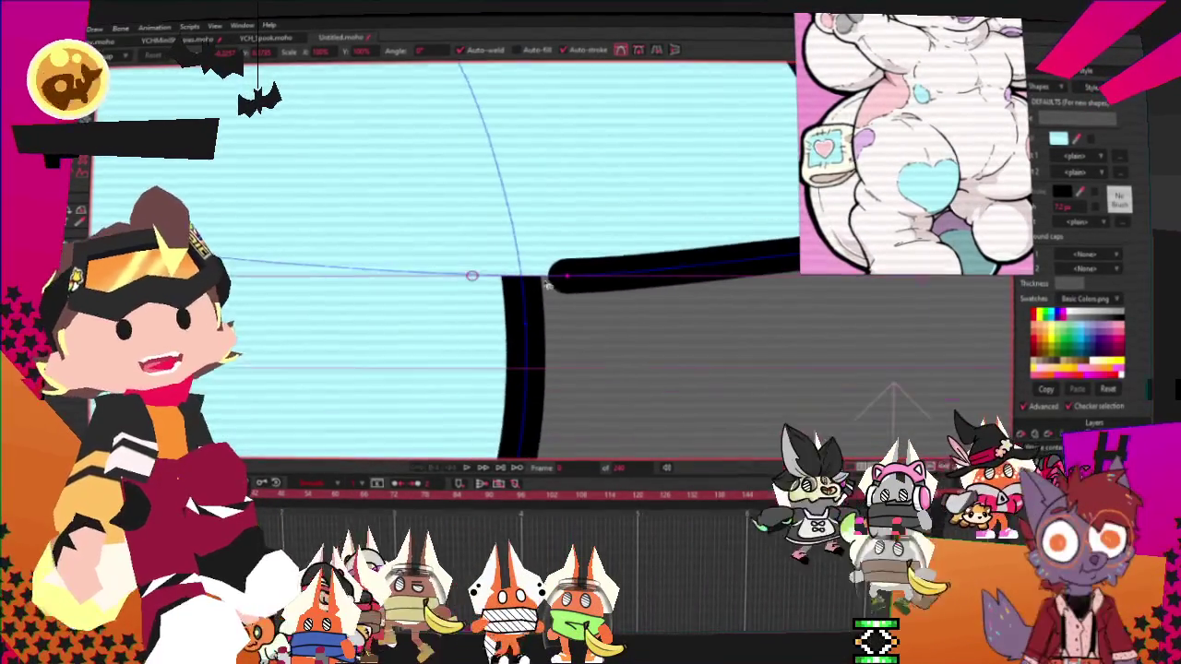
pyautogui.scroll(-5, 563, 277)
pyautogui.scroll(3, 535, 276)
pyautogui.scroll(2, 530, 274)
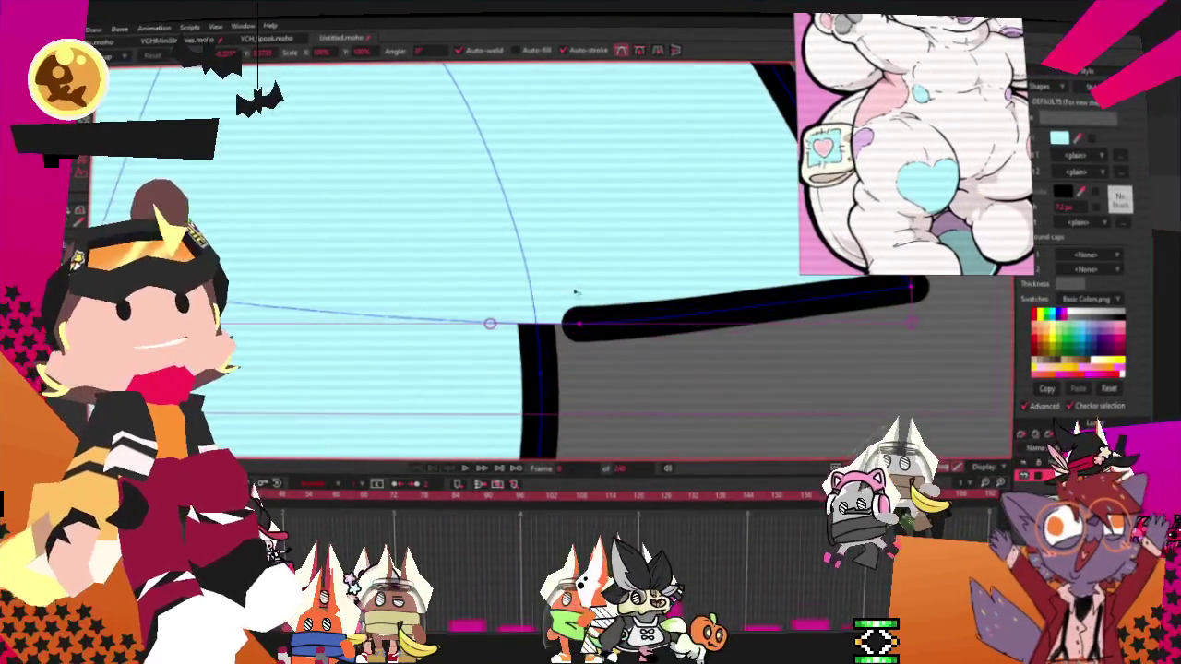
pyautogui.scroll(1, 525, 272)
pyautogui.scroll(-2, 525, 272)
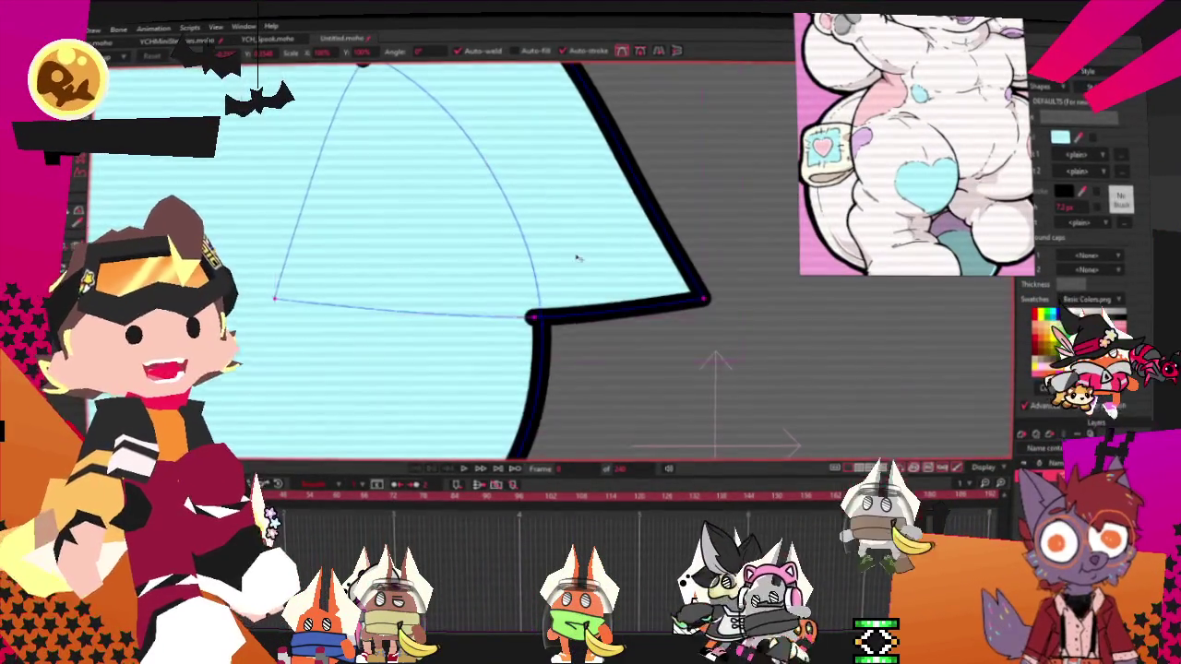
pyautogui.scroll(-2, 575, 255)
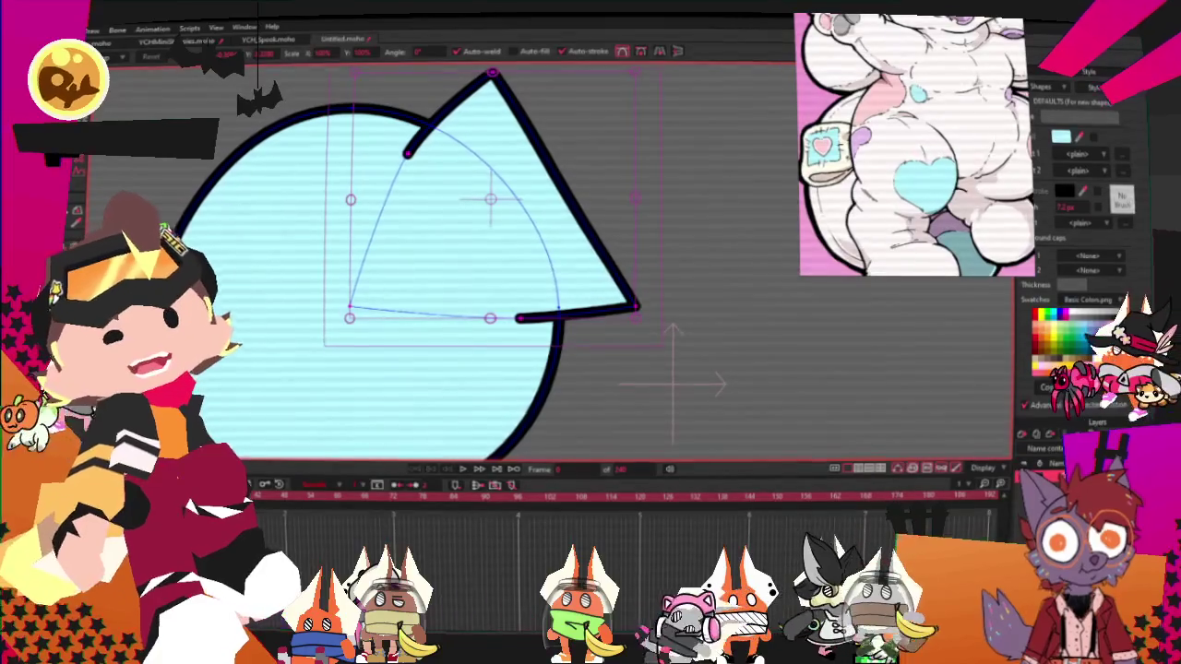
pyautogui.press('q')
pyautogui.click(509, 163)
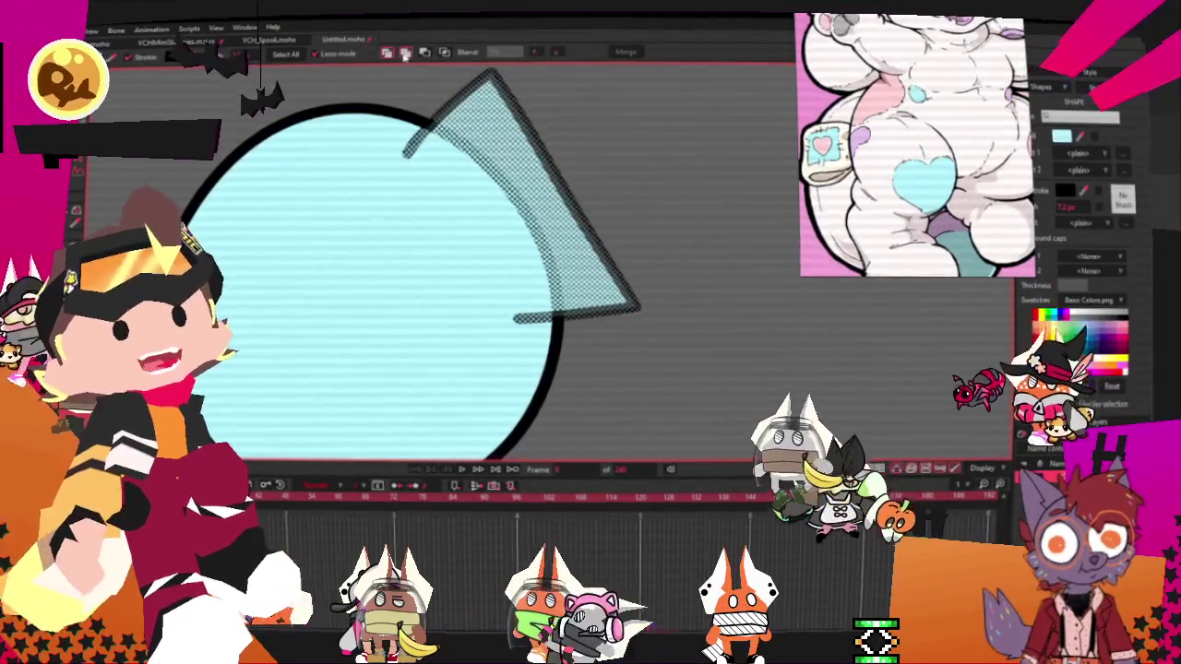
pyautogui.press('space')
# Draw a new circle at the shape's upper left and fill both circles white
pyautogui.press('t')
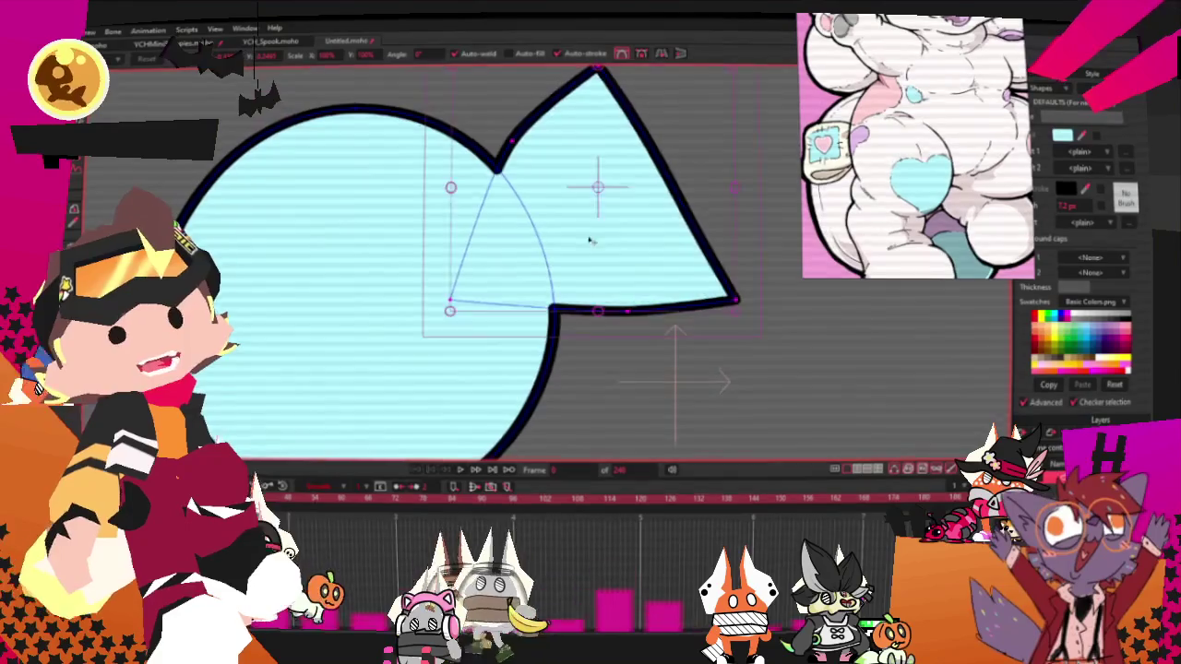
pyautogui.press('g')
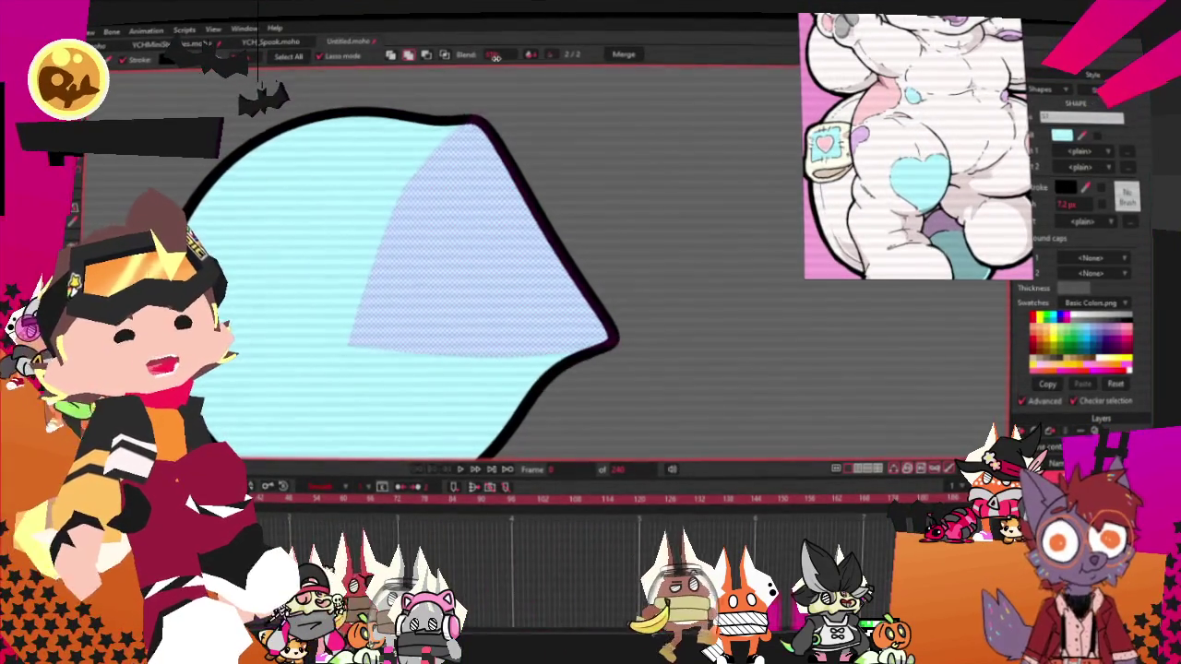
pyautogui.press('t')
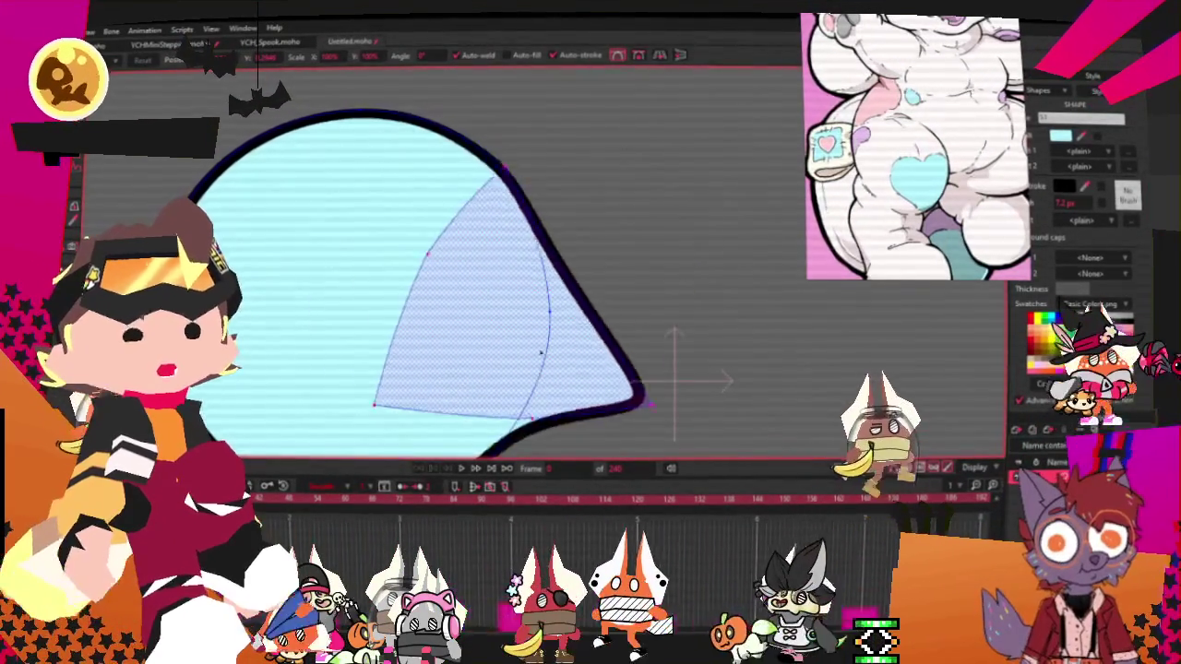
pyautogui.press('space')
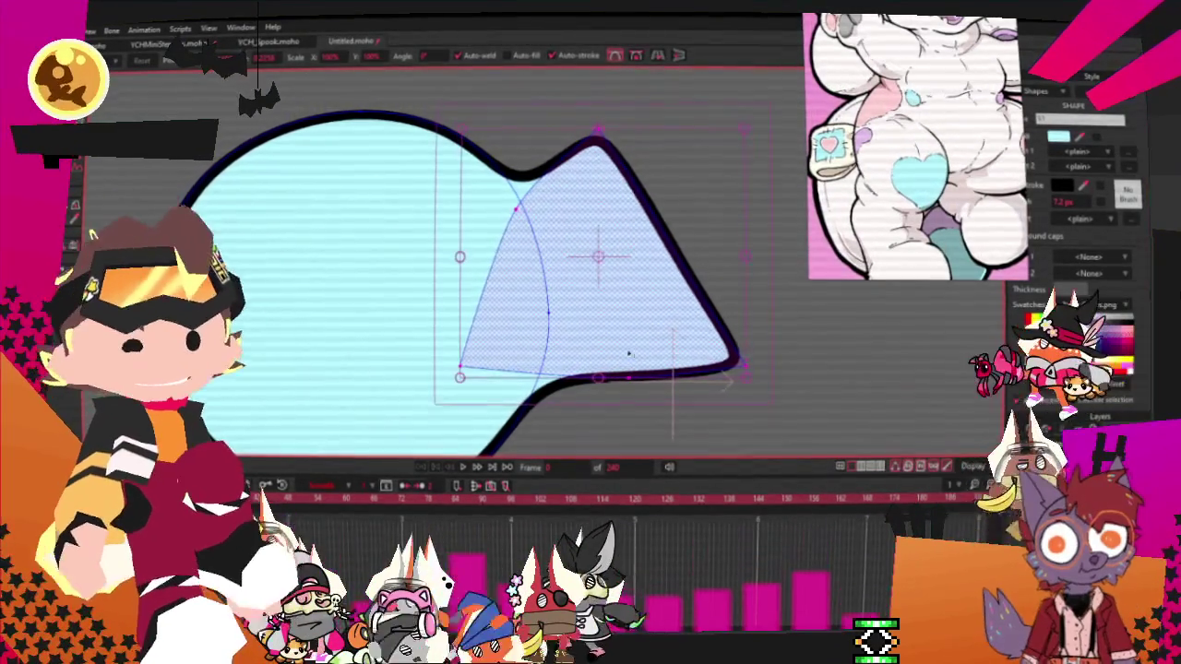
pyautogui.scroll(-2, 646, 355)
pyautogui.scroll(2, 764, 375)
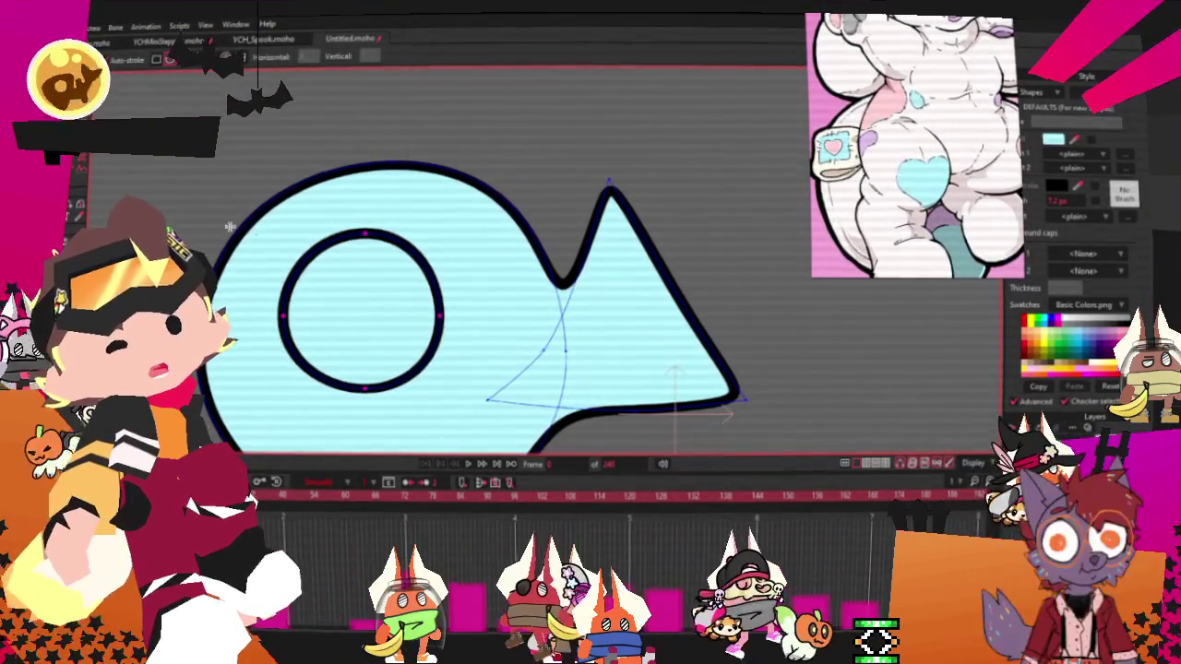
pyautogui.moveTo(147, 182); pyautogui.dragTo(281, 314)
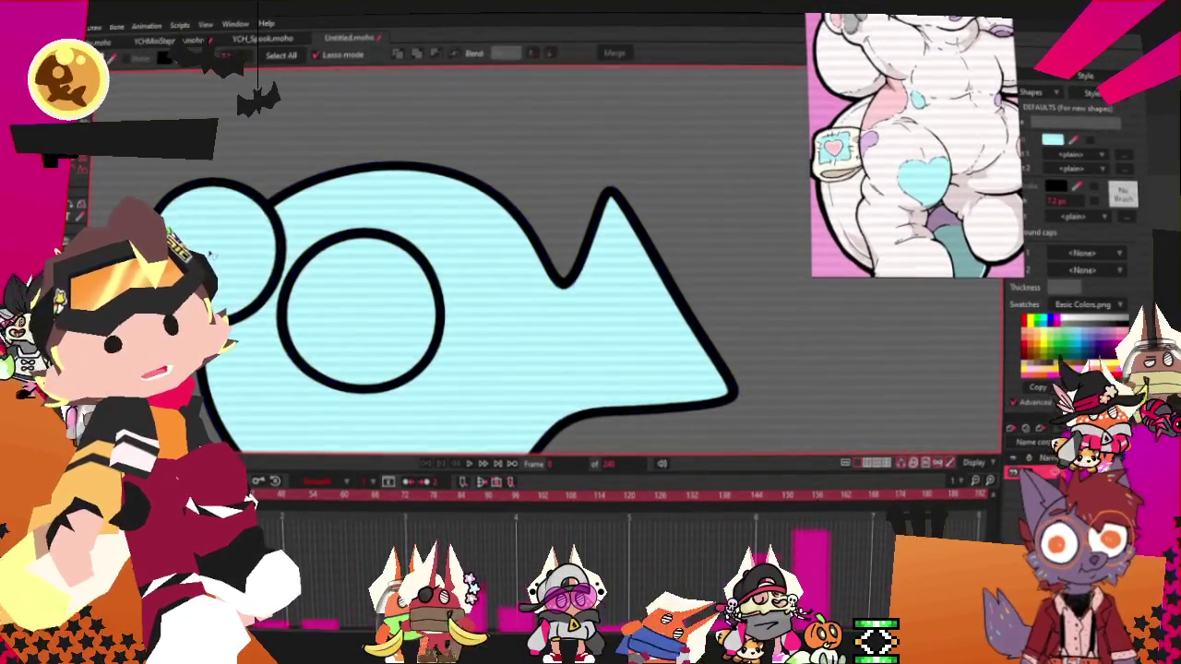
pyautogui.click(473, 307)
pyautogui.click(1051, 140)
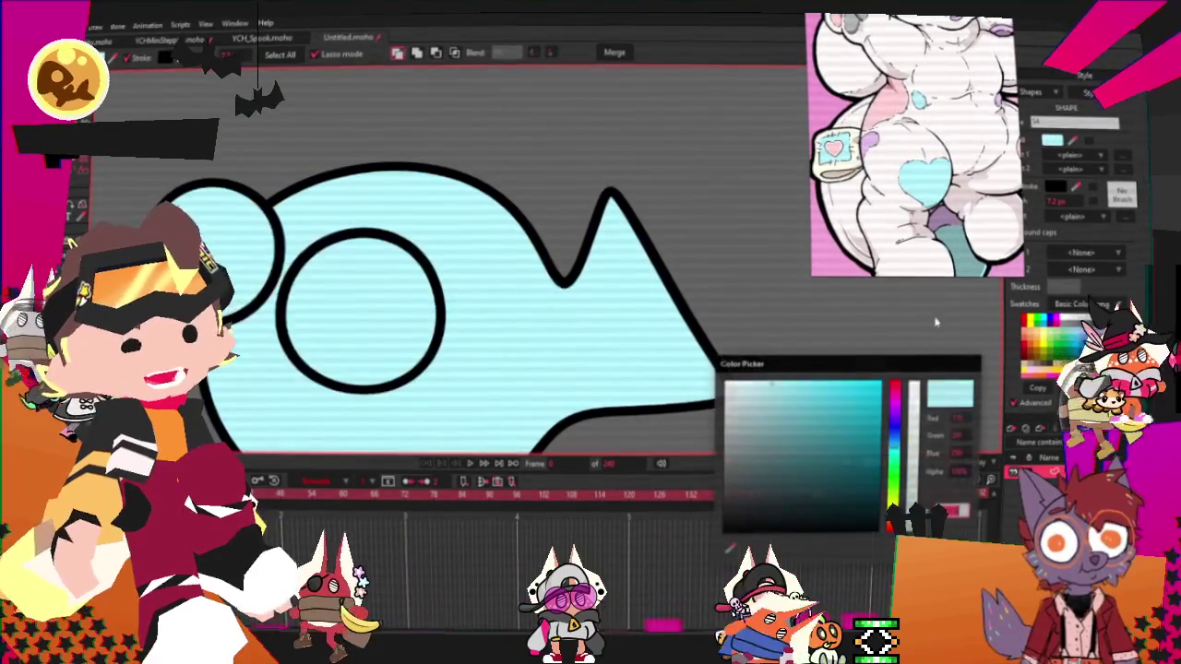
# Close Untitled.moho, discarding its changes with Don't Save
pyautogui.scroll(-3, 626, 262)
pyautogui.scroll(1, 626, 262)
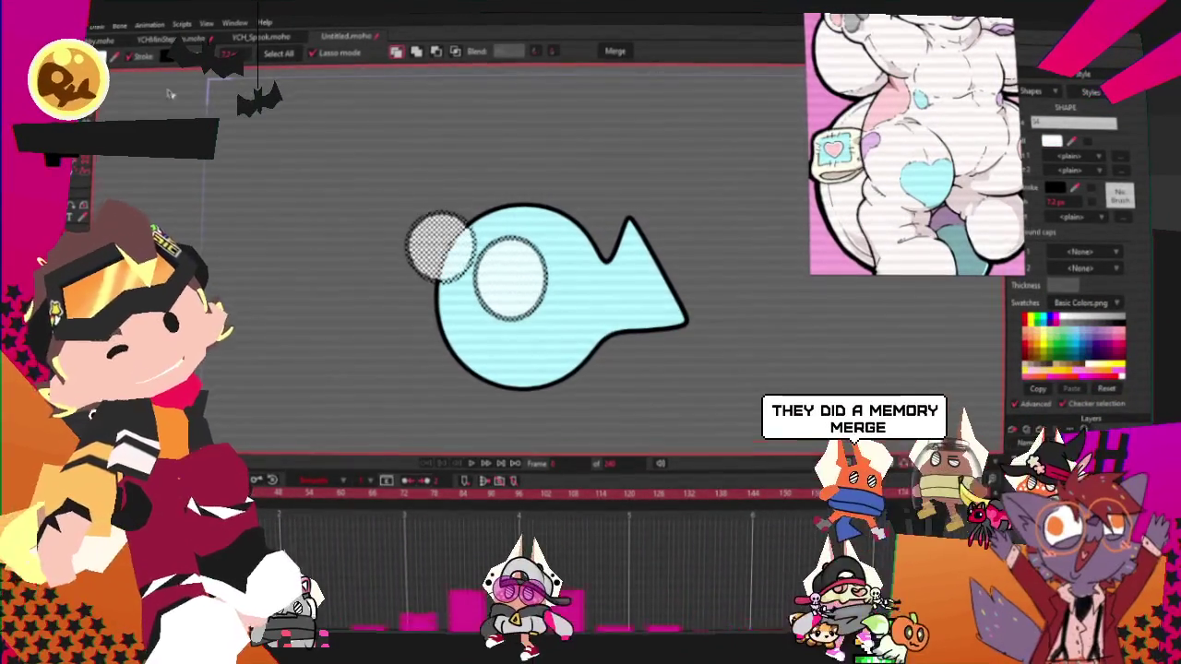
pyautogui.click(313, 38)
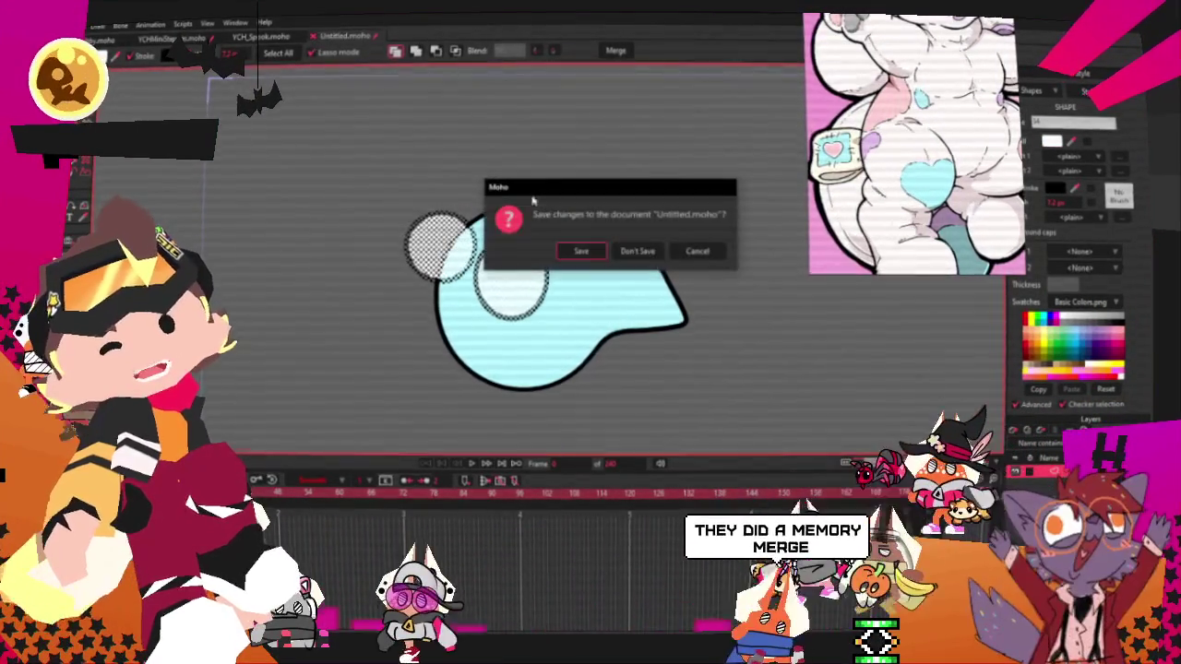
pyautogui.click(641, 250)
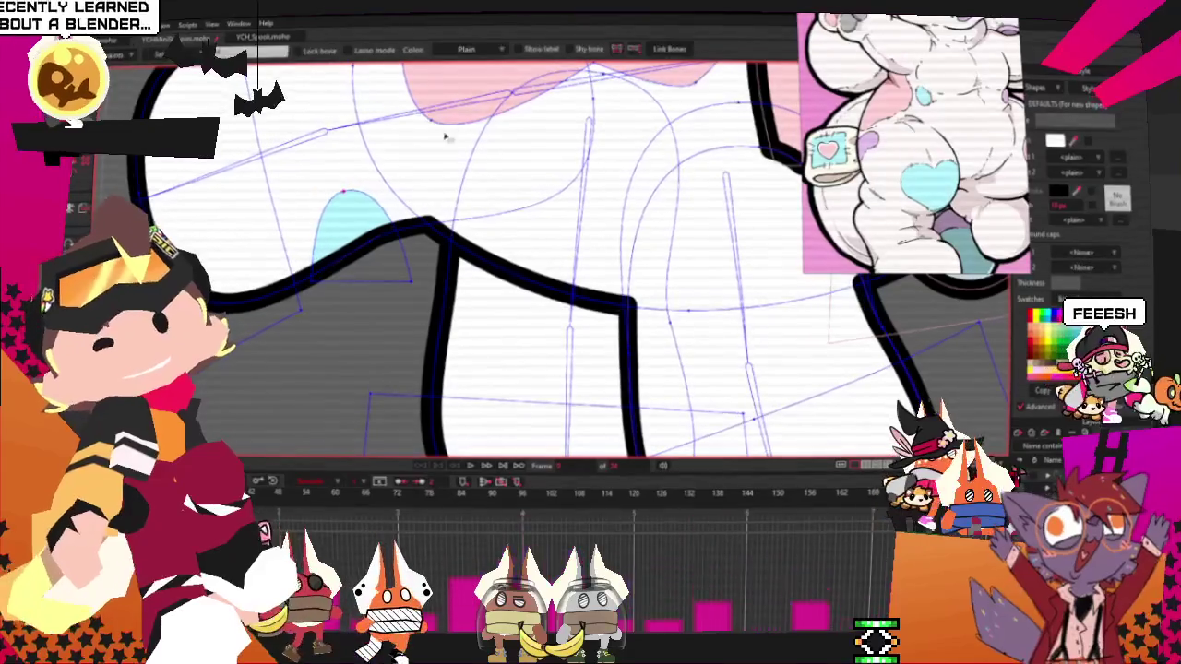
# Play the character's animation to check the rig, then stop playback
pyautogui.press('z')
pyautogui.scroll(2, 336, 191)
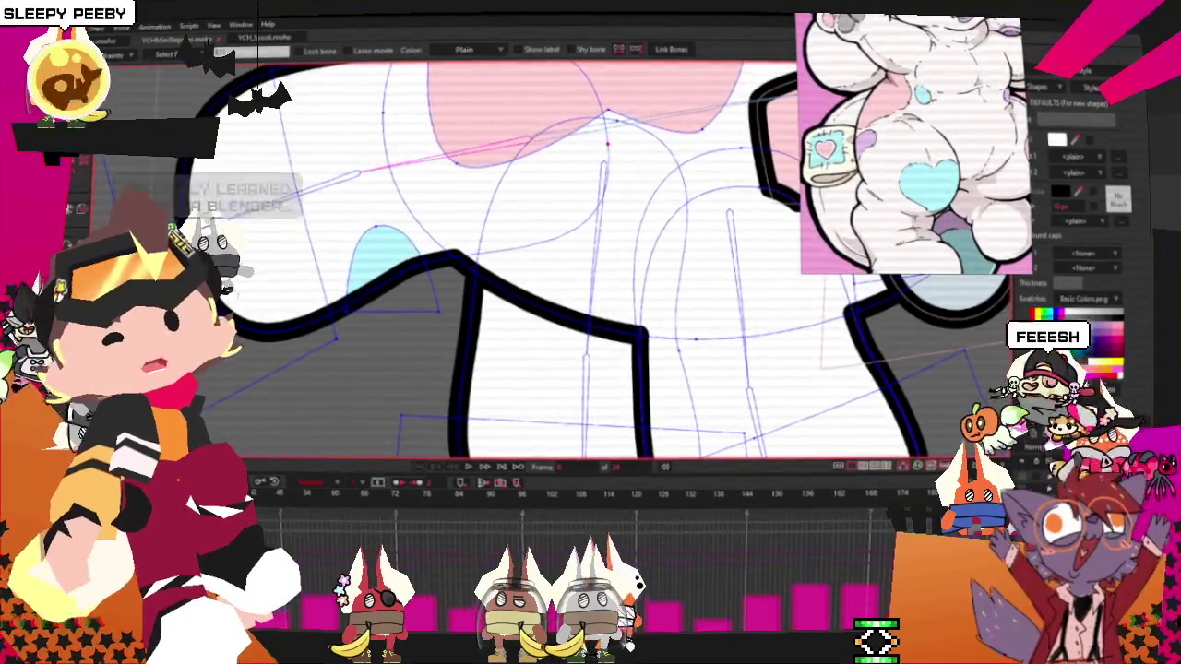
pyautogui.press('g')
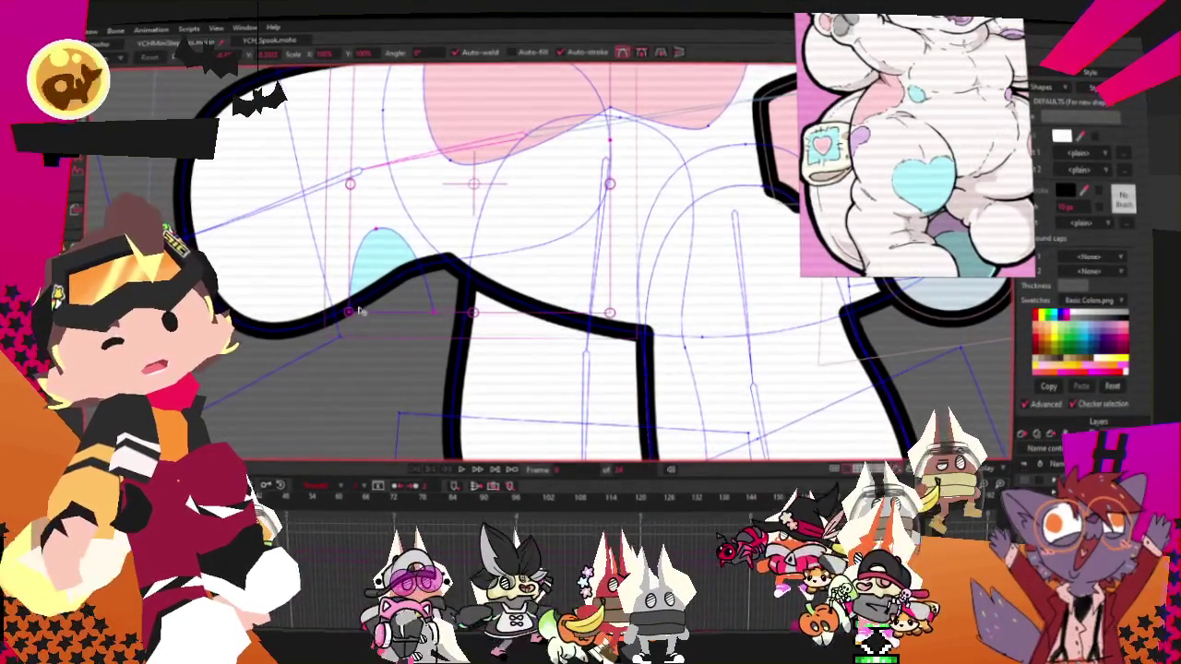
pyautogui.press('a')
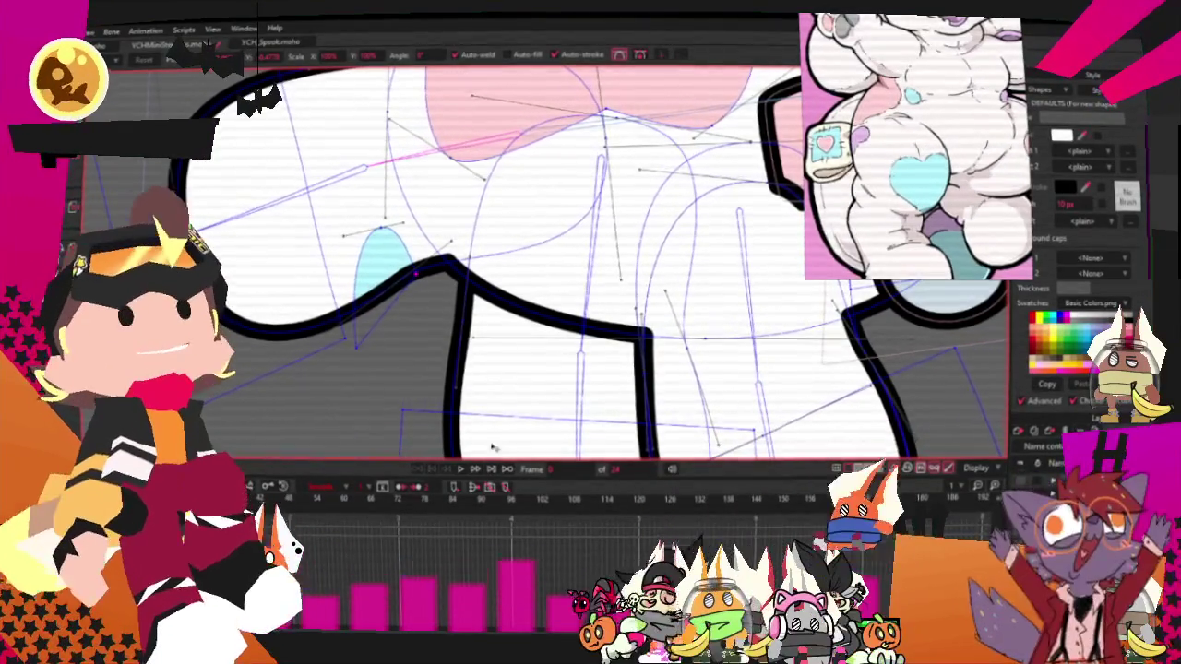
pyautogui.click(460, 469)
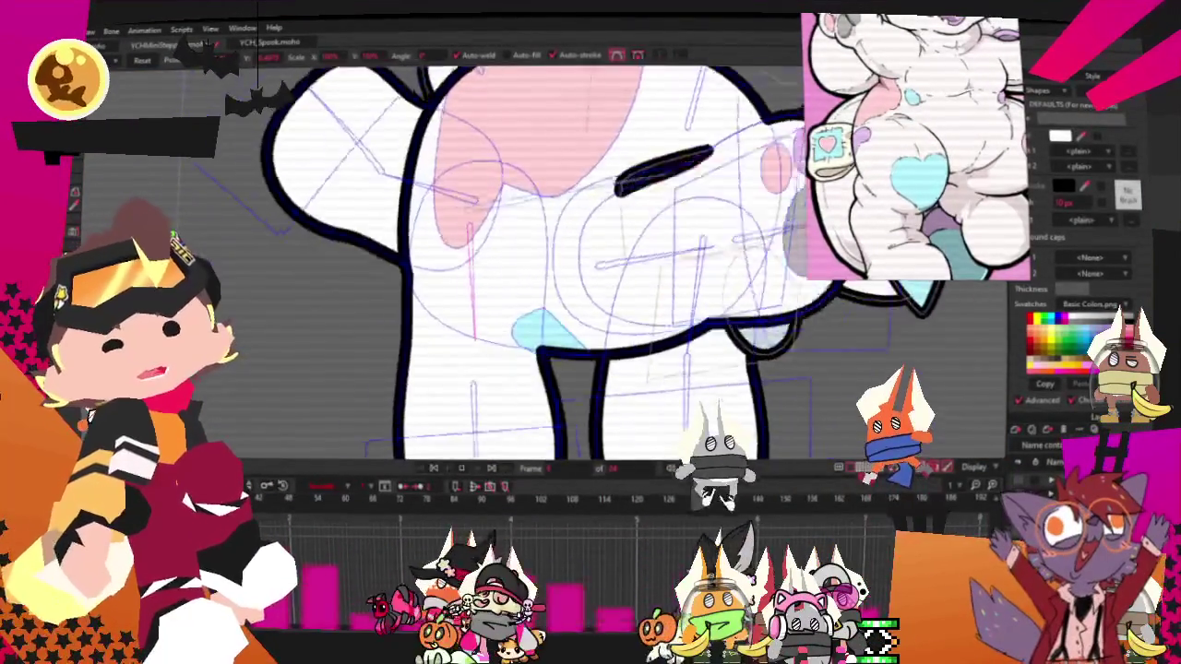
pyautogui.press('space')
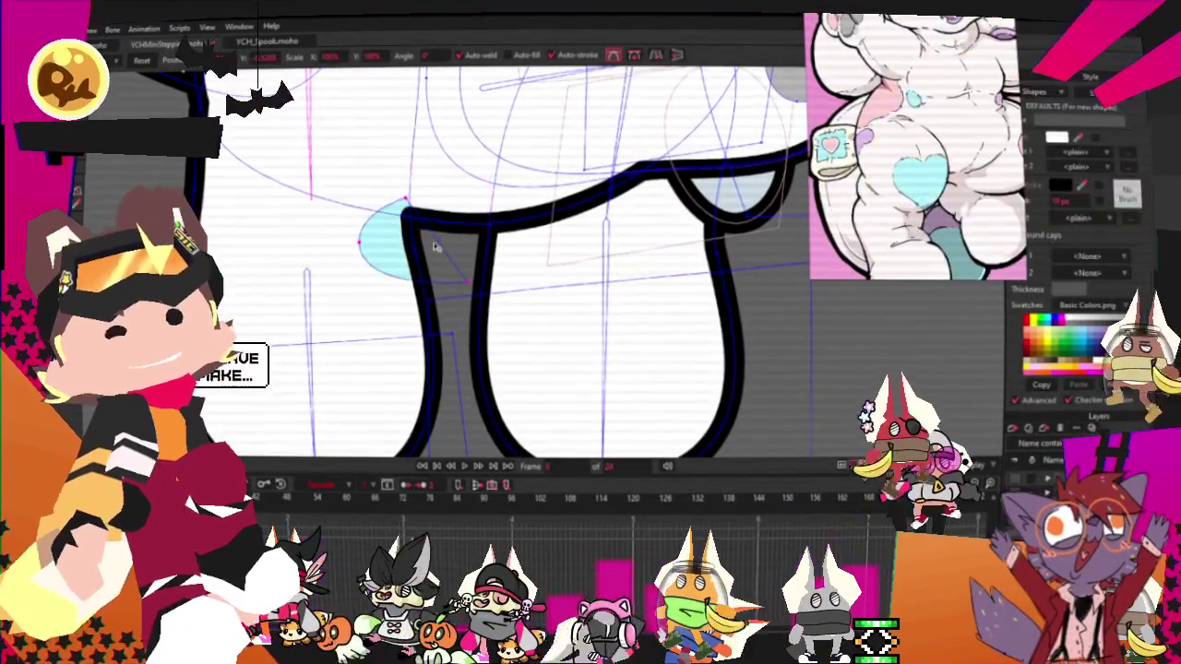
# Pull the light-blue oval's left point and curve handle slightly outward beside the thigh
pyautogui.click(387, 242)
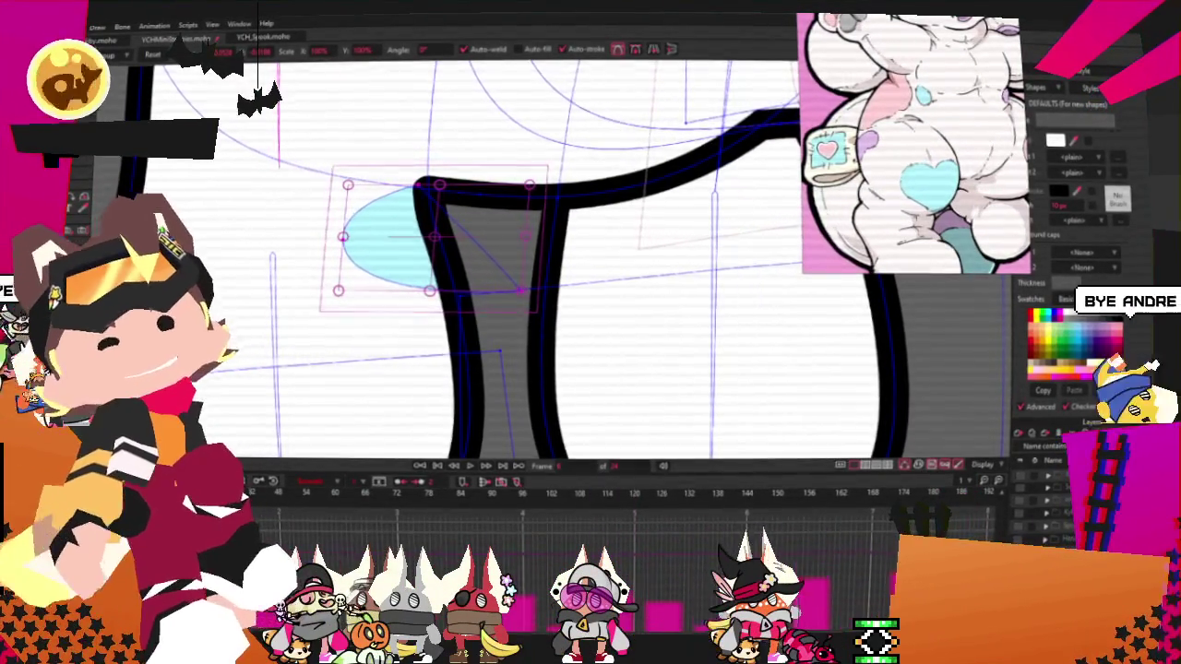
pyautogui.click(521, 293)
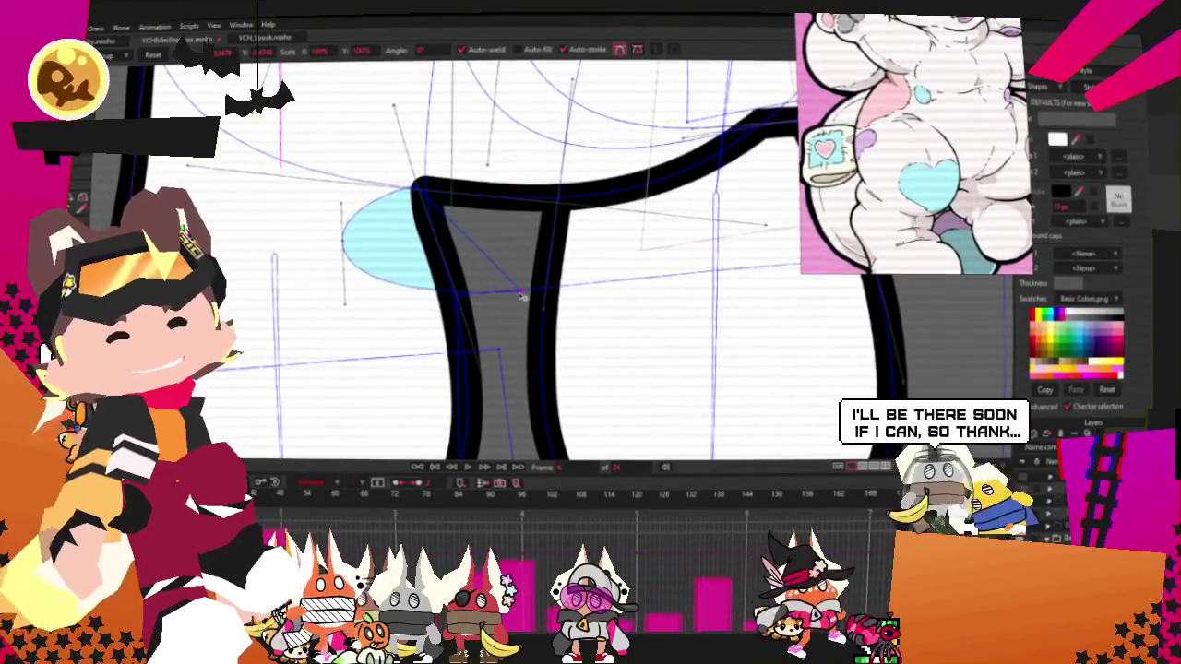
pyautogui.moveTo(522, 294); pyautogui.dragTo(498, 314)
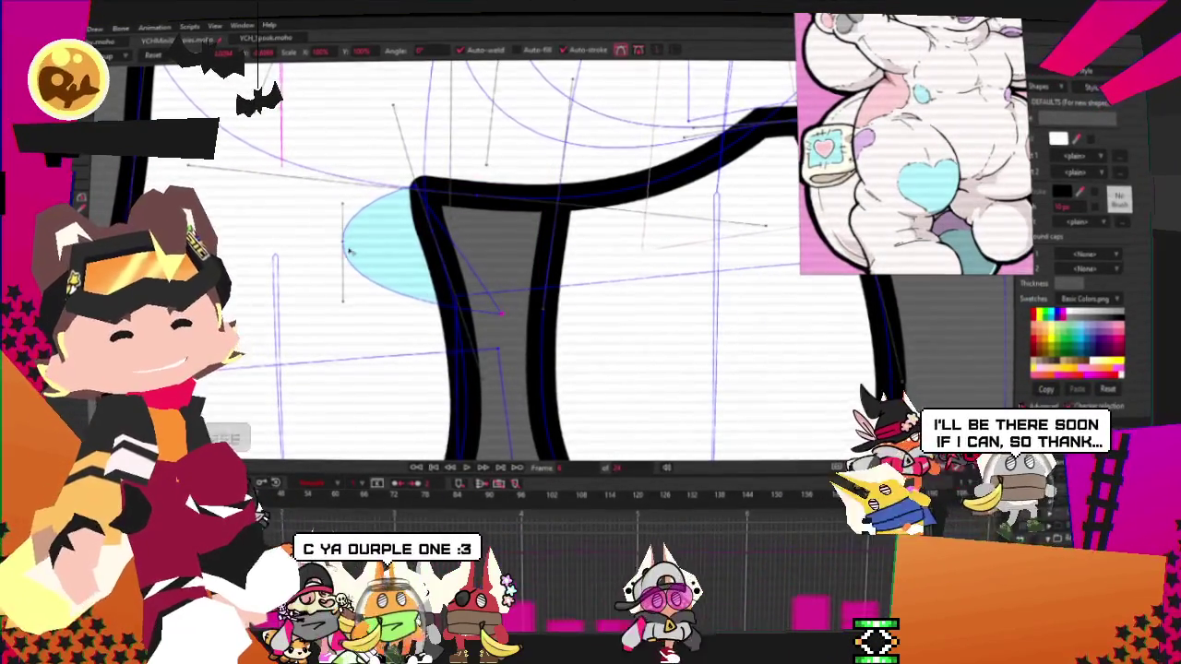
pyautogui.moveTo(348, 251); pyautogui.dragTo(339, 251)
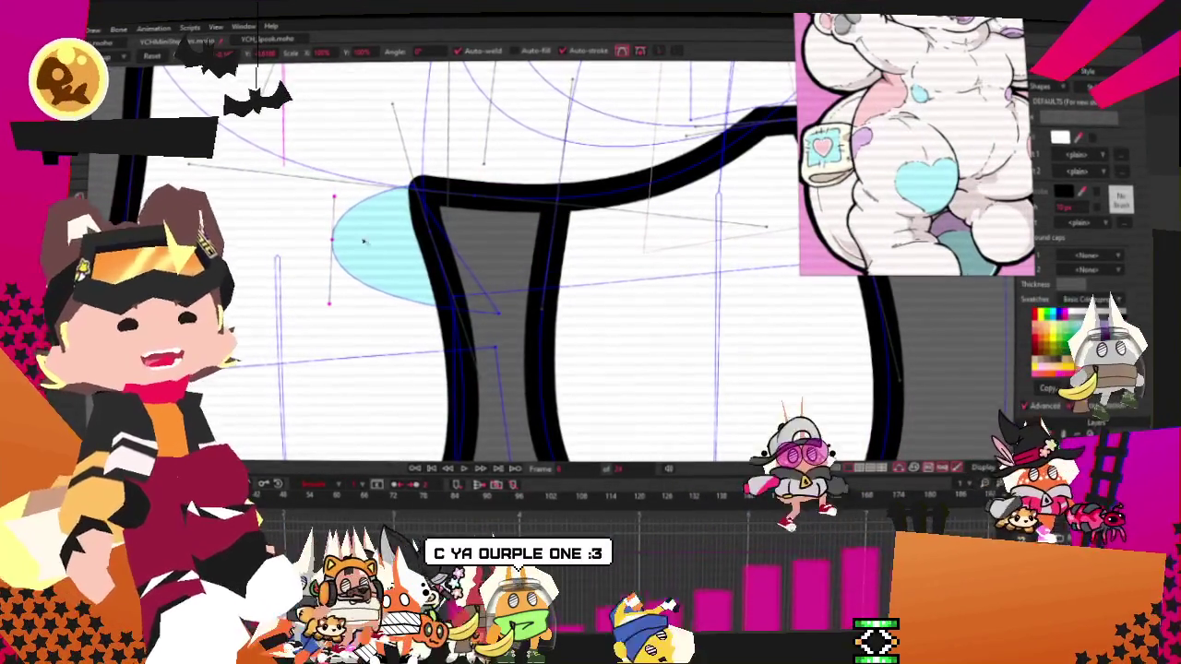
pyautogui.hotkey('ctrl', 'a')
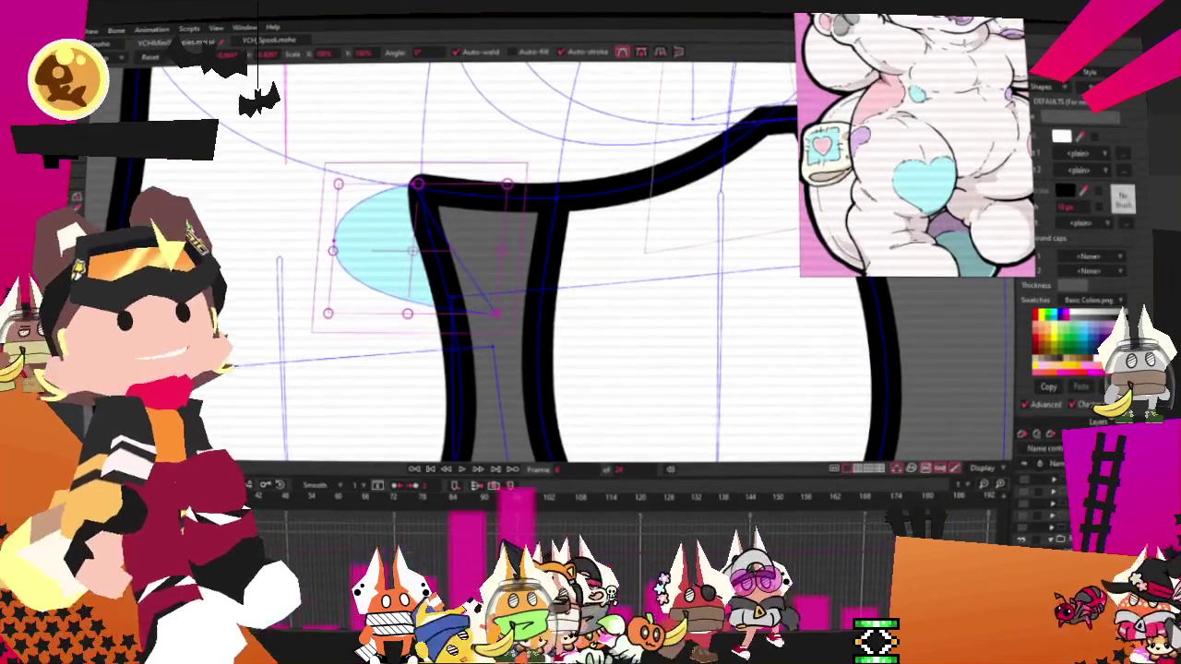
pyautogui.scroll(-2, 436, 383)
pyautogui.scroll(-3, 436, 383)
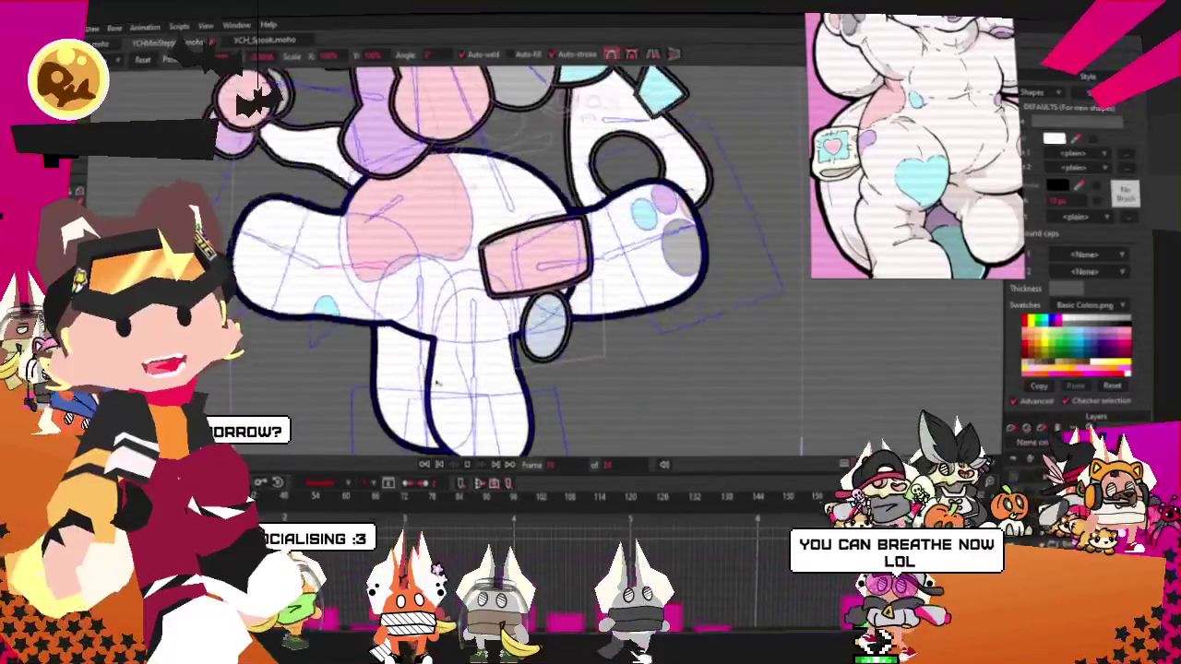
# Zoom in on the character's legs and feet and pick the Draw Oval tool
pyautogui.press('space')
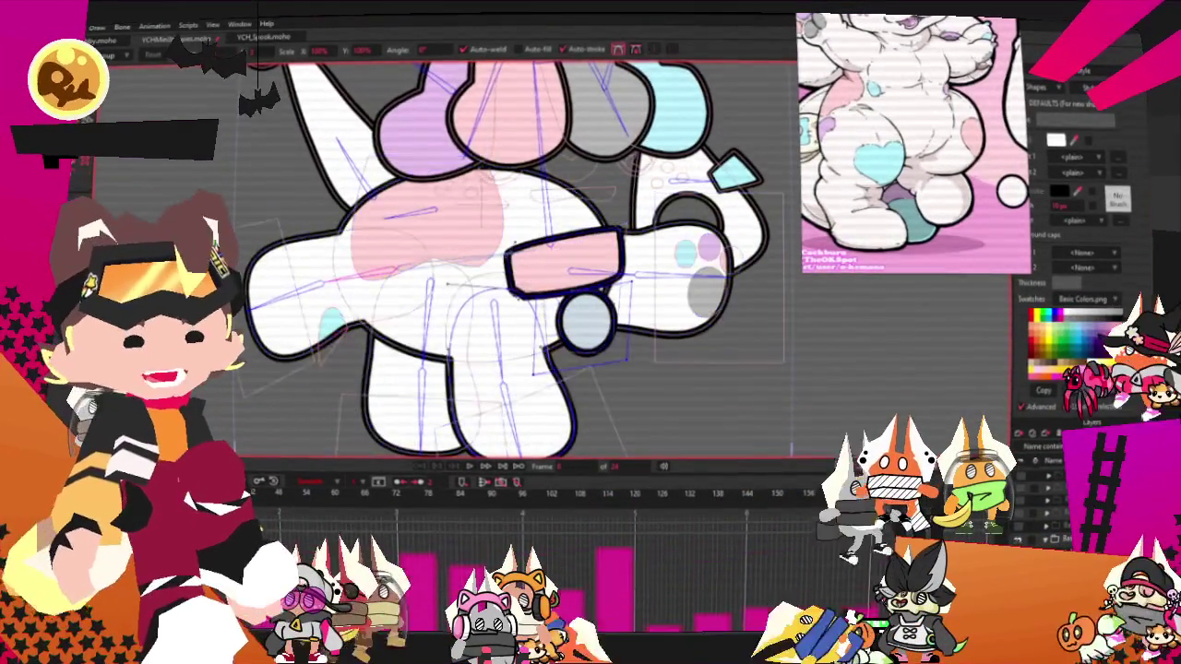
pyautogui.scroll(2, 514, 414)
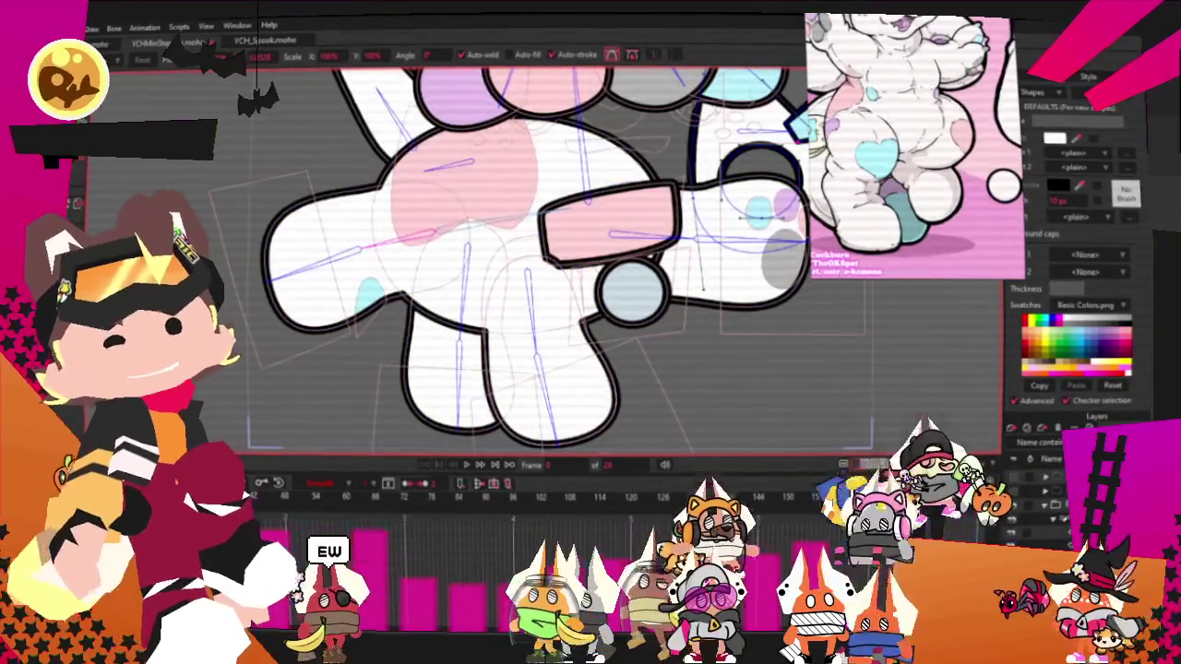
pyautogui.press('g')
pyautogui.scroll(3, 506, 346)
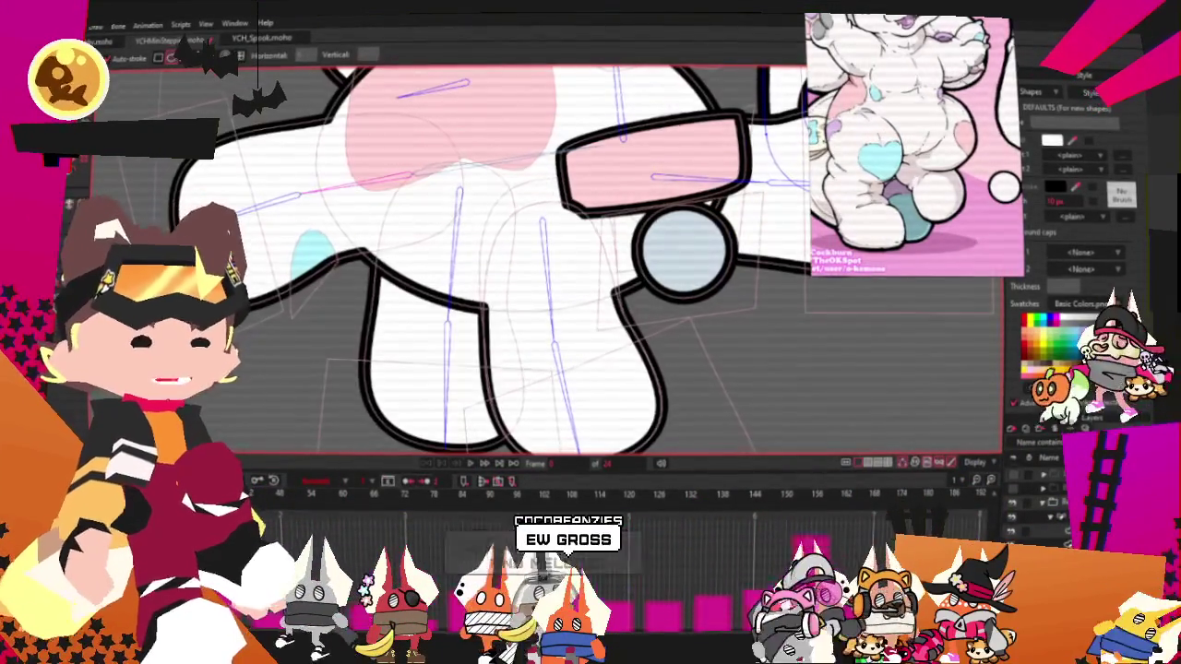
# Draw a pink oval on the lower leg and layer it mostly behind the white leg shape
pyautogui.hotkey('ctrl', 'a')
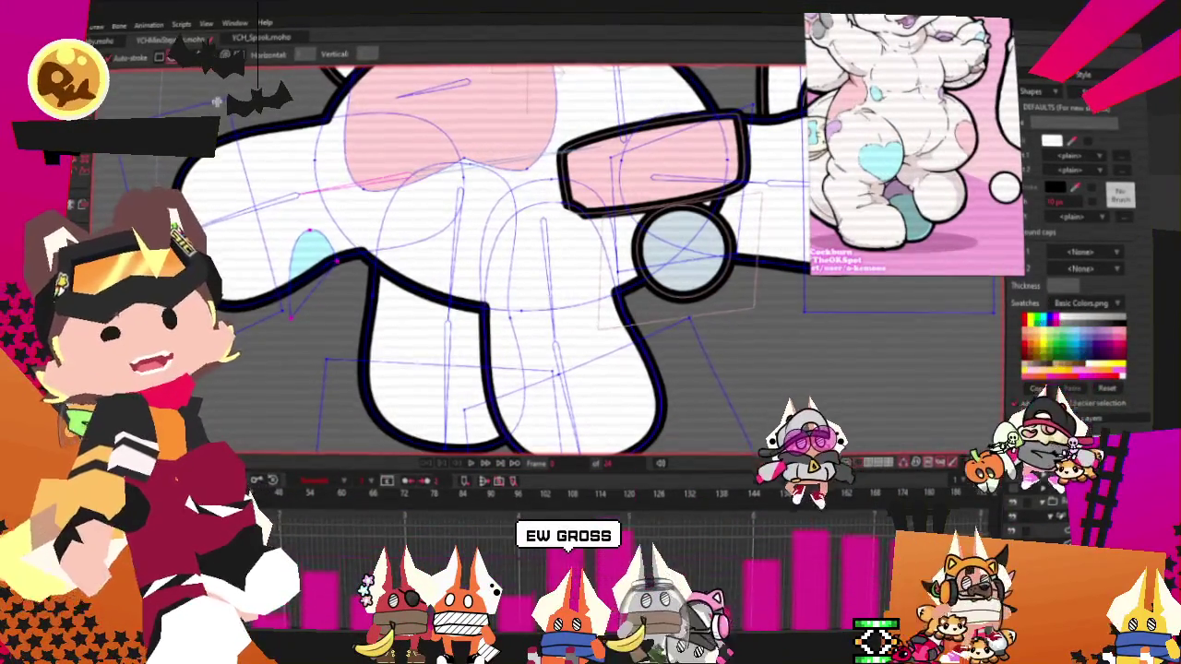
pyautogui.moveTo(442, 320); pyautogui.dragTo(573, 402)
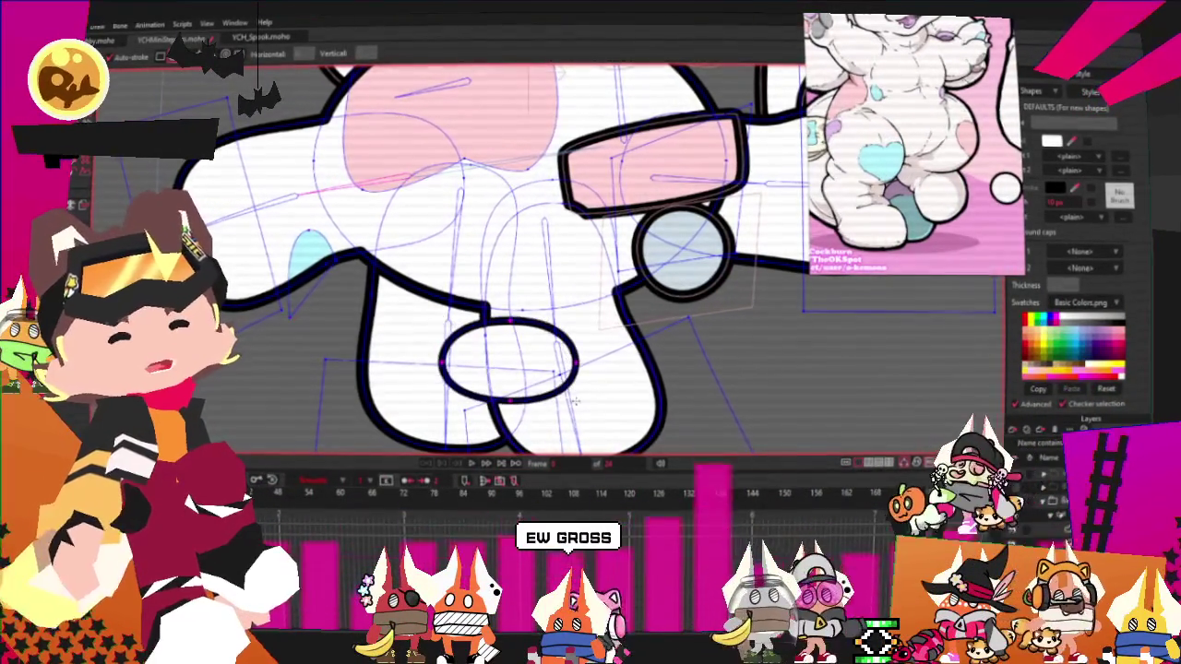
pyautogui.press('g')
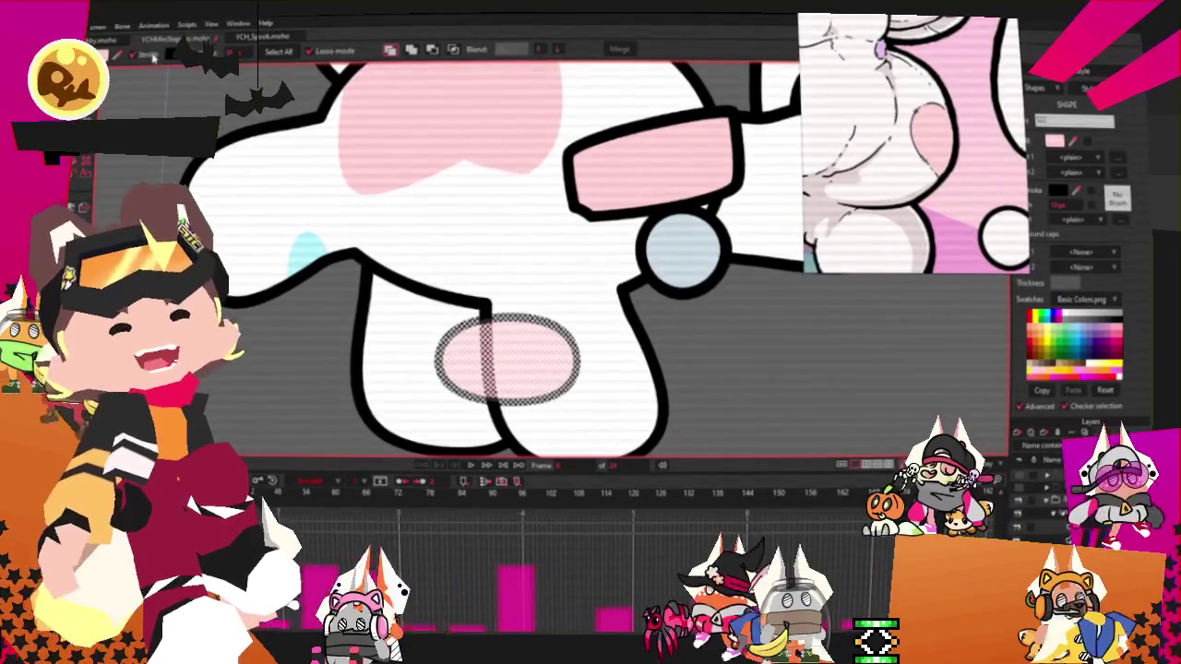
pyautogui.press('Escape')
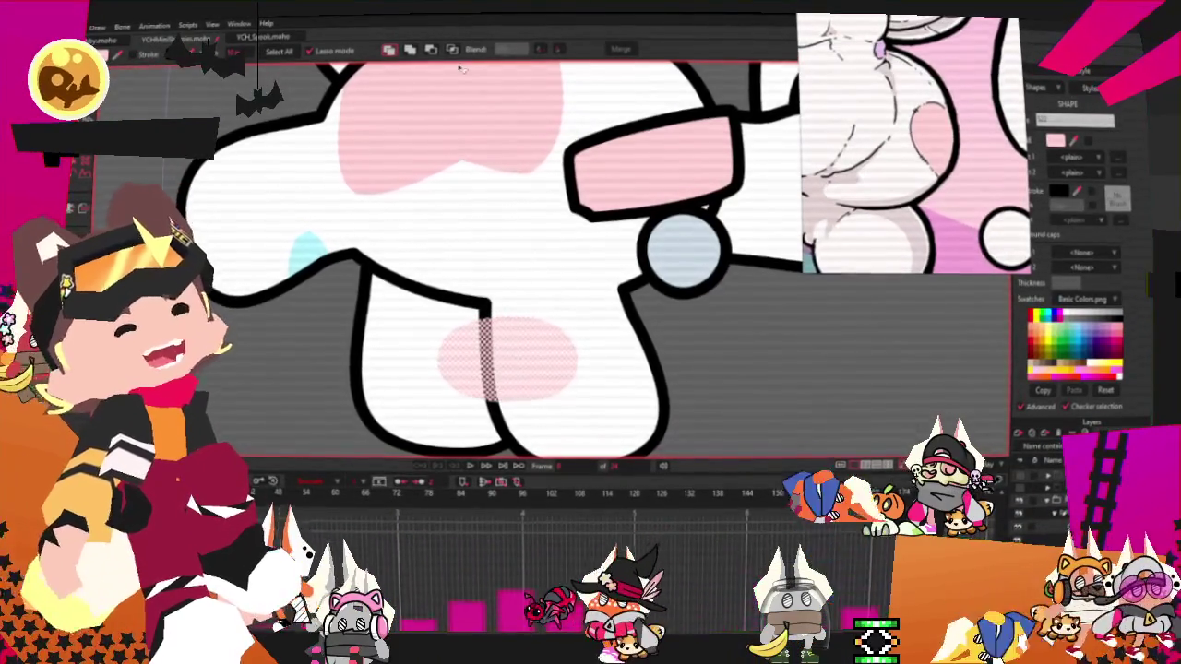
pyautogui.click(451, 49)
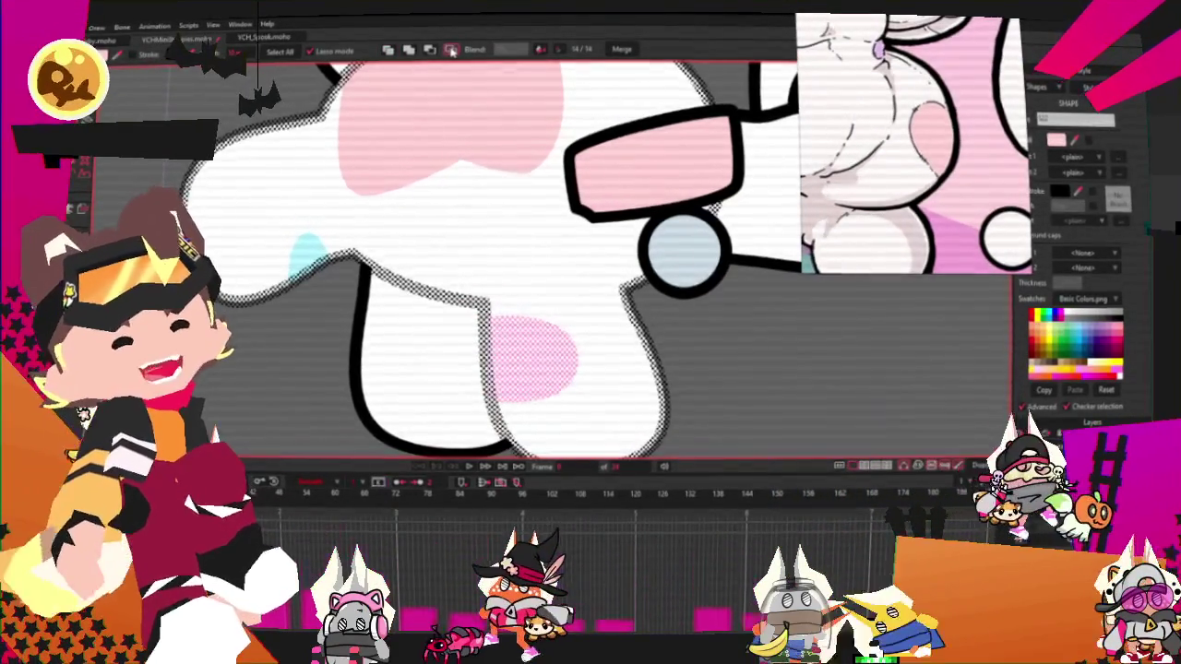
pyautogui.press('Delete')
pyautogui.hotkey('ctrl', 'z')
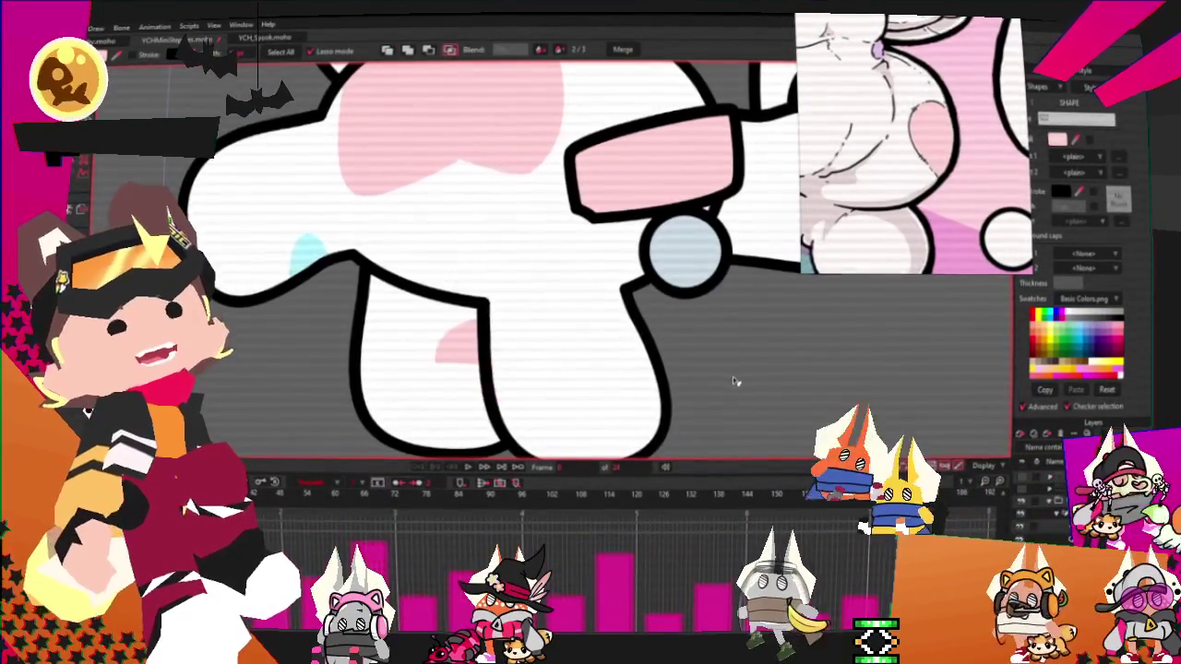
pyautogui.press('t')
pyautogui.scroll(2, 517, 277)
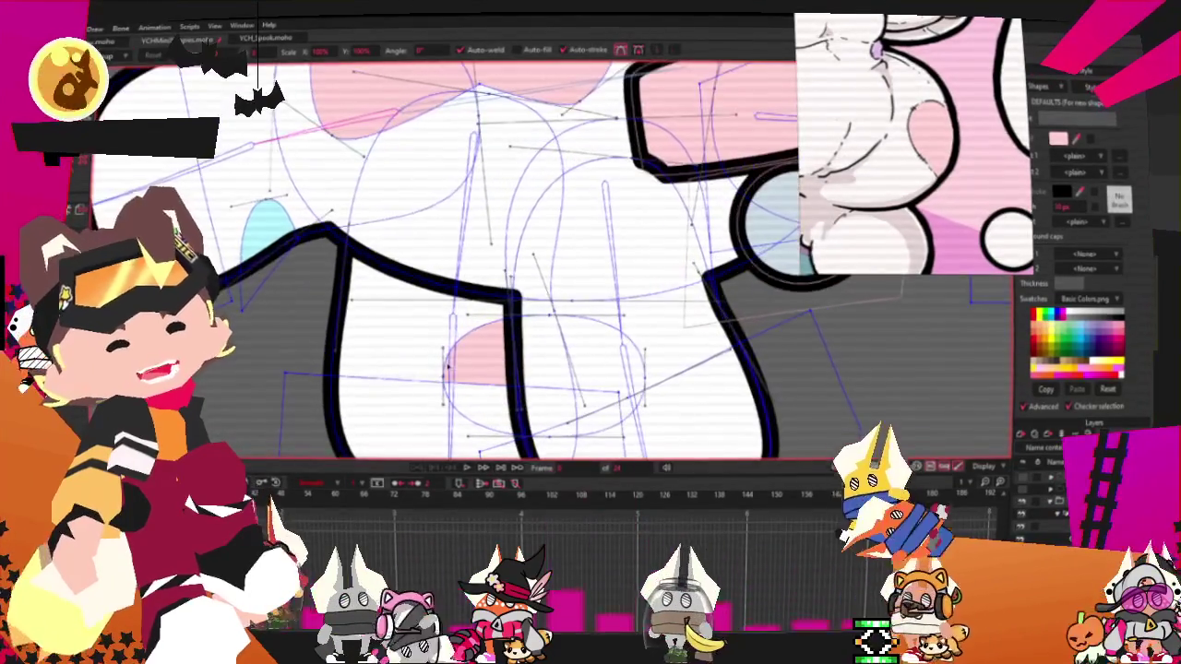
# Select the pink leg marking's points and preview how it moves in the animation
pyautogui.click(565, 325)
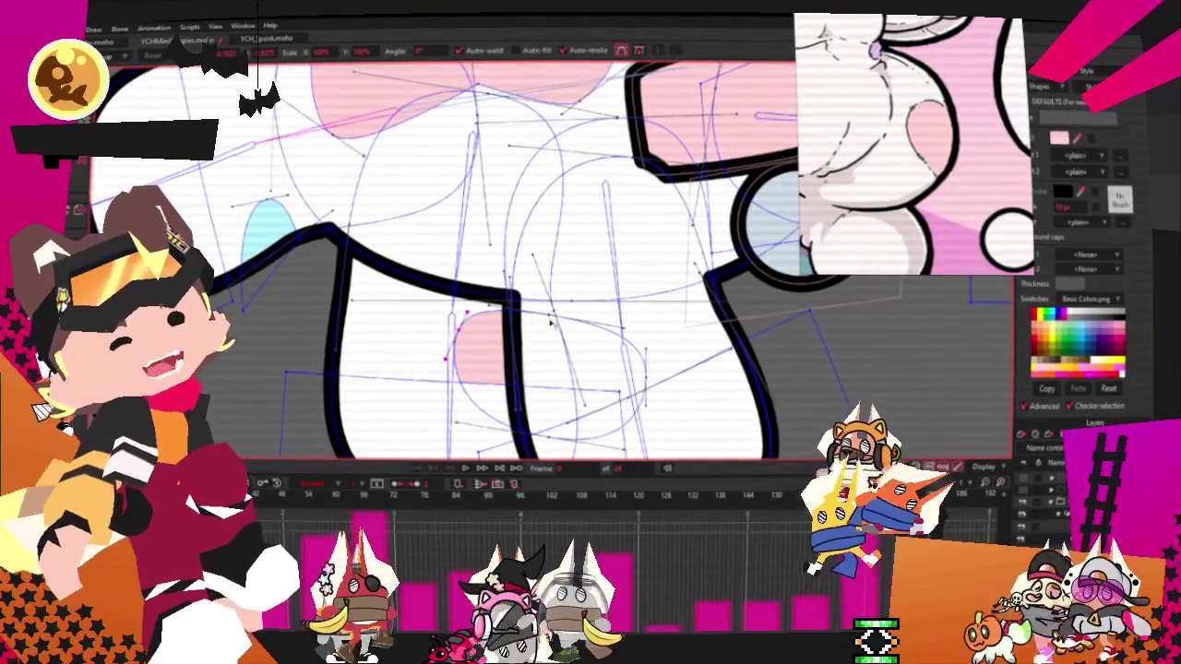
pyautogui.scroll(-2, 565, 324)
pyautogui.scroll(-2, 480, 370)
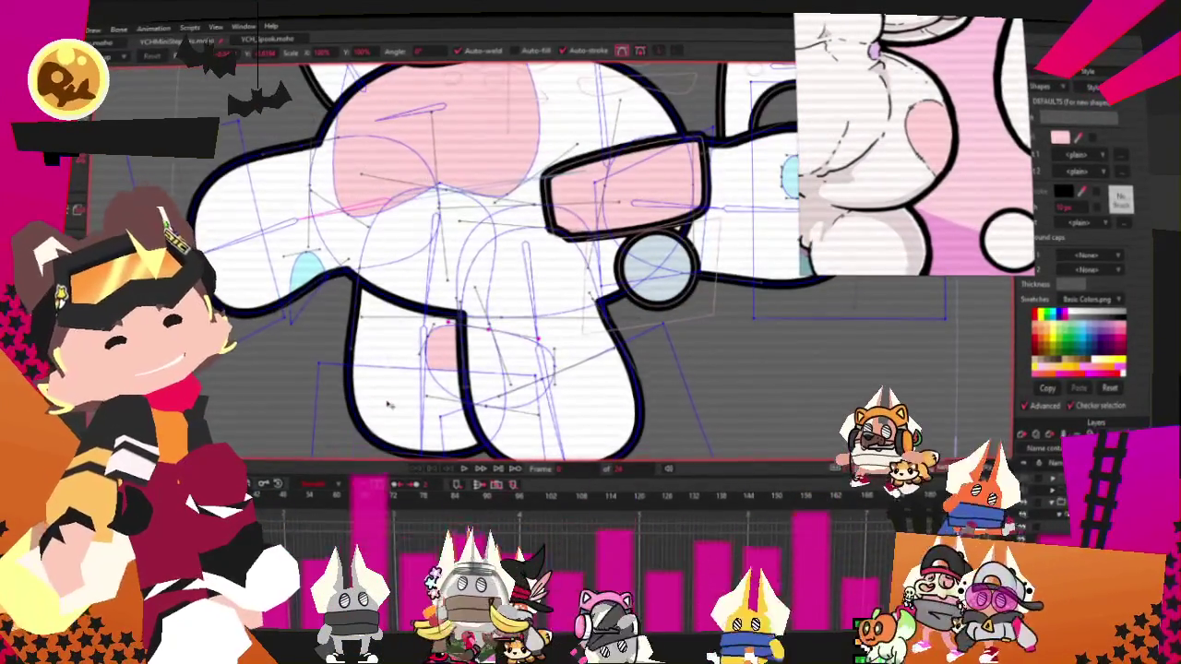
pyautogui.scroll(2, 609, 350)
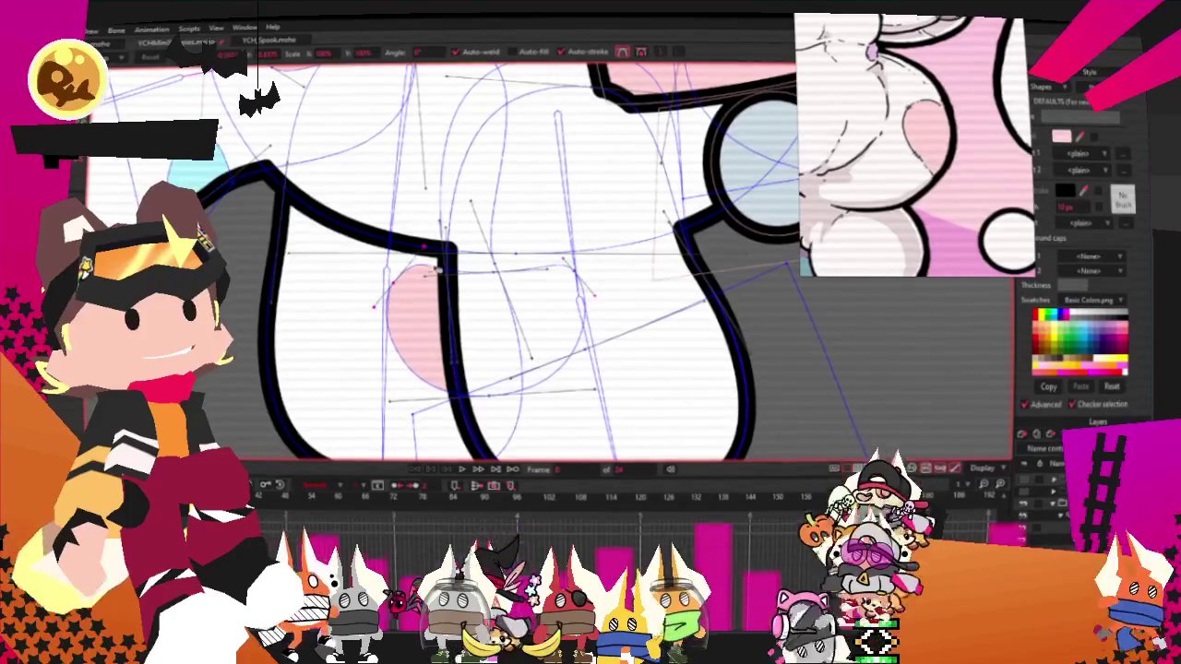
pyautogui.click(414, 315)
pyautogui.scroll(-2, 420, 312)
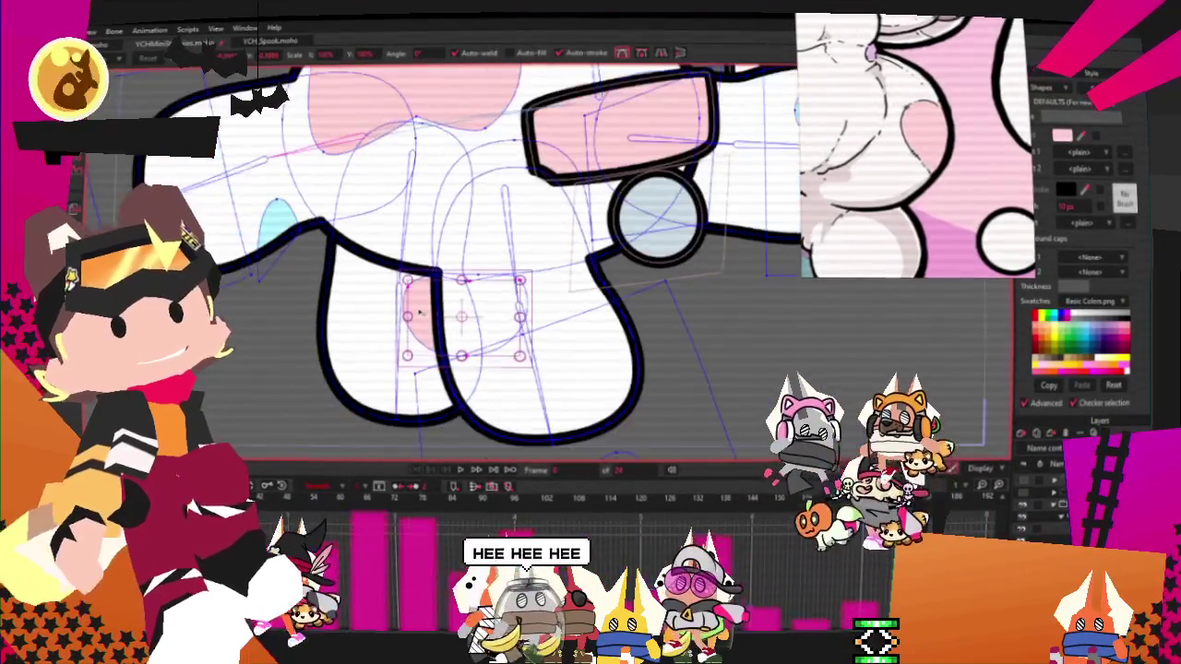
pyautogui.scroll(2, 246, 204)
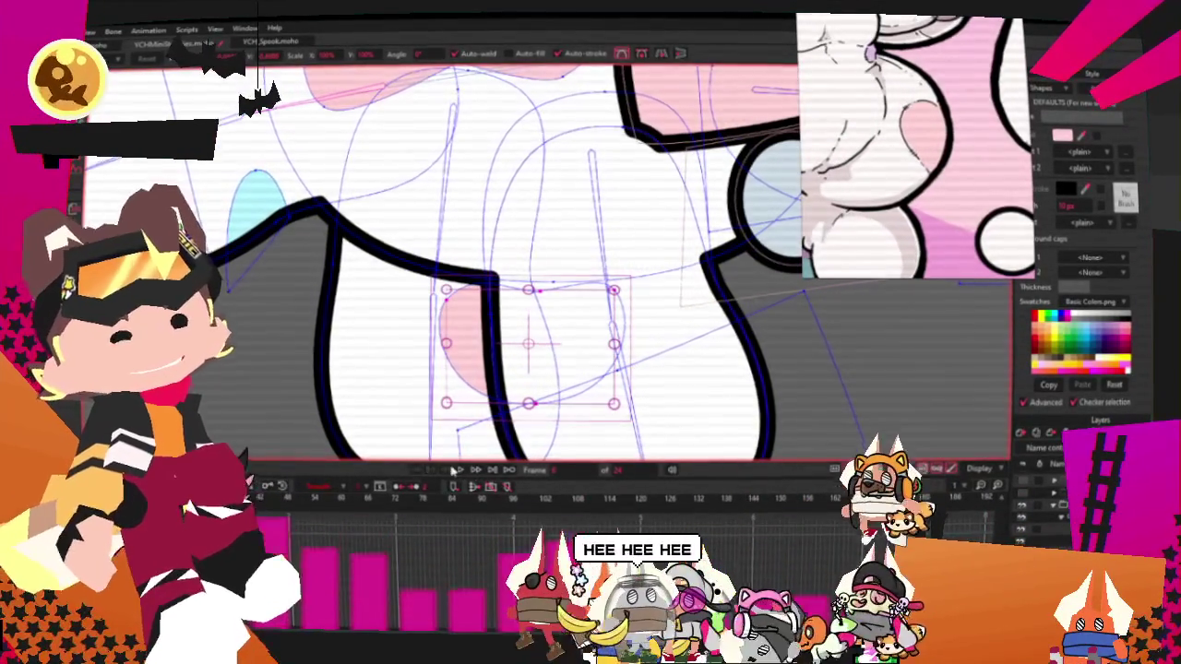
pyautogui.scroll(-2, 470, 443)
pyautogui.scroll(-2, 483, 415)
pyautogui.scroll(-2, 483, 415)
pyautogui.scroll(1, 485, 422)
pyautogui.scroll(2, 483, 423)
pyautogui.scroll(-2, 483, 422)
pyautogui.scroll(2, 480, 422)
pyautogui.scroll(-2, 475, 420)
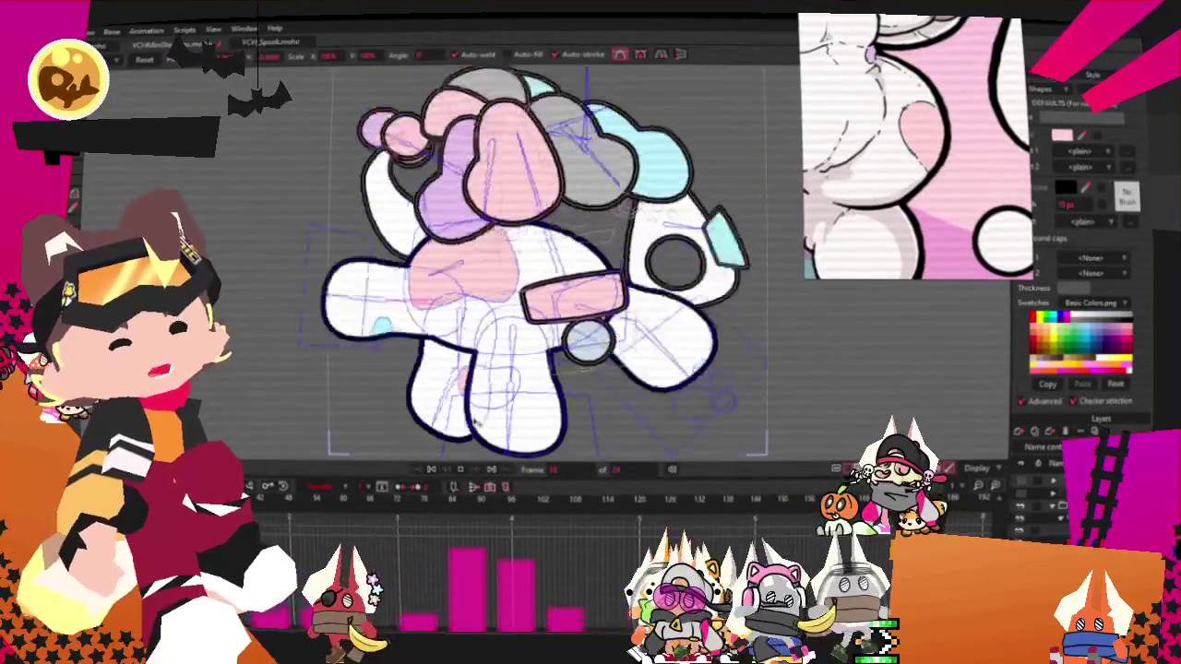
pyautogui.scroll(-2, 476, 421)
pyautogui.scroll(2, 476, 420)
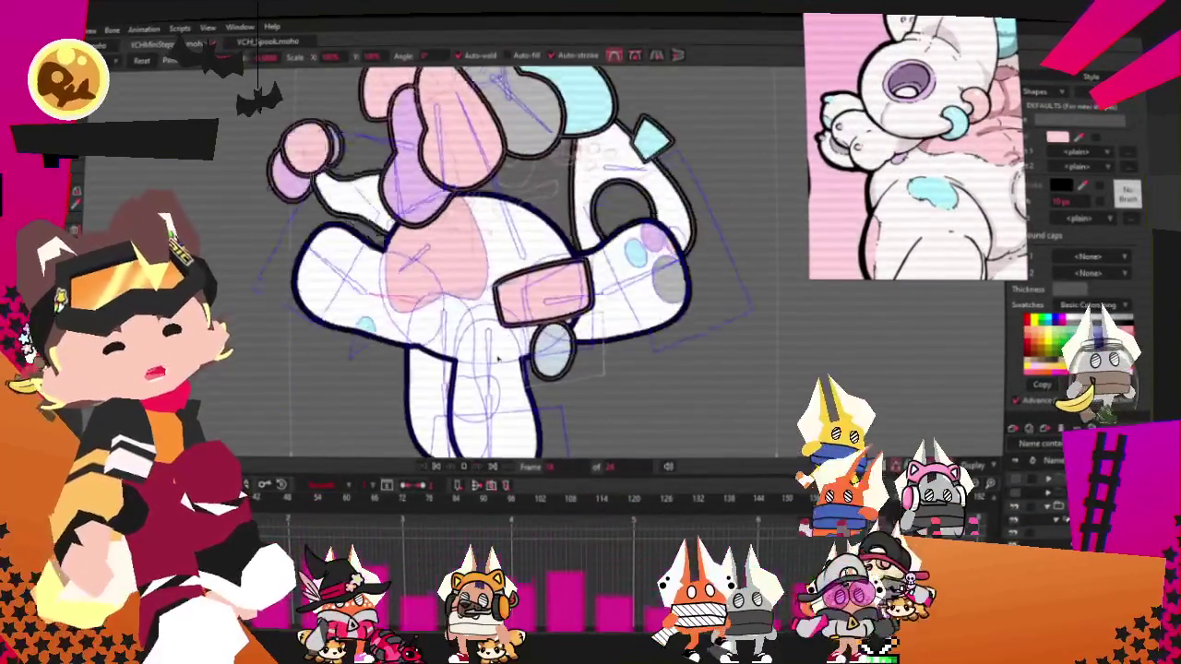
pyautogui.scroll(3, 496, 359)
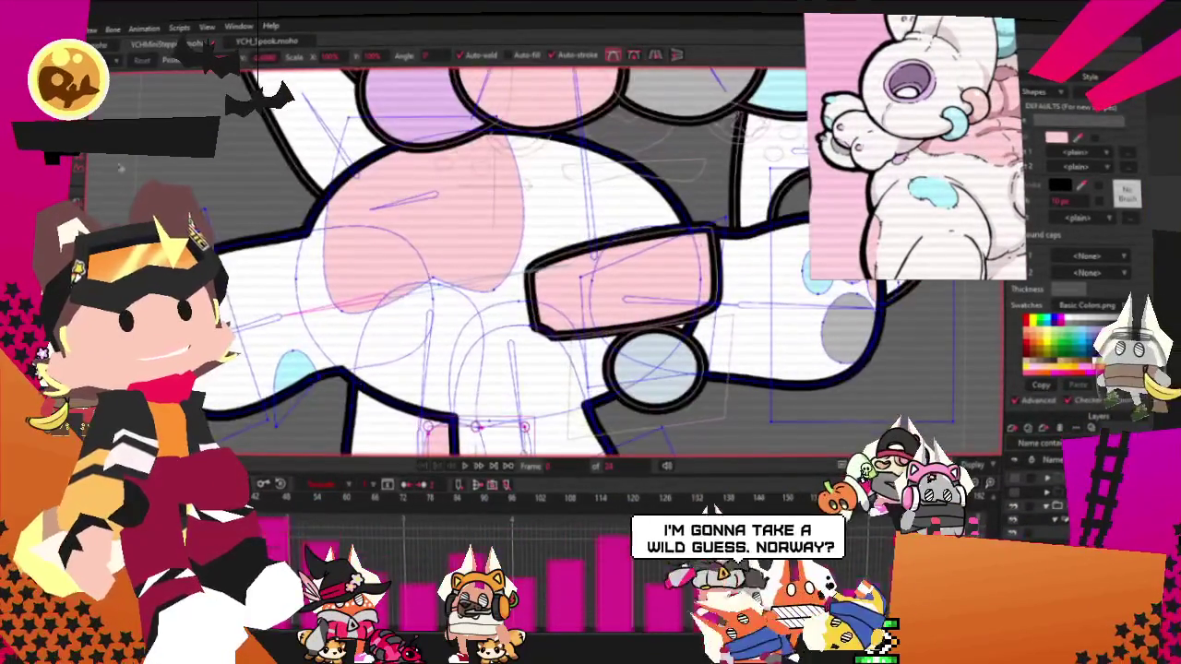
# Choose the Draw Oval tool for the next marking
pyautogui.press('g')
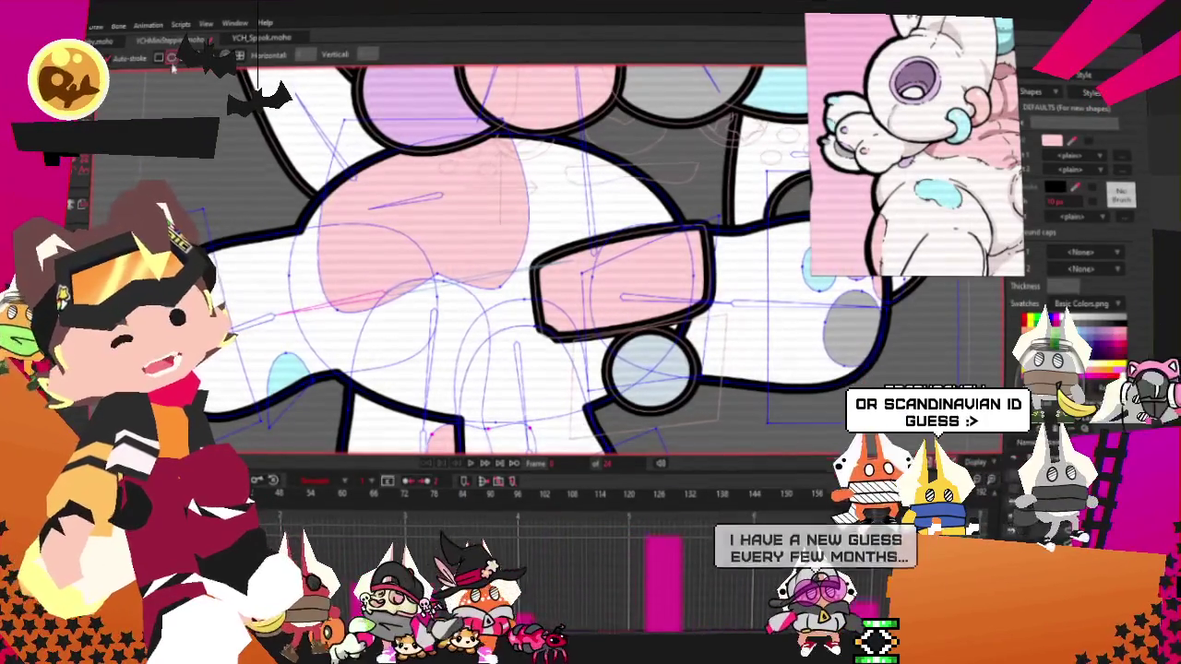
pyautogui.scroll(-3, 704, 305)
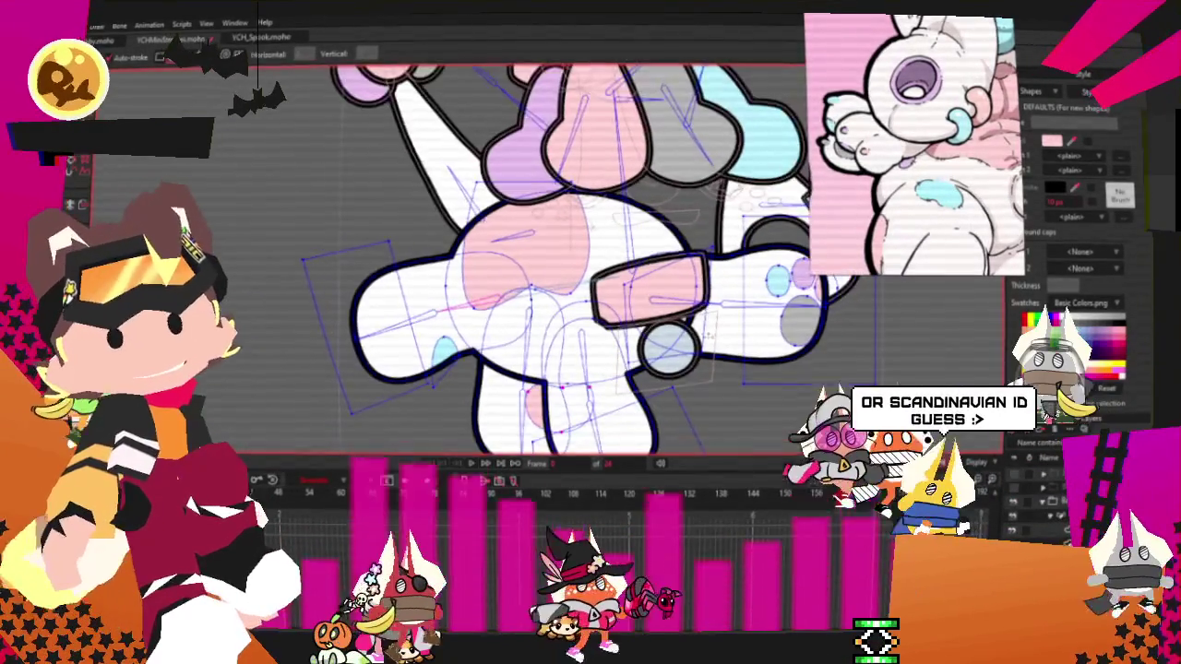
pyautogui.scroll(1, 737, 381)
pyautogui.scroll(3, 415, 238)
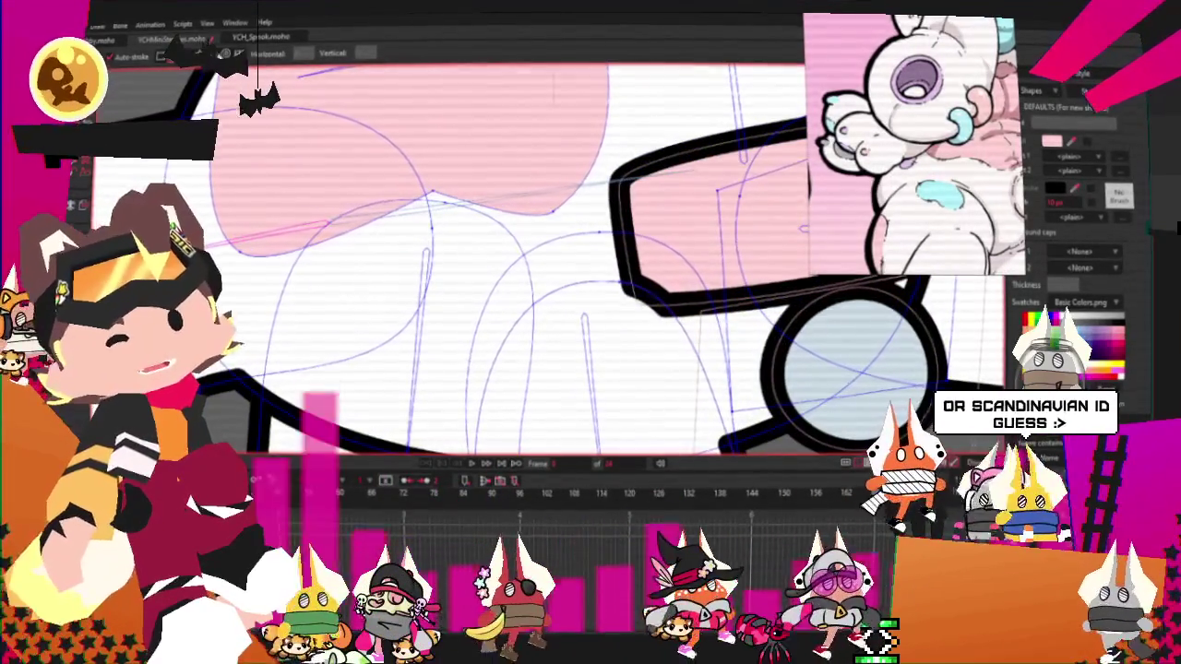
pyautogui.moveTo(415, 238); pyautogui.dragTo(480, 290)
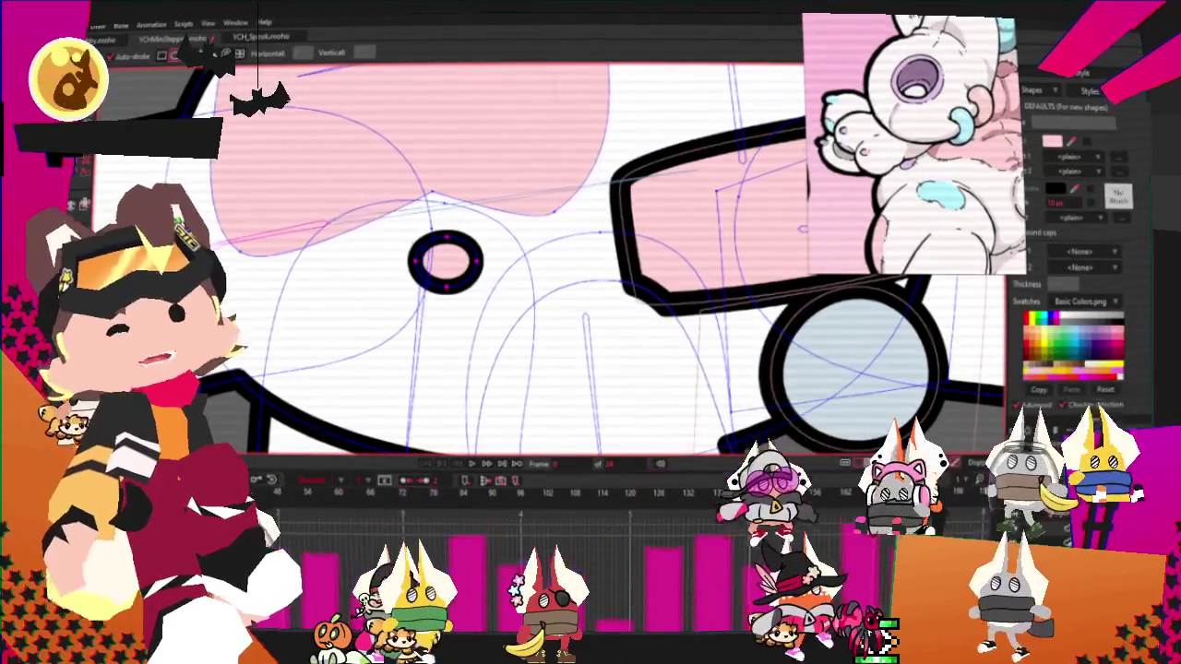
pyautogui.scroll(2, 435, 268)
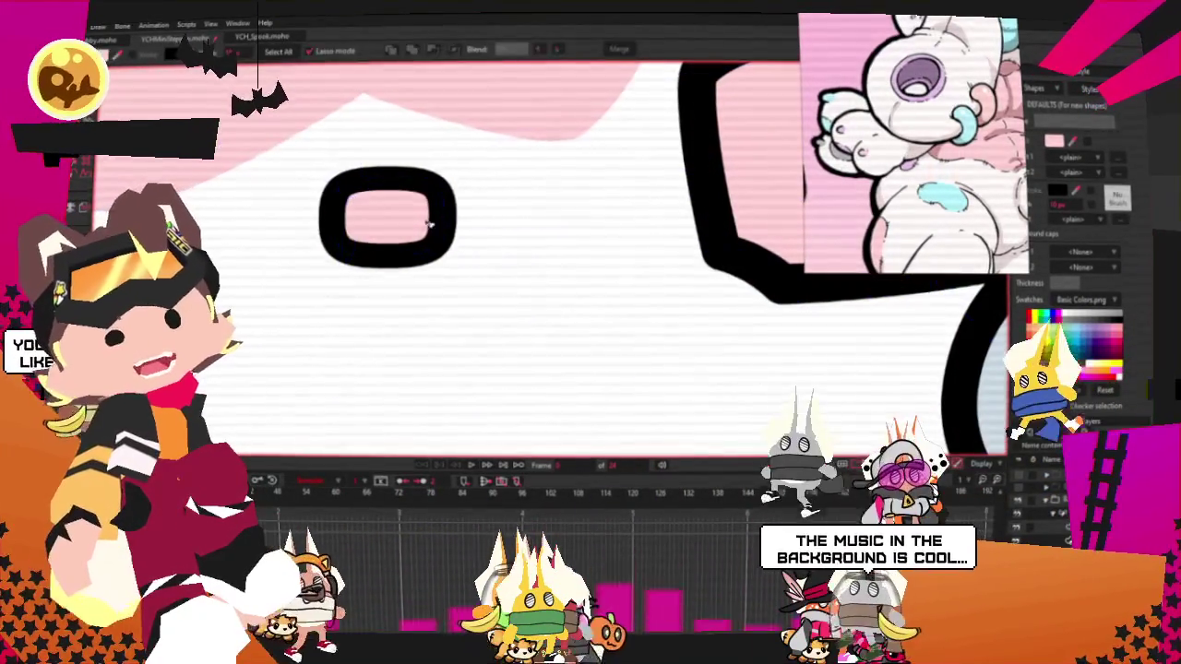
pyautogui.hotkey('ctrl', 'z')
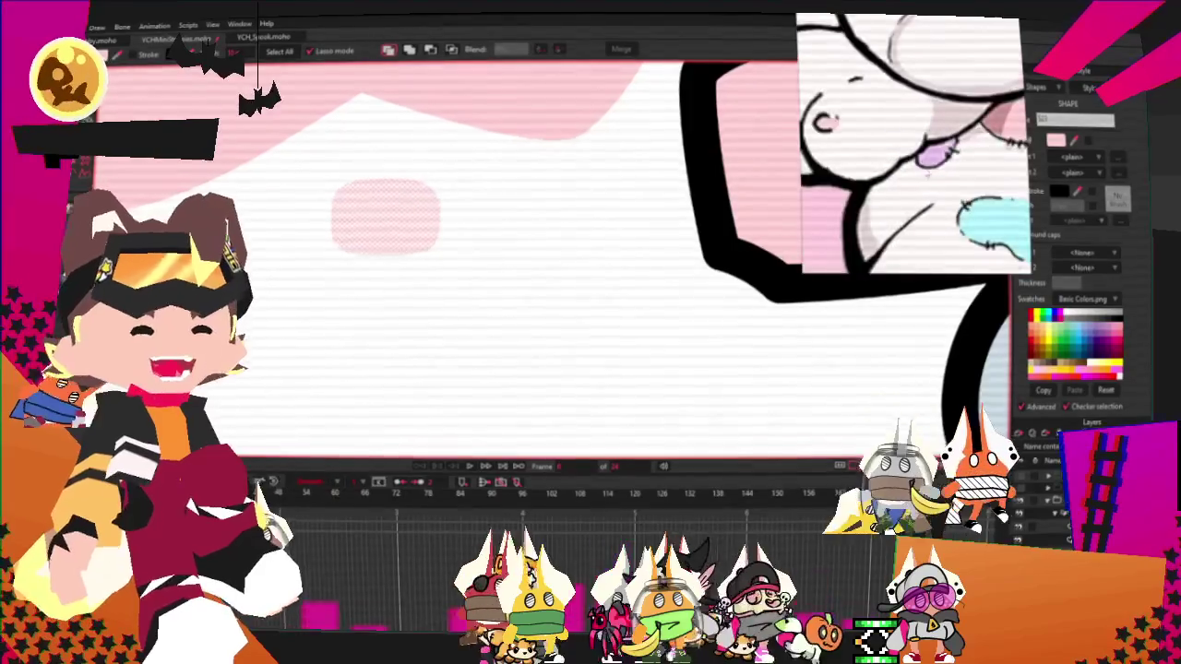
pyautogui.scroll(-5, 506, 260)
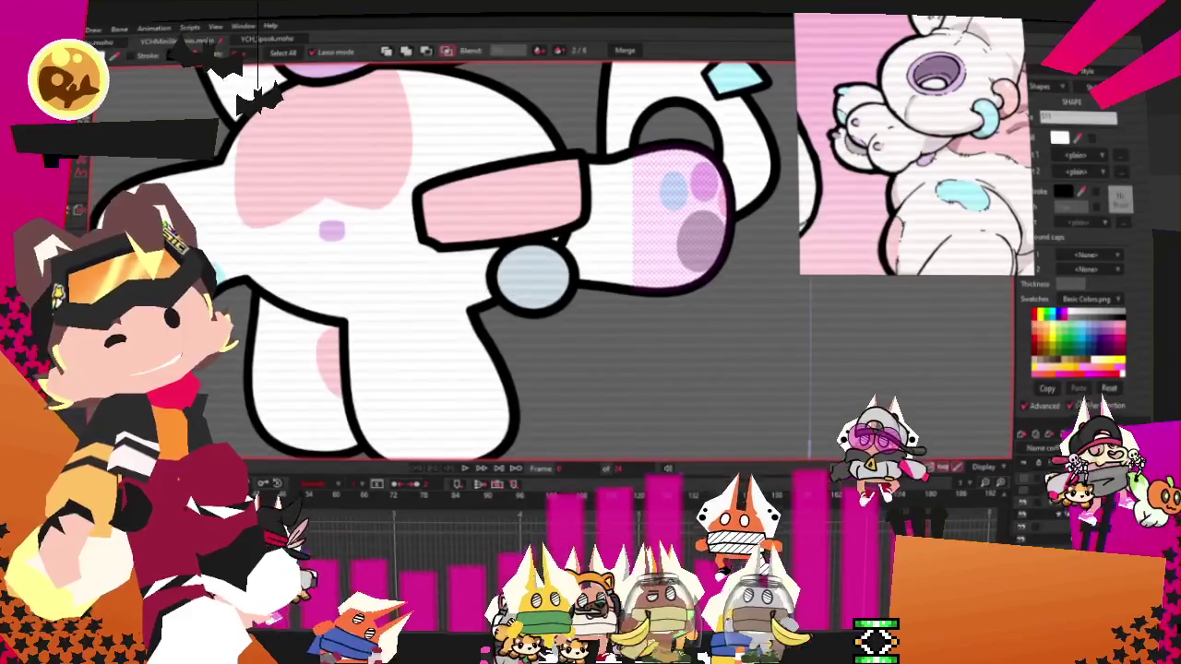
# Drag the purple face spot's points into a larger, rounder blob
pyautogui.press('t')
pyautogui.scroll(5, 360, 238)
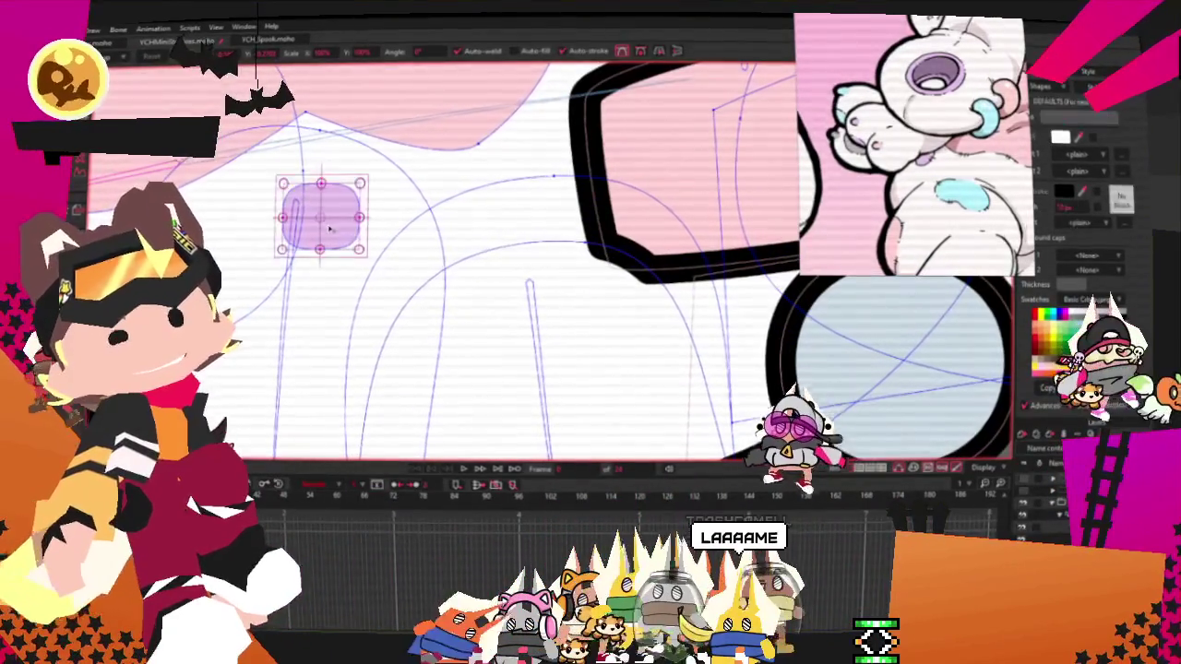
pyautogui.click(379, 263)
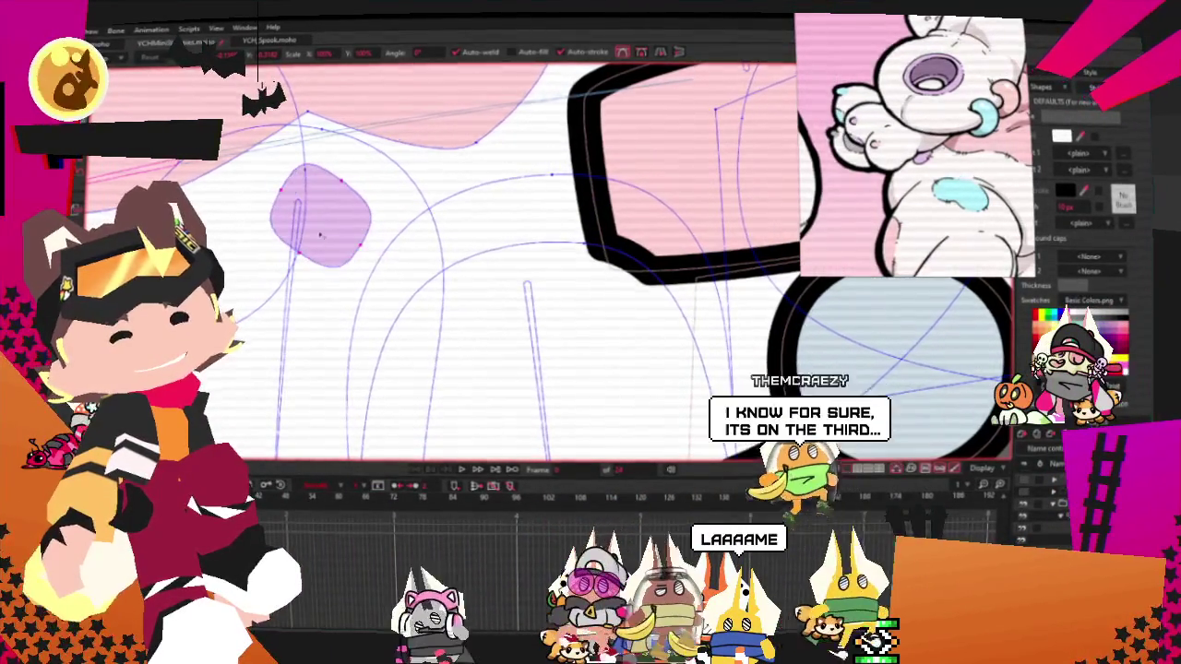
pyautogui.scroll(3, 321, 235)
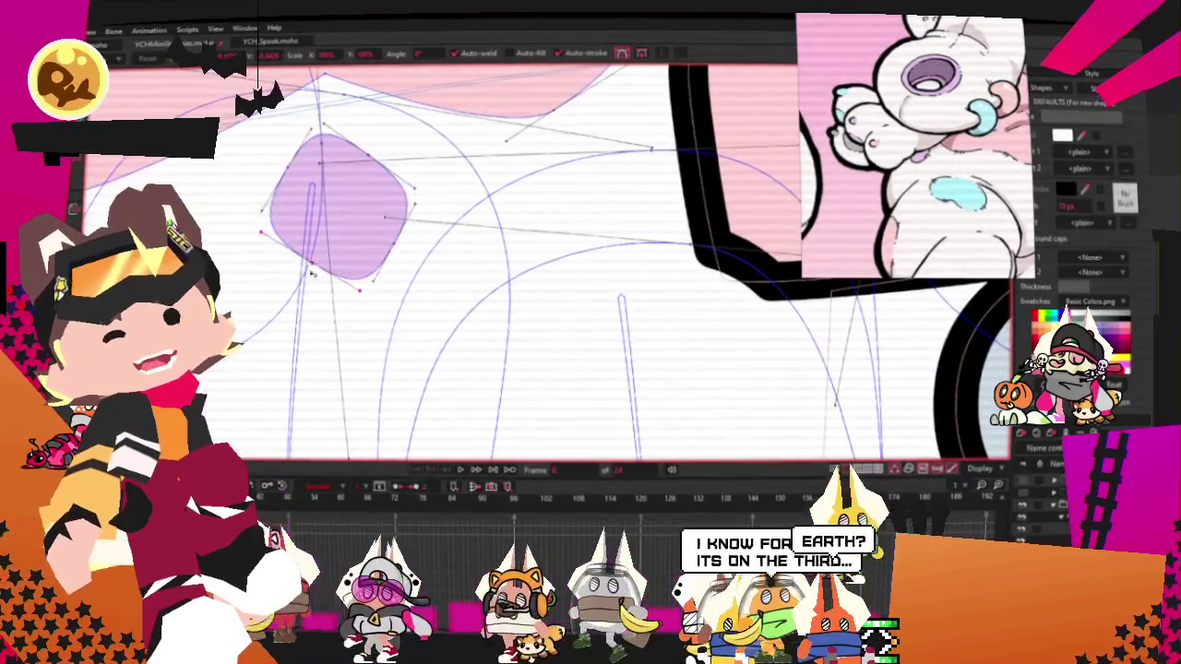
pyautogui.moveTo(387, 263); pyautogui.dragTo(321, 287)
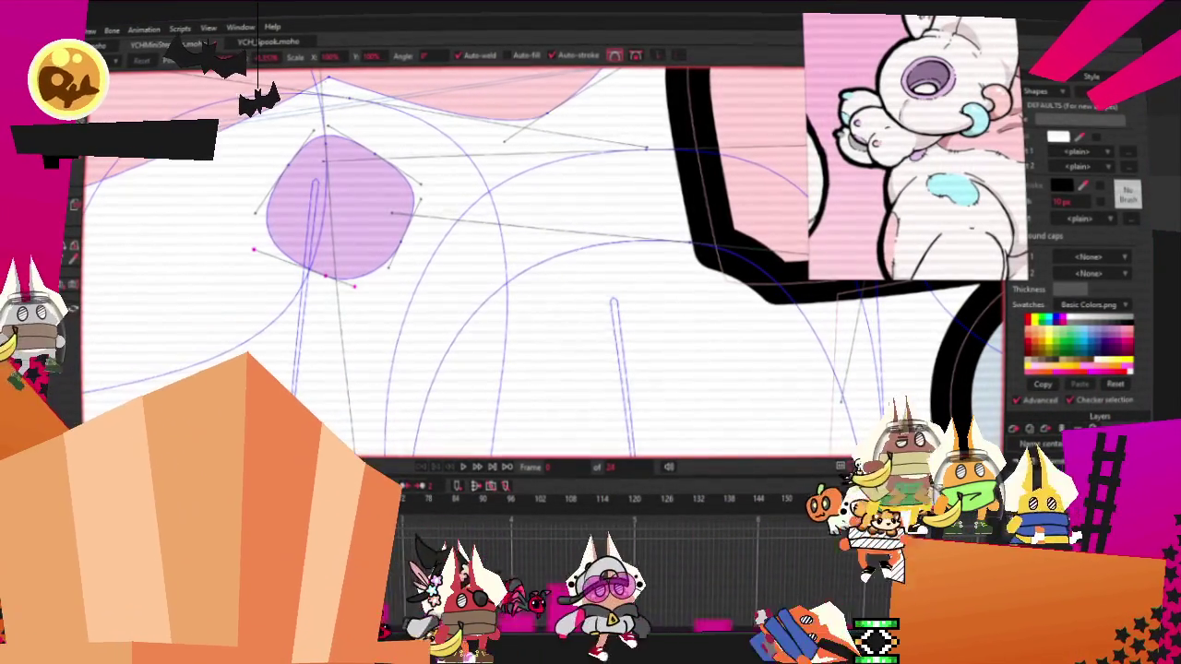
pyautogui.scroll(-5, 523, 167)
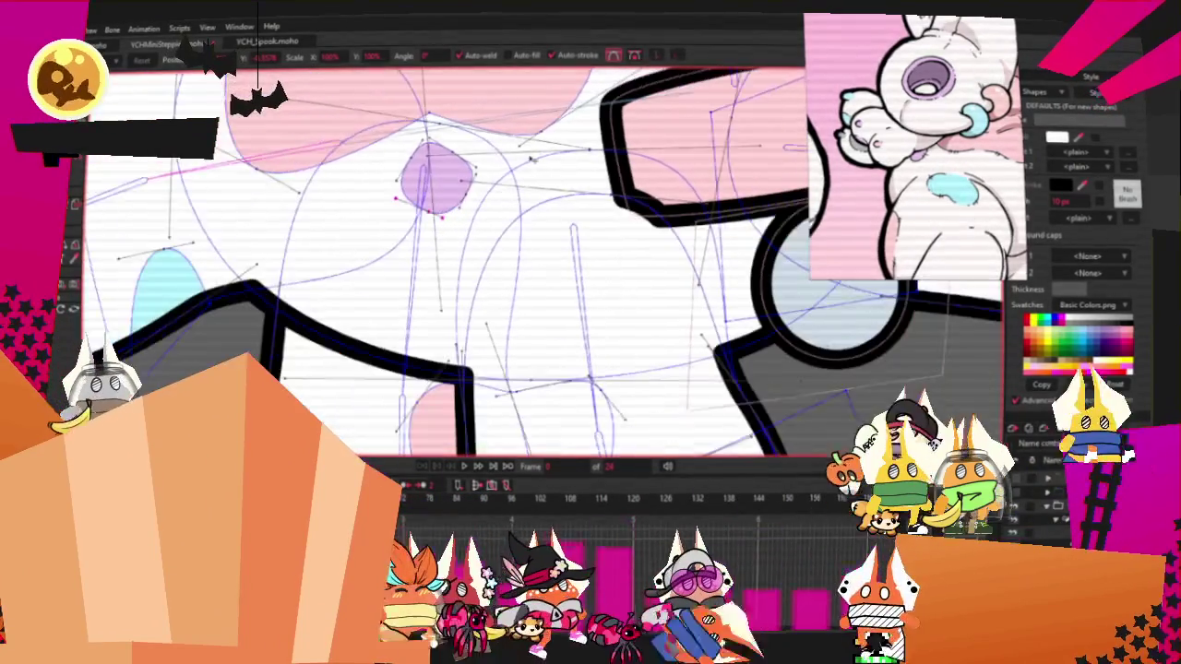
pyautogui.scroll(-2, 523, 168)
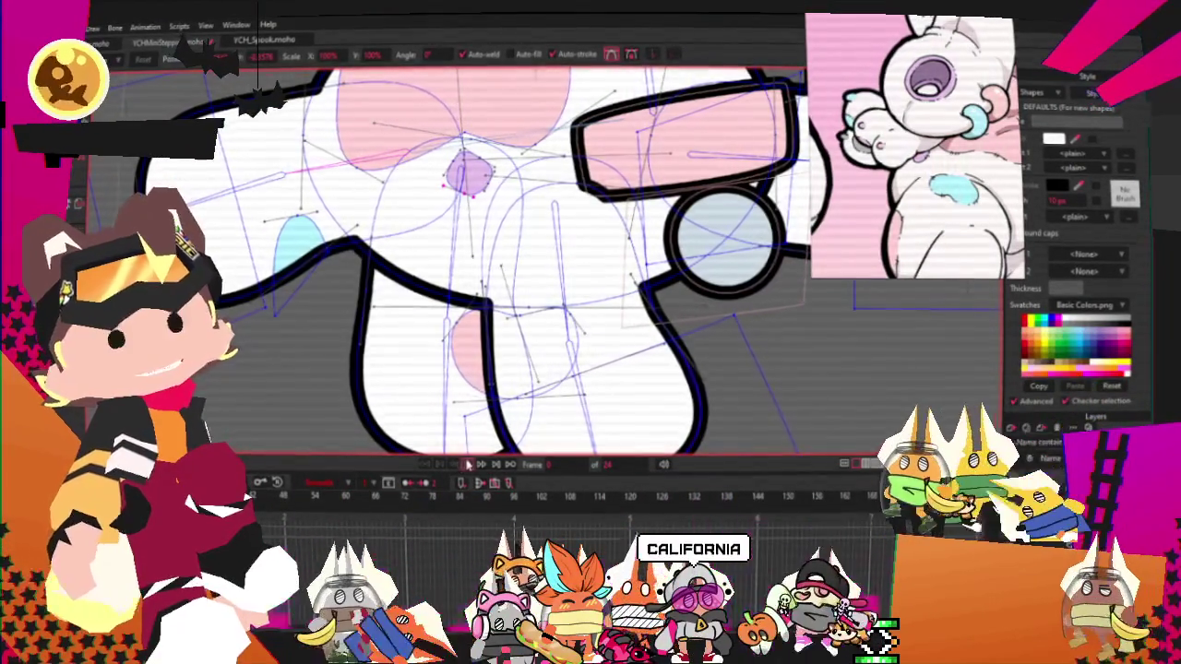
# Play and stop the animation to check the reshaped purple spot
pyautogui.click(468, 464)
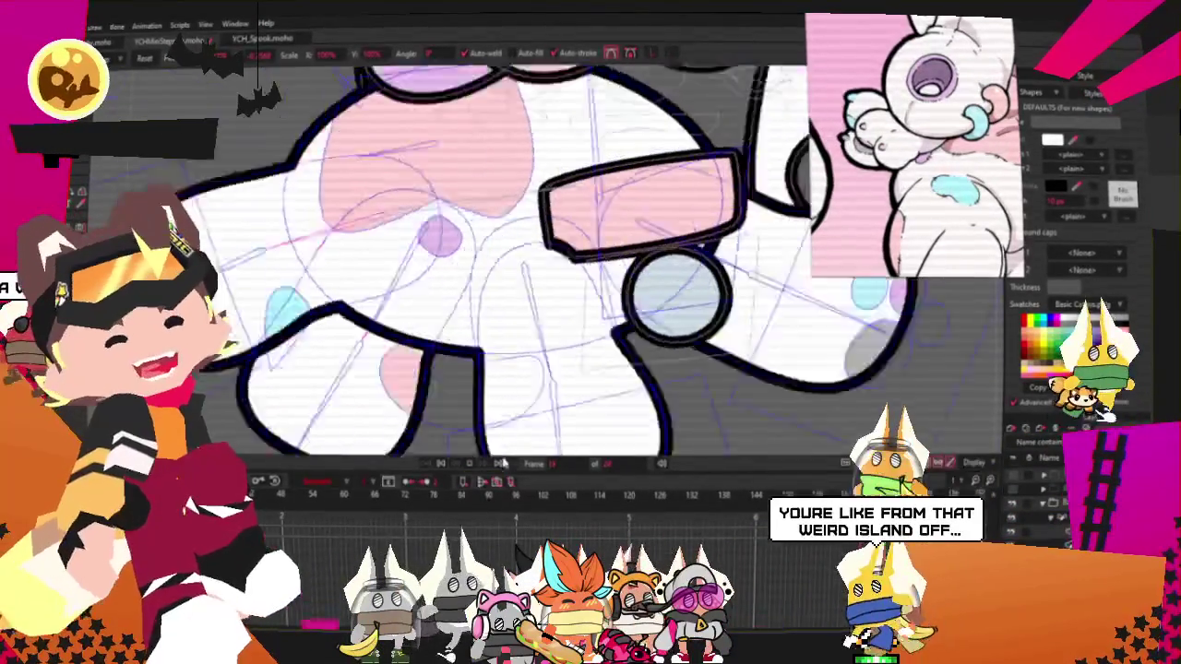
pyautogui.click(499, 464)
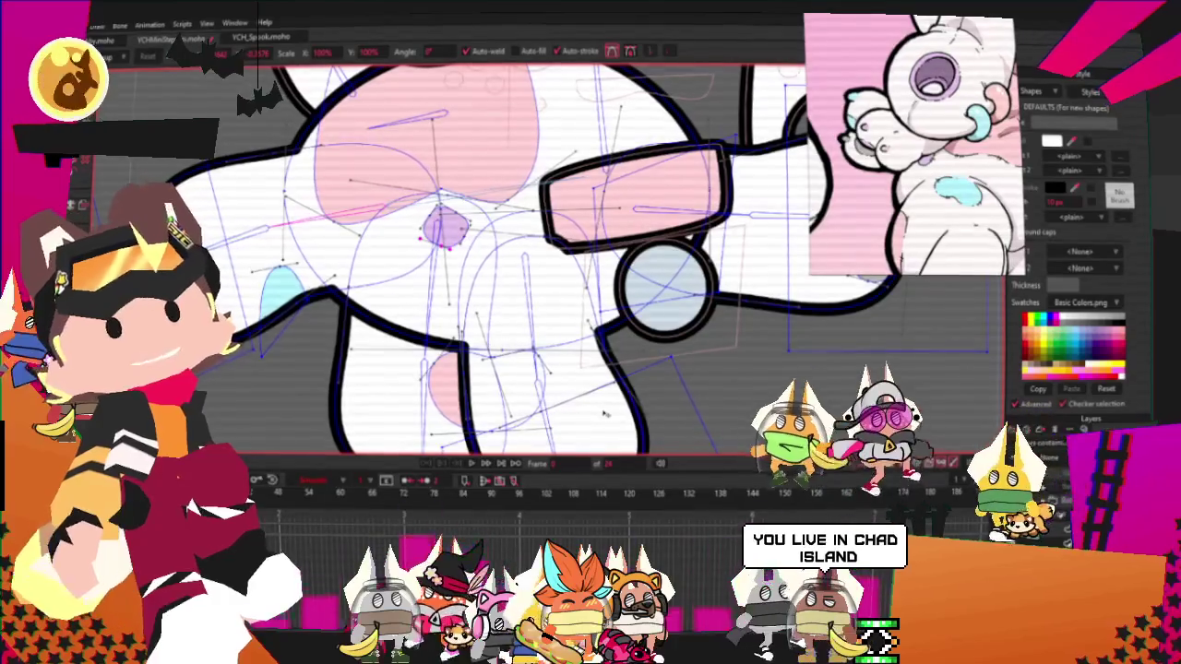
pyautogui.scroll(-3, 606, 410)
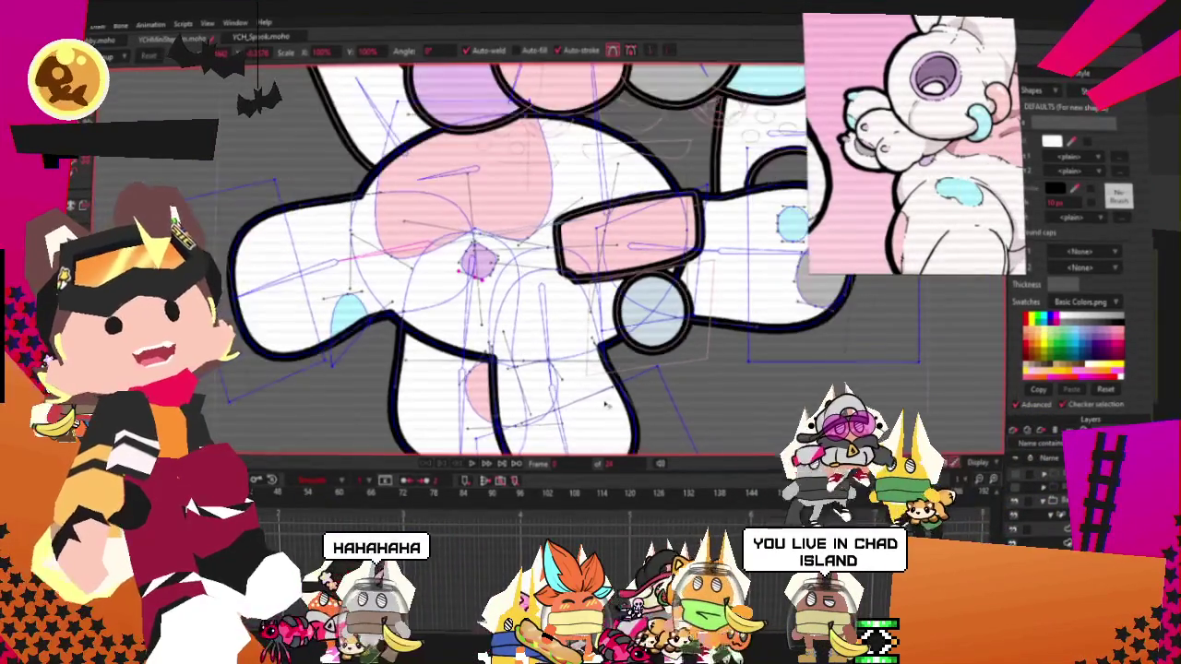
# Scale up the purple mouth blob by its corner handle, nudging it down and right
pyautogui.scroll(-3, 606, 411)
pyautogui.scroll(-2, 606, 411)
pyautogui.scroll(1, 738, 424)
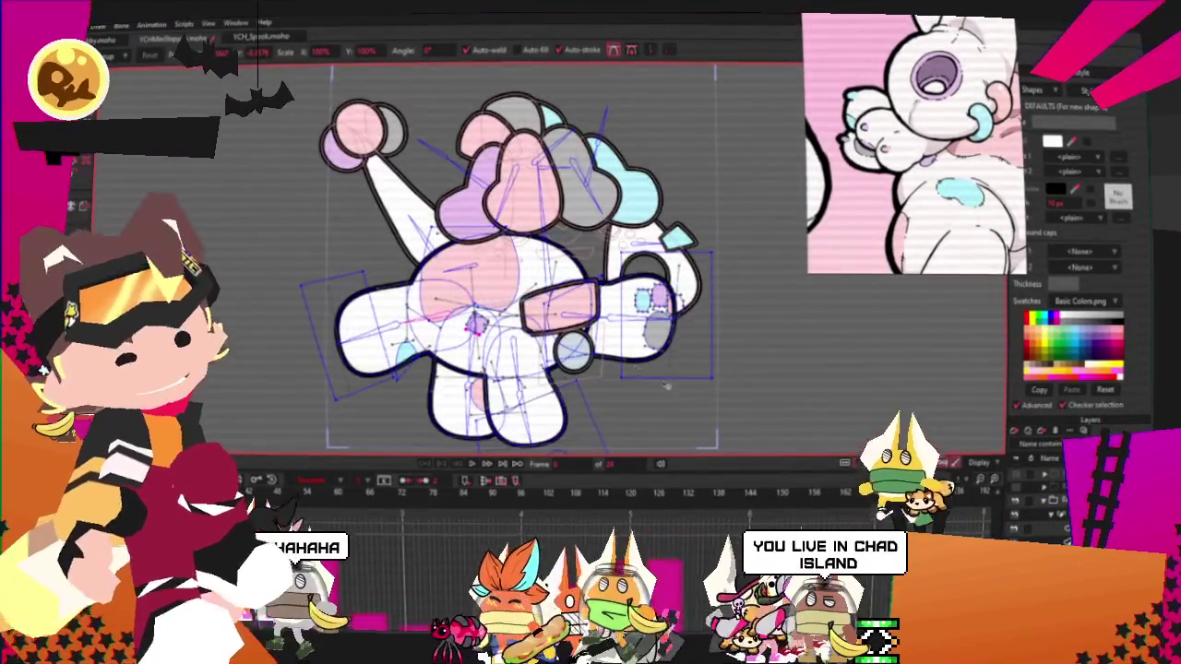
pyautogui.scroll(3, 498, 319)
pyautogui.scroll(2, 499, 319)
pyautogui.scroll(2, 499, 318)
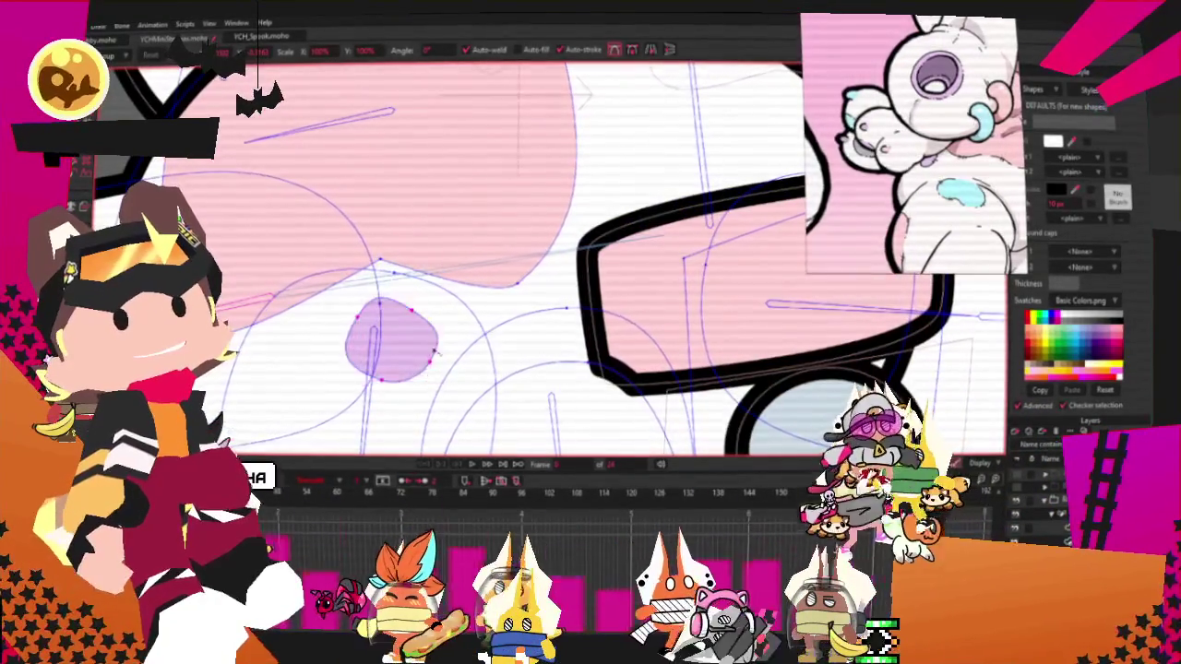
pyautogui.moveTo(429, 347); pyautogui.dragTo(450, 364)
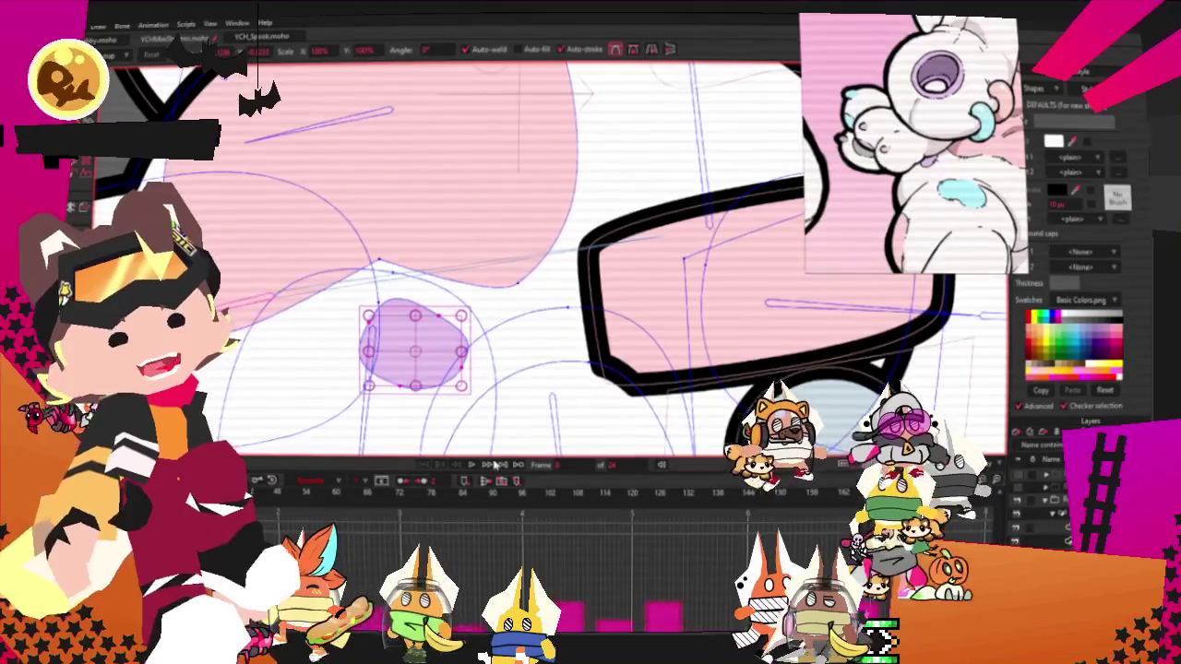
pyautogui.scroll(-2, 449, 363)
pyautogui.scroll(-2, 537, 357)
pyautogui.scroll(-3, 536, 359)
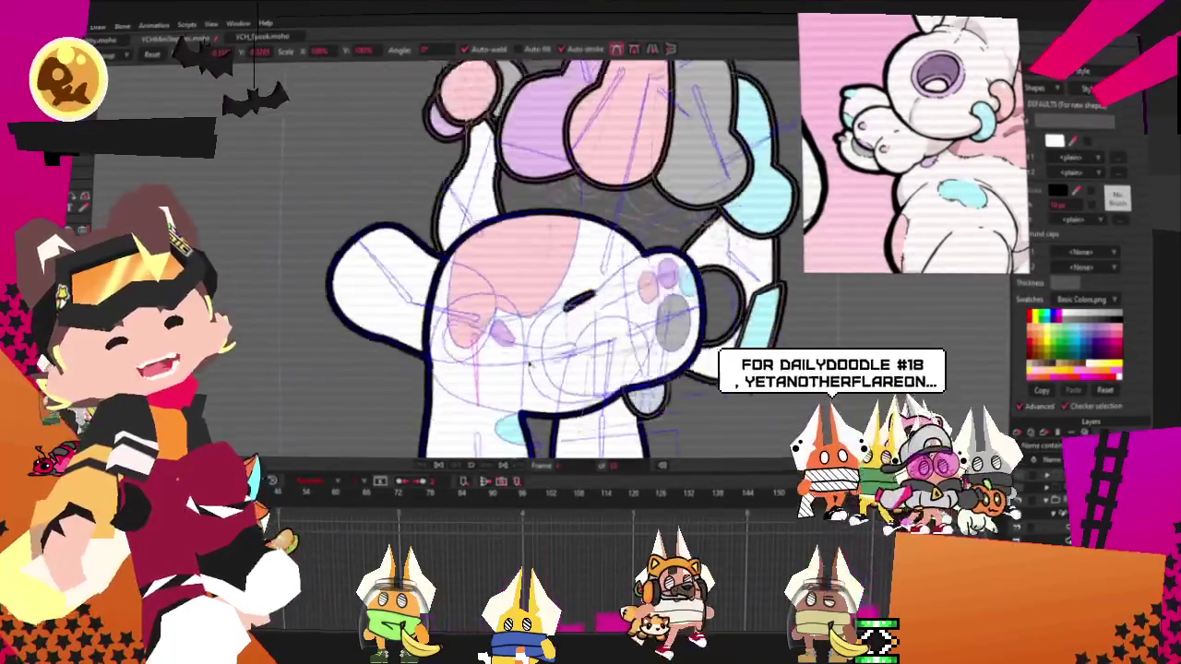
pyautogui.scroll(1, 498, 346)
pyautogui.scroll(-2, 471, 339)
pyautogui.scroll(-1, 456, 334)
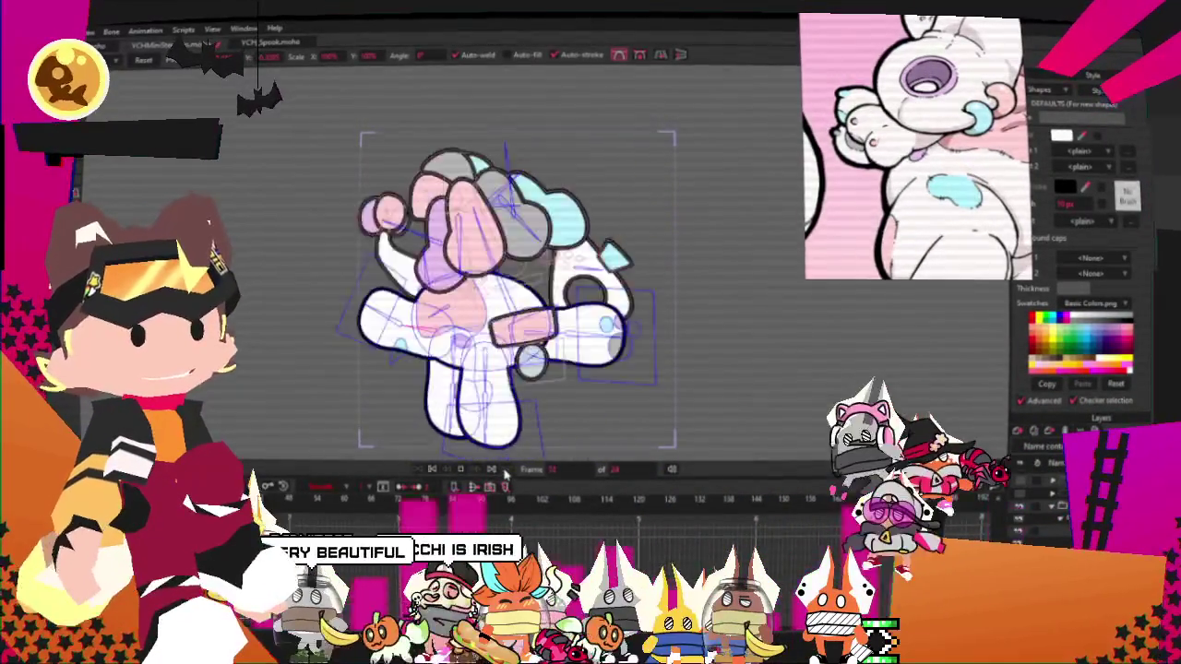
pyautogui.scroll(2, 653, 289)
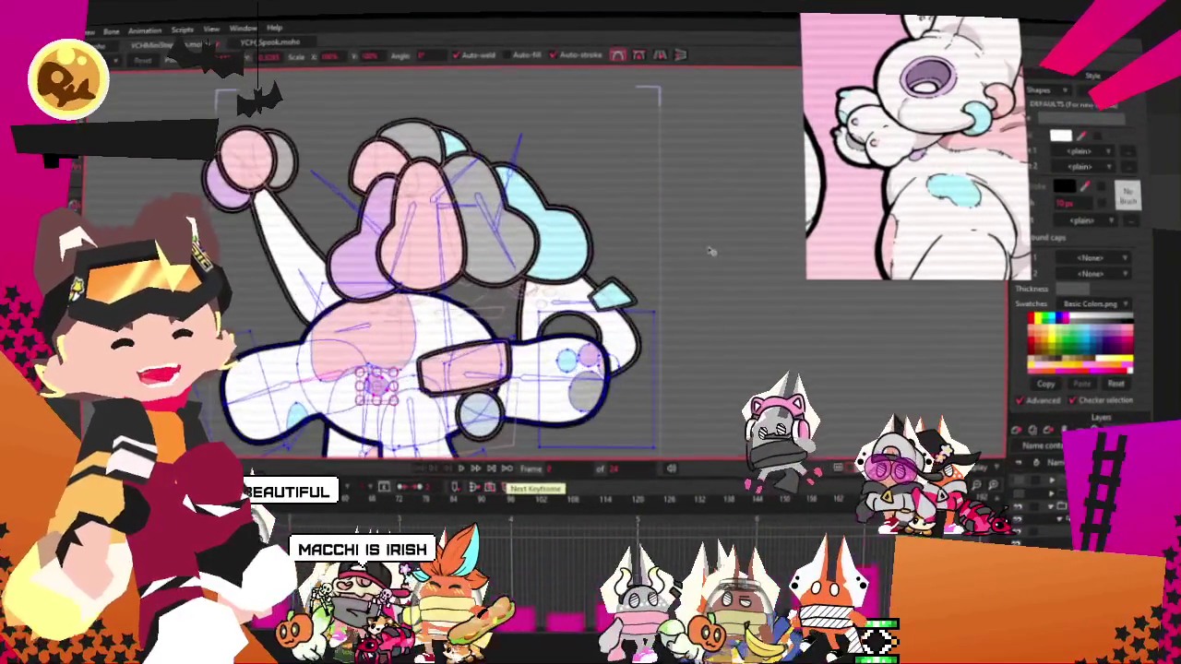
pyautogui.scroll(3, 653, 290)
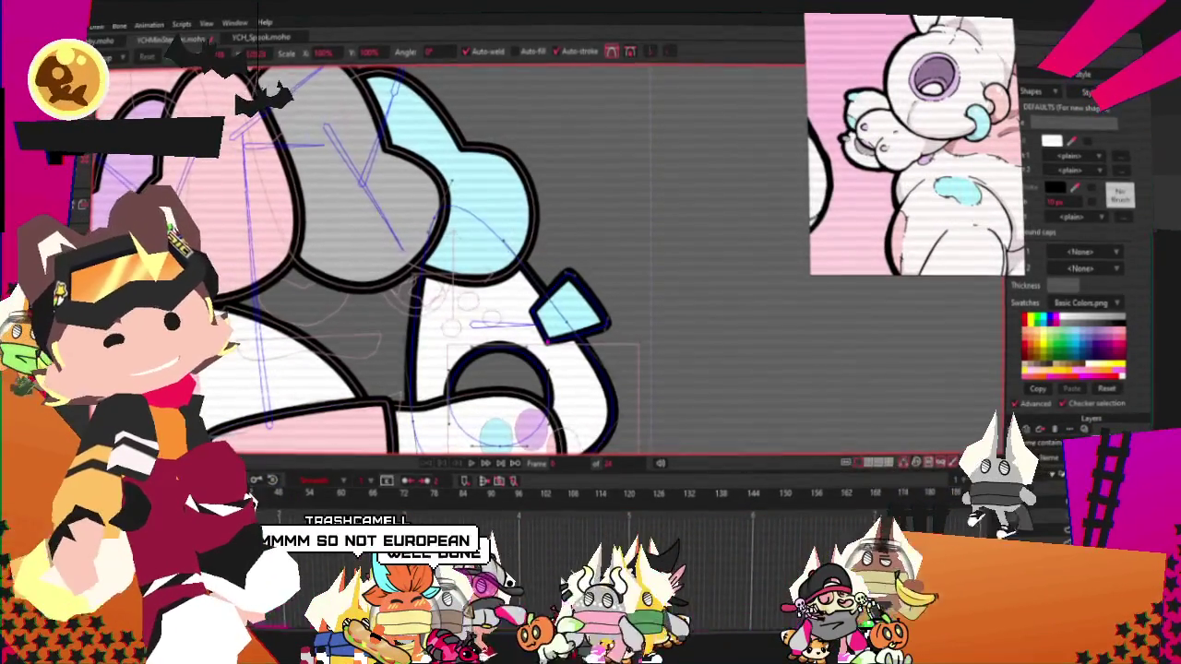
# Switch to the Bind Points bone tool and zoom in on the cyan spike's points
pyautogui.press('g')
pyautogui.press('b')
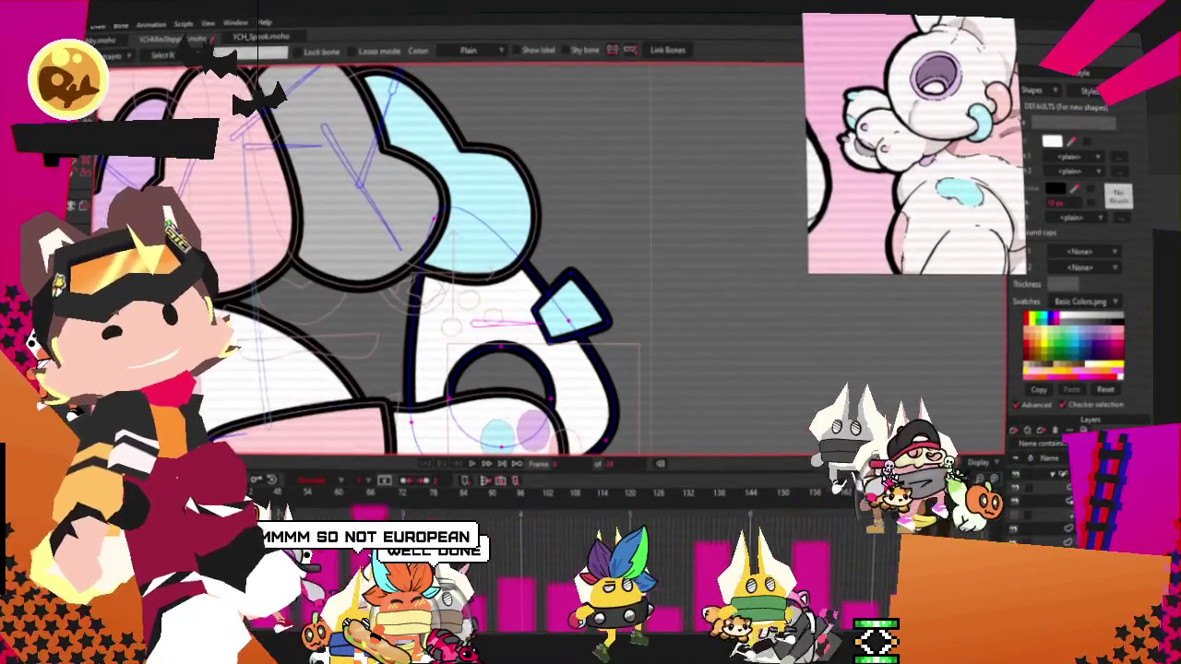
pyautogui.press('u')
pyautogui.scroll(2, 681, 313)
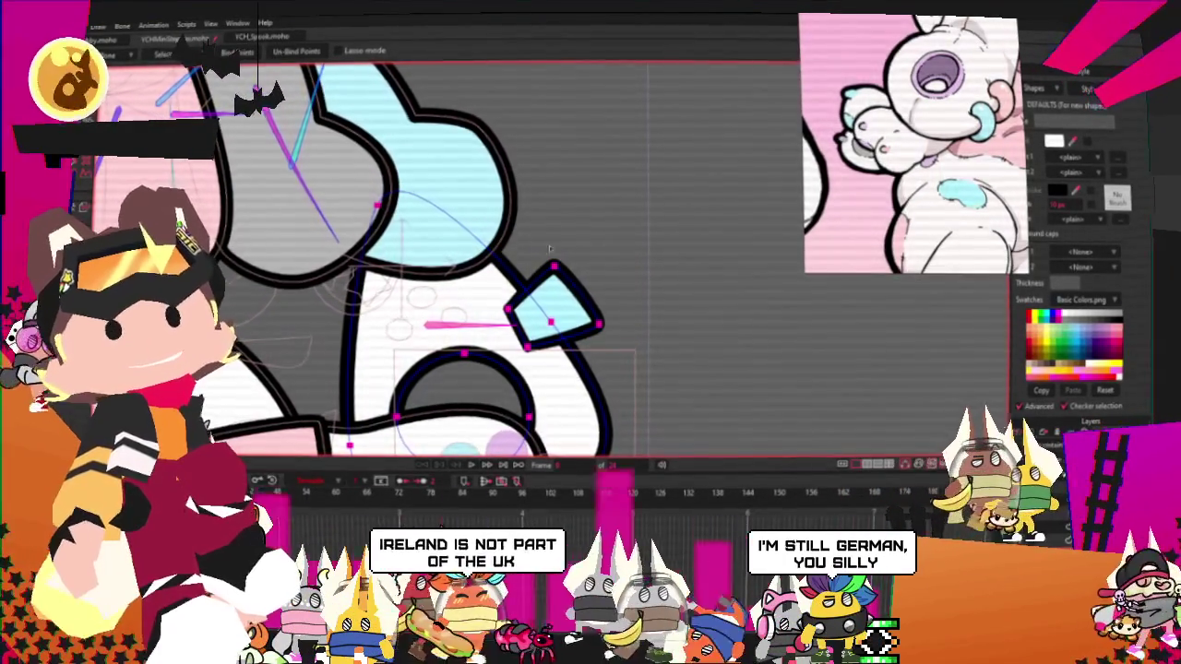
pyautogui.scroll(-4, 644, 294)
pyautogui.scroll(-1, 644, 294)
pyautogui.scroll(1, 644, 294)
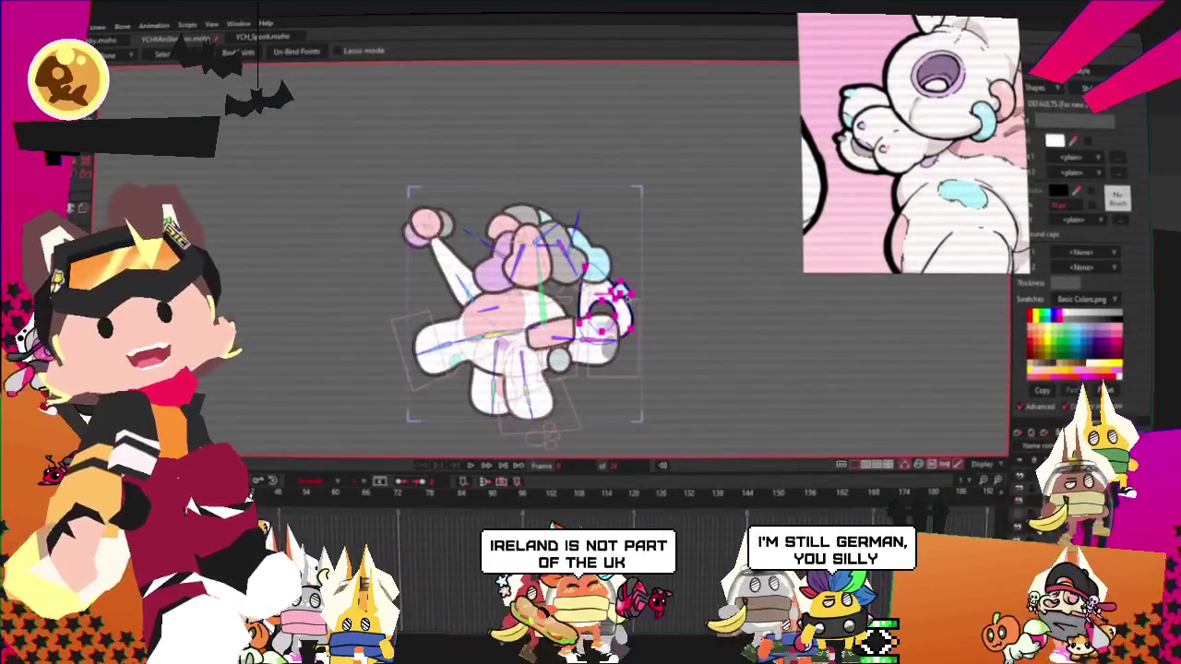
pyautogui.scroll(1, 637, 297)
pyautogui.scroll(2, 601, 318)
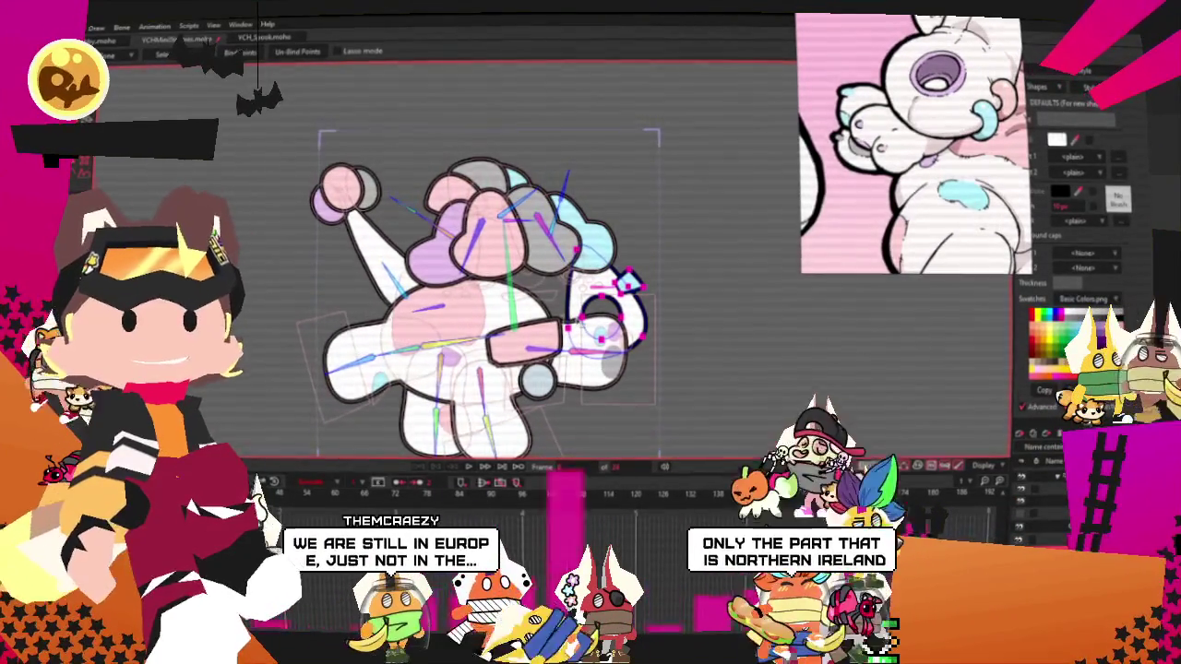
pyautogui.scroll(1, 590, 305)
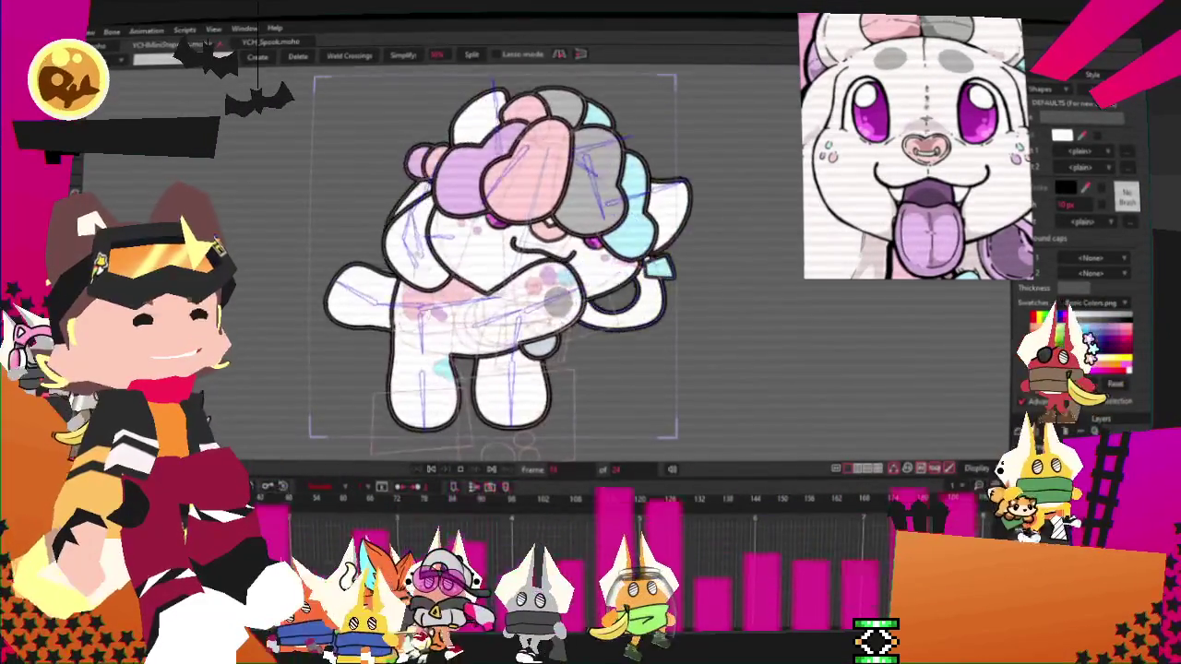
# Switch to the Select Bone tool and zoom out to view the whole animating character rig
pyautogui.press('z')
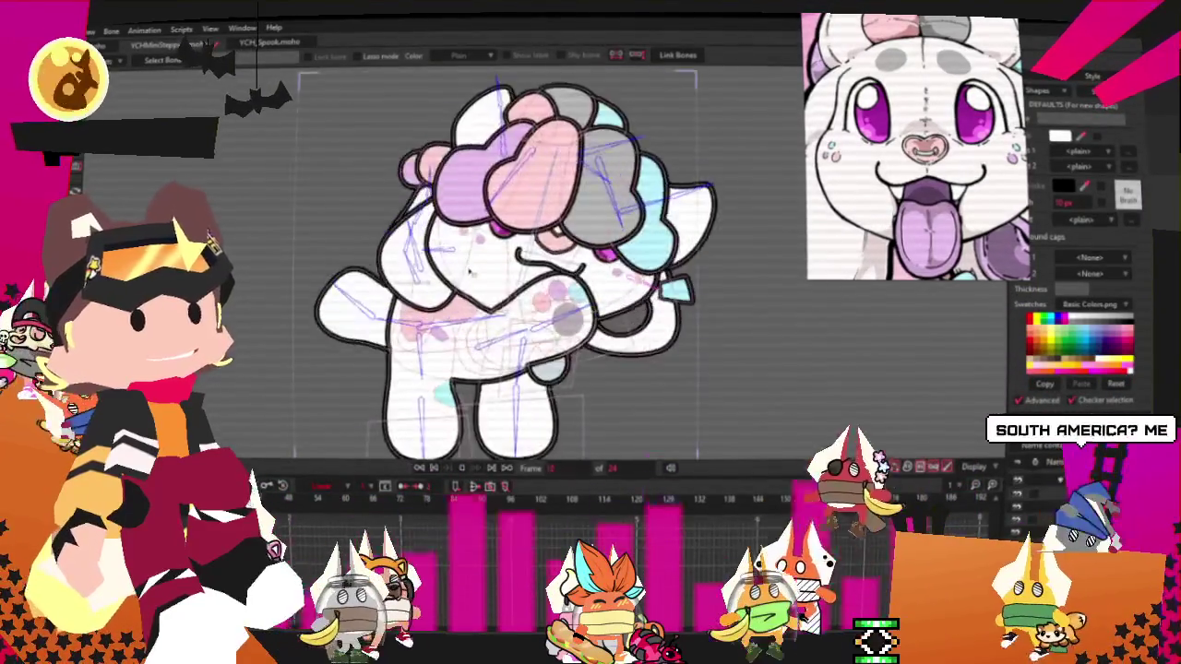
pyautogui.scroll(-3, 469, 272)
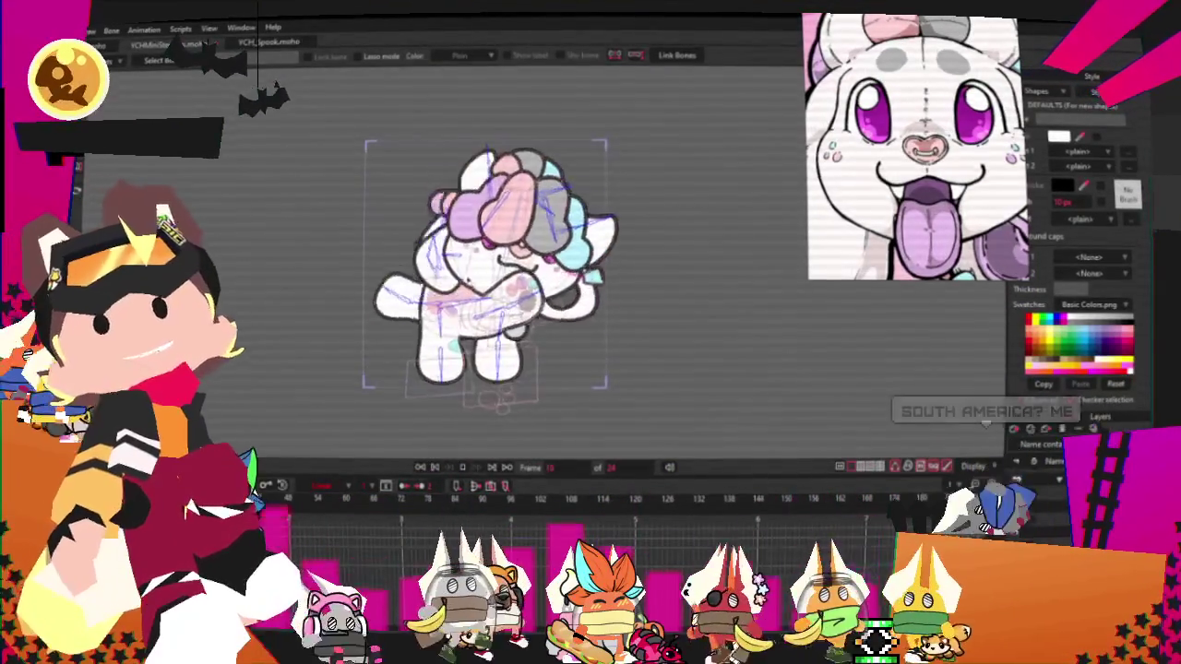
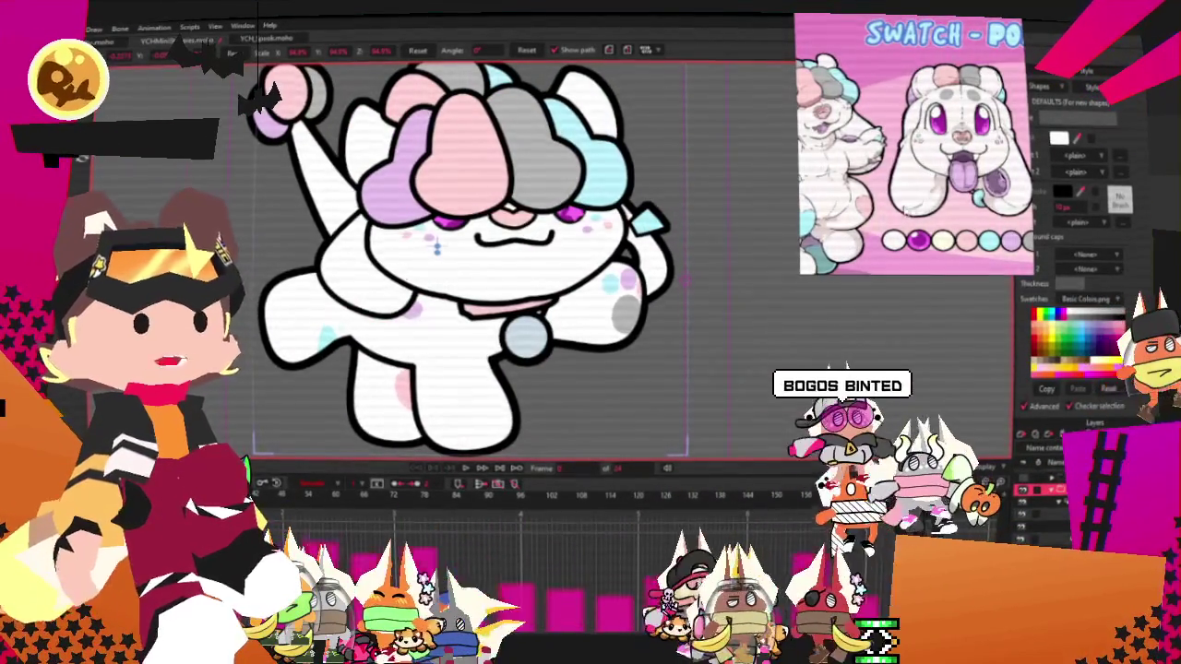
# Clear the old pastel character image out of the reference window
pyautogui.rightClick(906, 212)
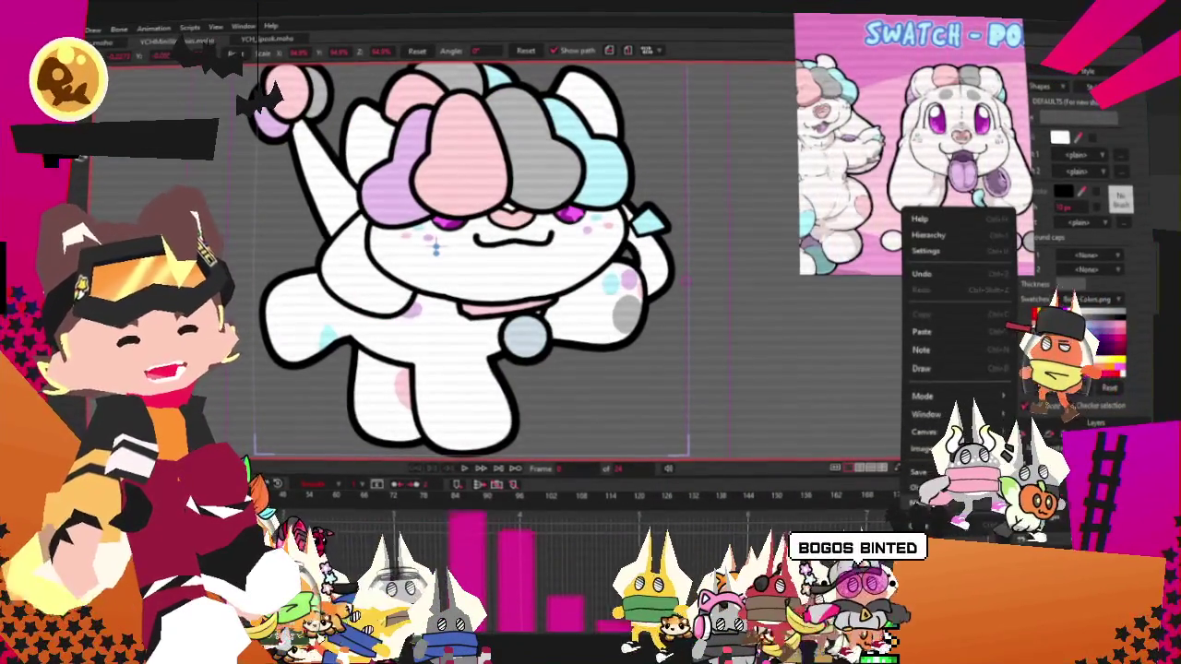
pyautogui.click(923, 449)
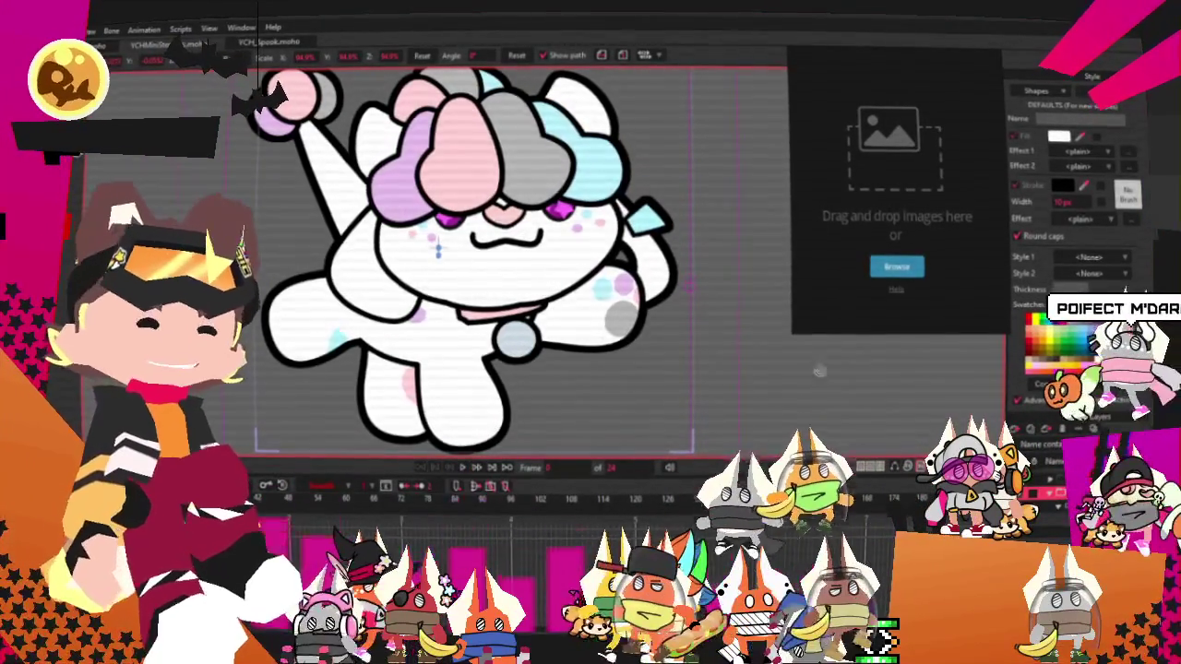
# Paste the white wolf reference sheet into the reference window and zoom to inspect it
pyautogui.hotkey('ctrl', 'v')
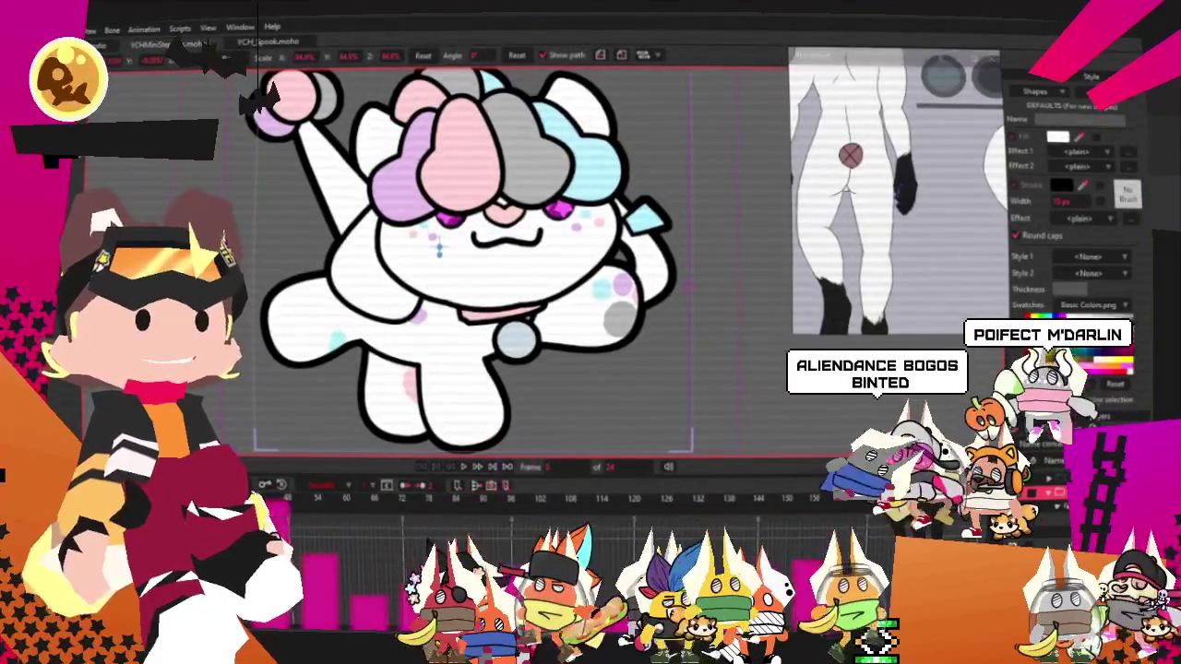
pyautogui.scroll(-3, 900, 194)
pyautogui.scroll(2, 900, 193)
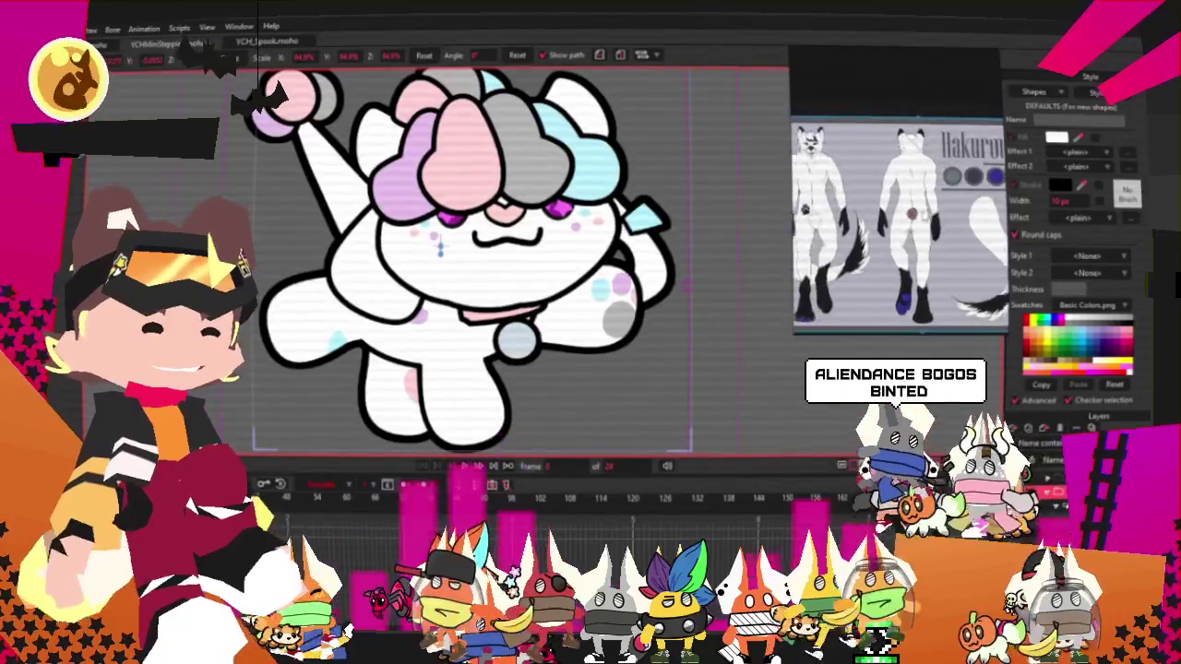
pyautogui.scroll(2, 900, 193)
pyautogui.scroll(2, 900, 194)
pyautogui.scroll(2, 900, 193)
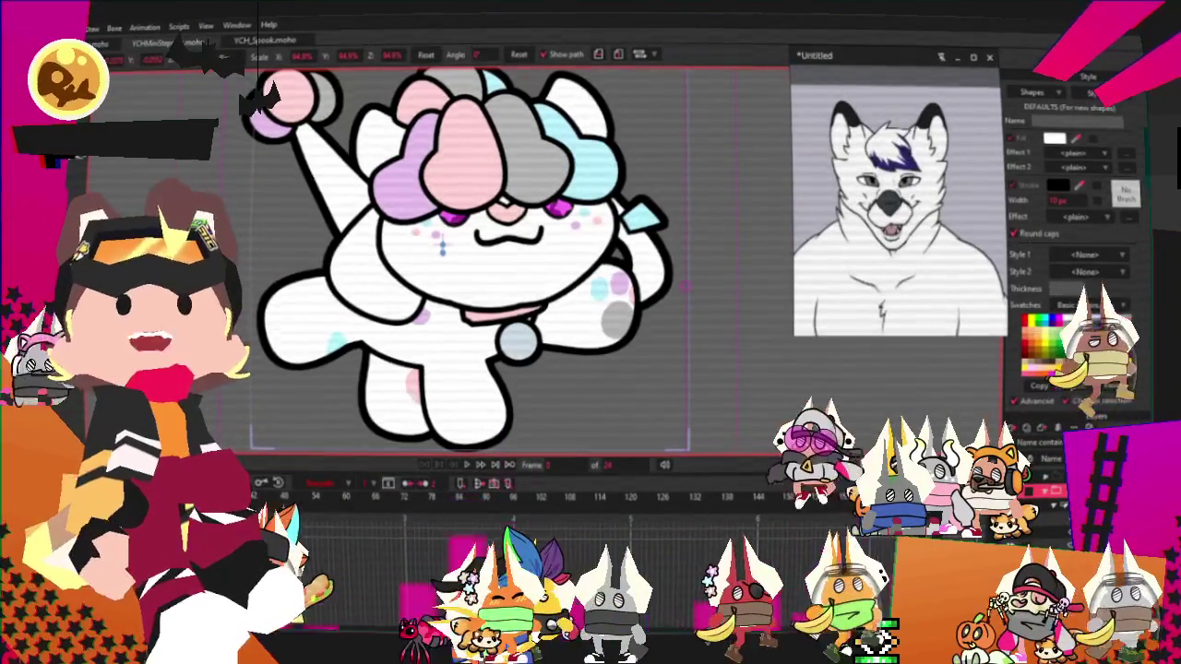
pyautogui.scroll(-3, 900, 194)
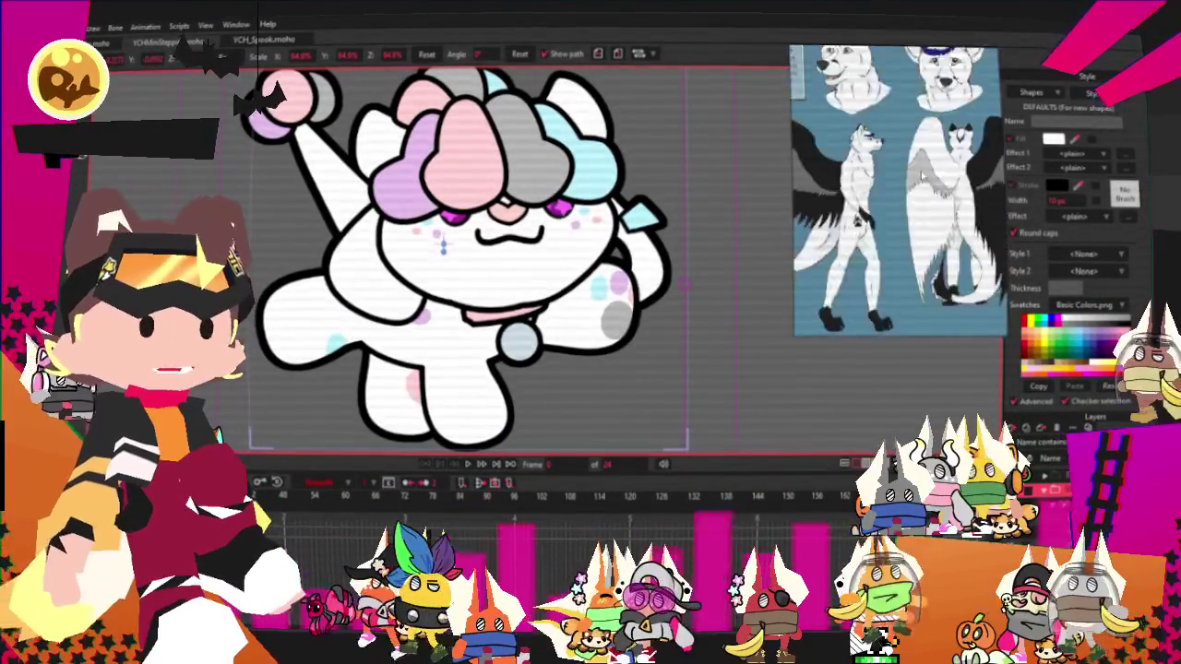
pyautogui.press('super+Down')
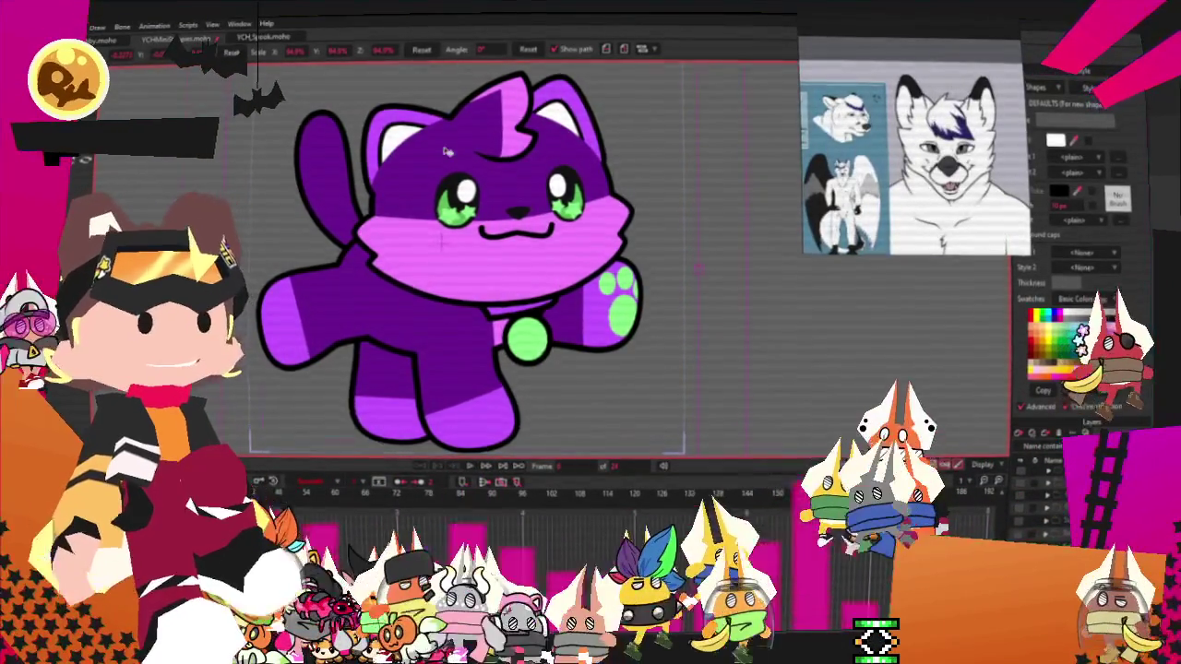
pyautogui.scroll(-2, 446, 151)
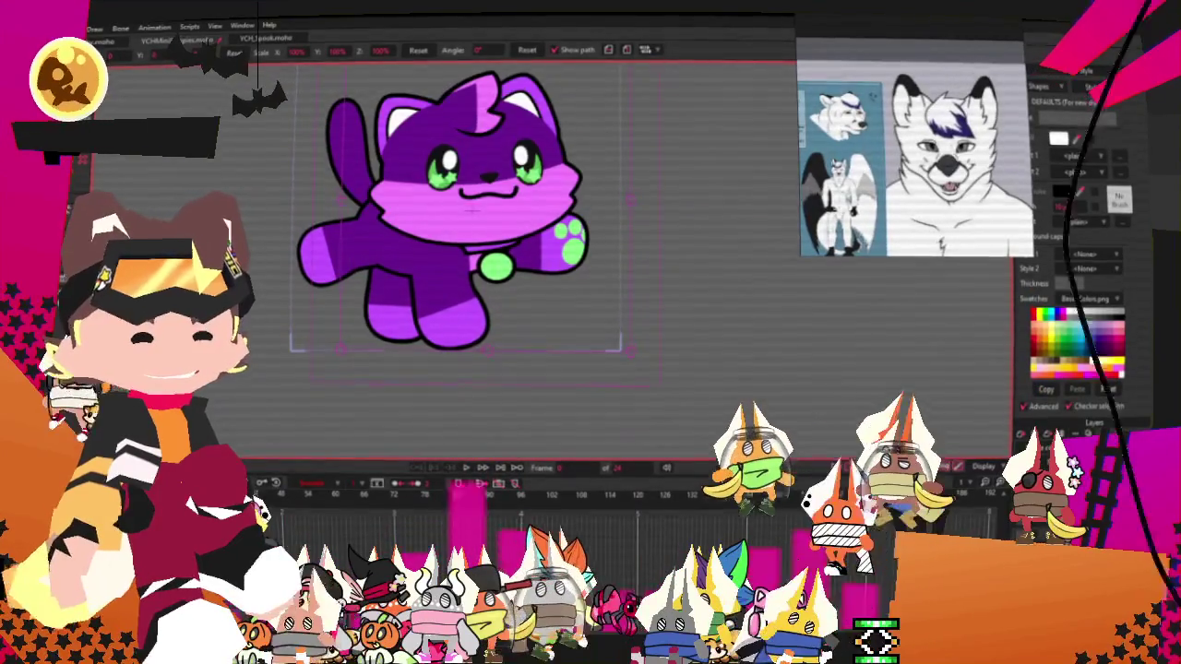
pyautogui.scroll(2, 548, 85)
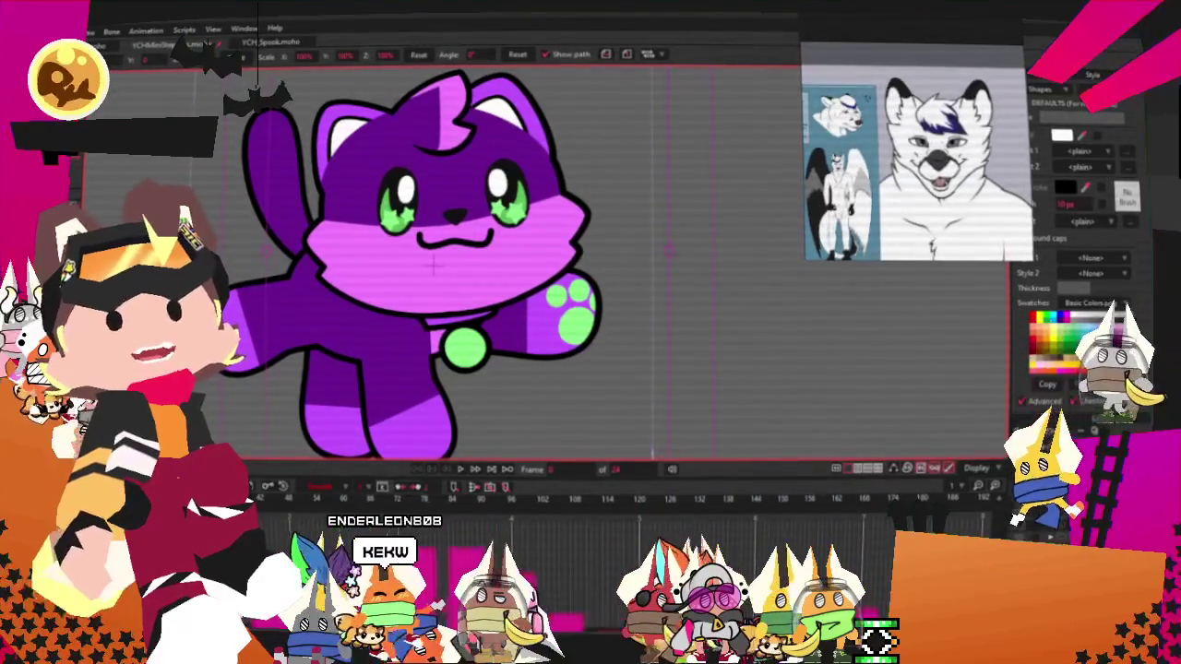
pyautogui.press('q')
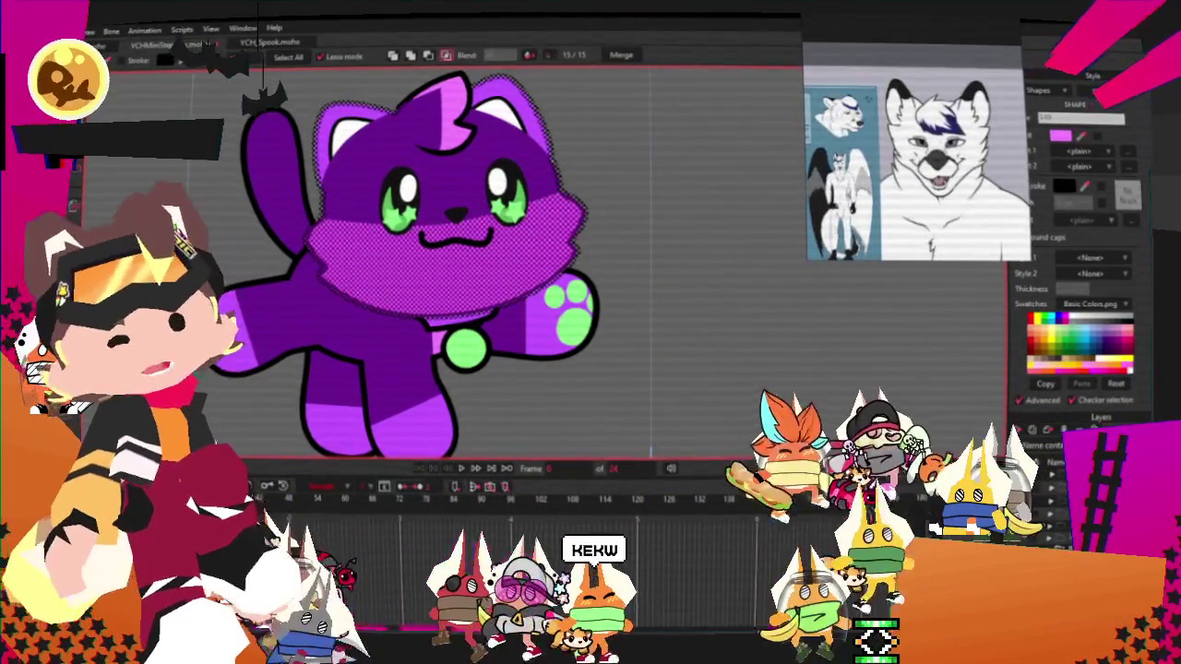
# Select the cat's head fill shape and change its colour from purple to white
pyautogui.press('g')
pyautogui.scroll(2, 402, 277)
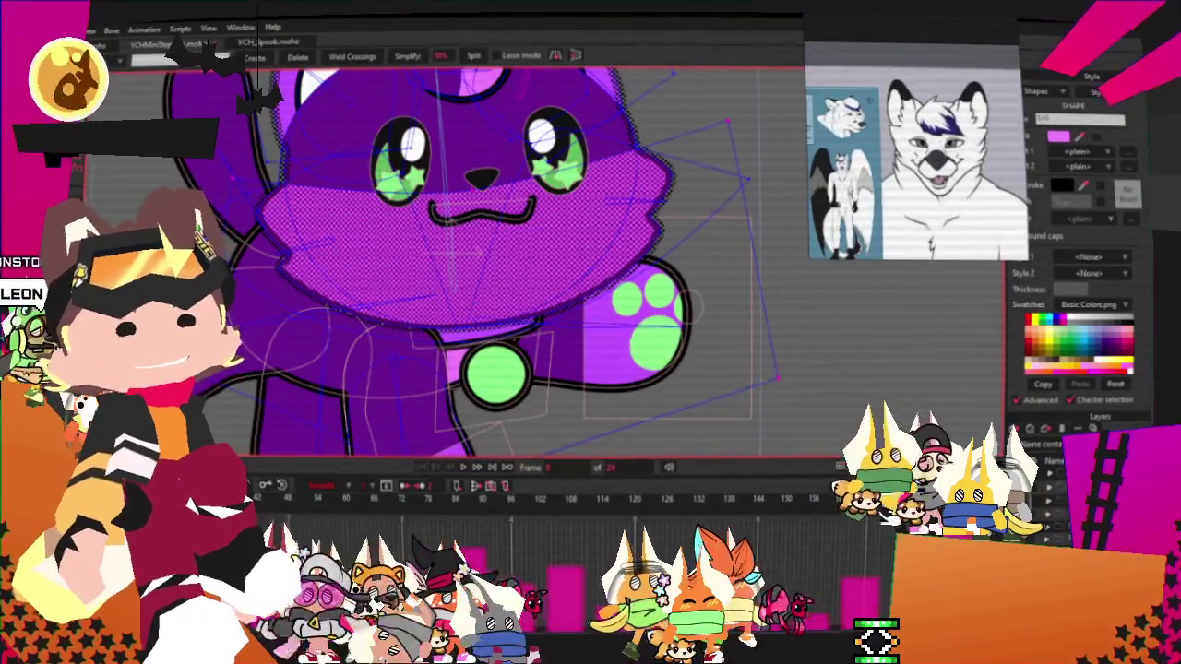
pyautogui.scroll(-3, 529, 281)
pyautogui.scroll(3, 529, 281)
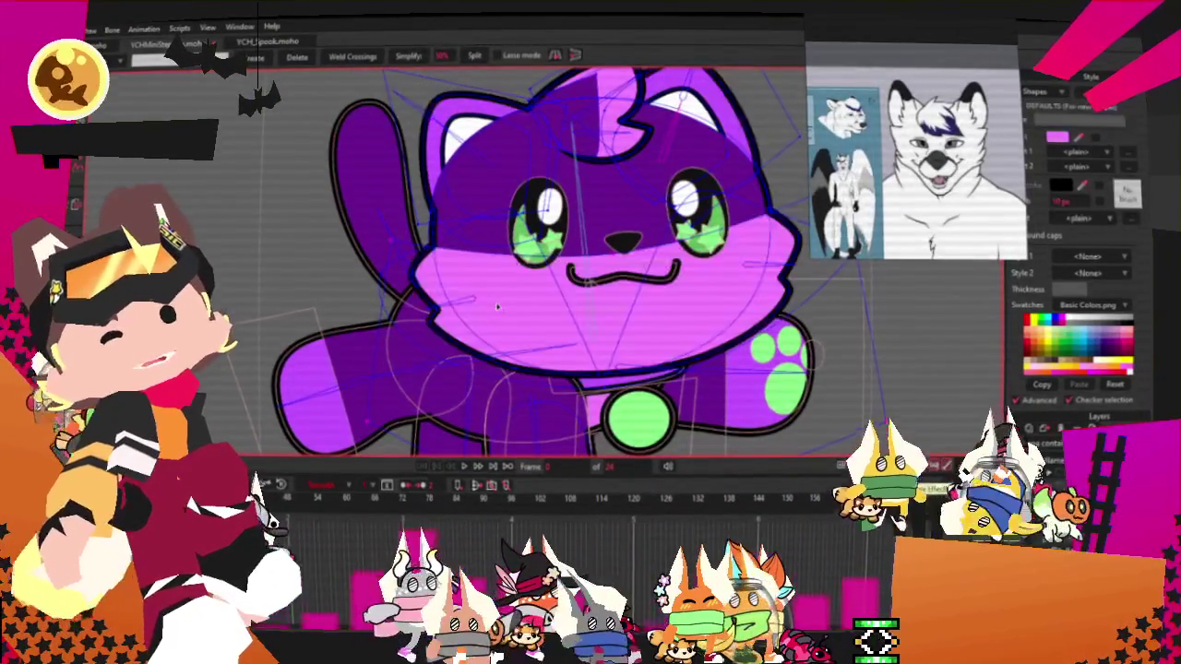
pyautogui.scroll(-3, 529, 282)
pyautogui.scroll(2, 528, 282)
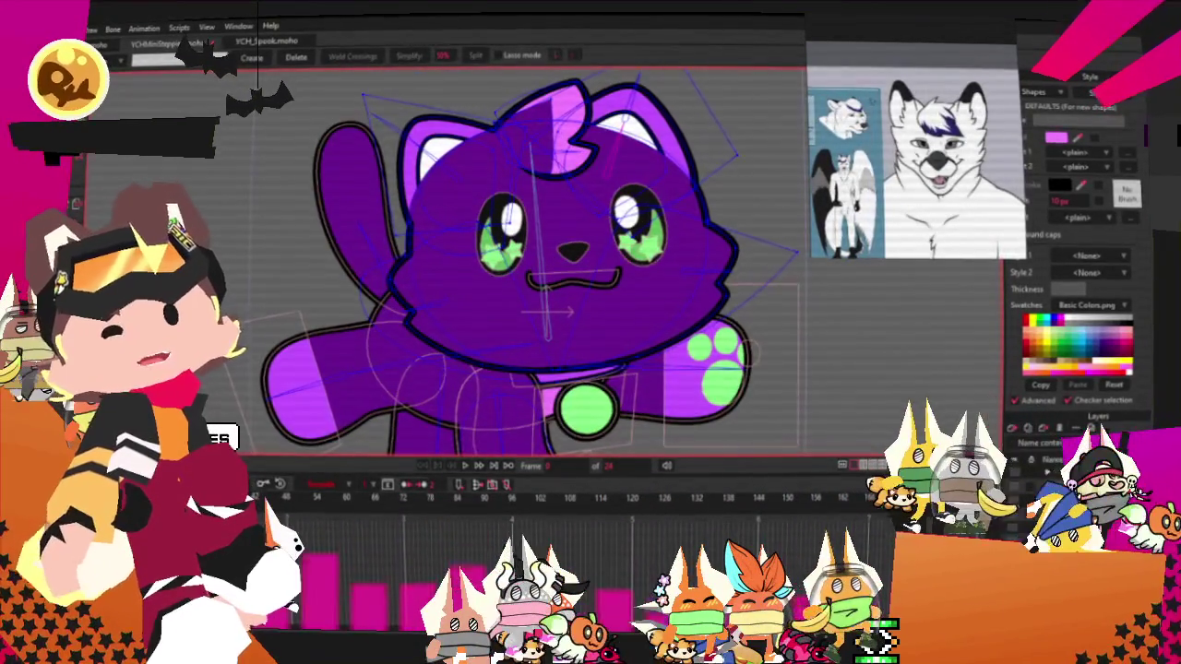
pyautogui.press('q')
pyautogui.click(557, 149)
pyautogui.scroll(2, 557, 149)
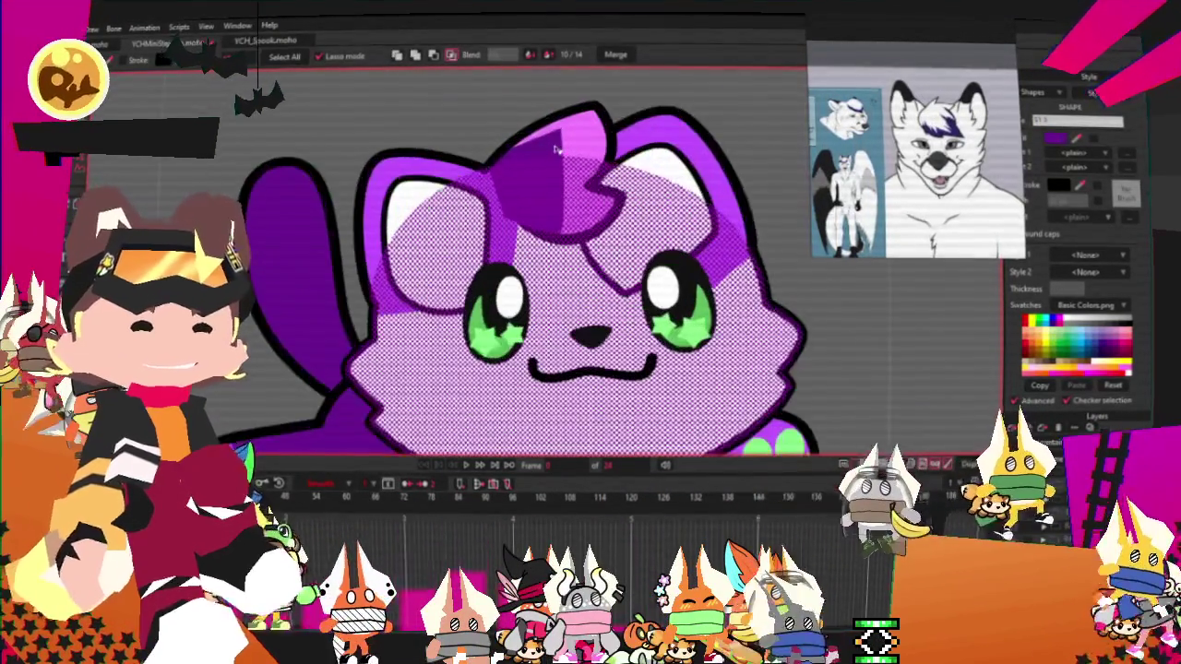
pyautogui.click(557, 149)
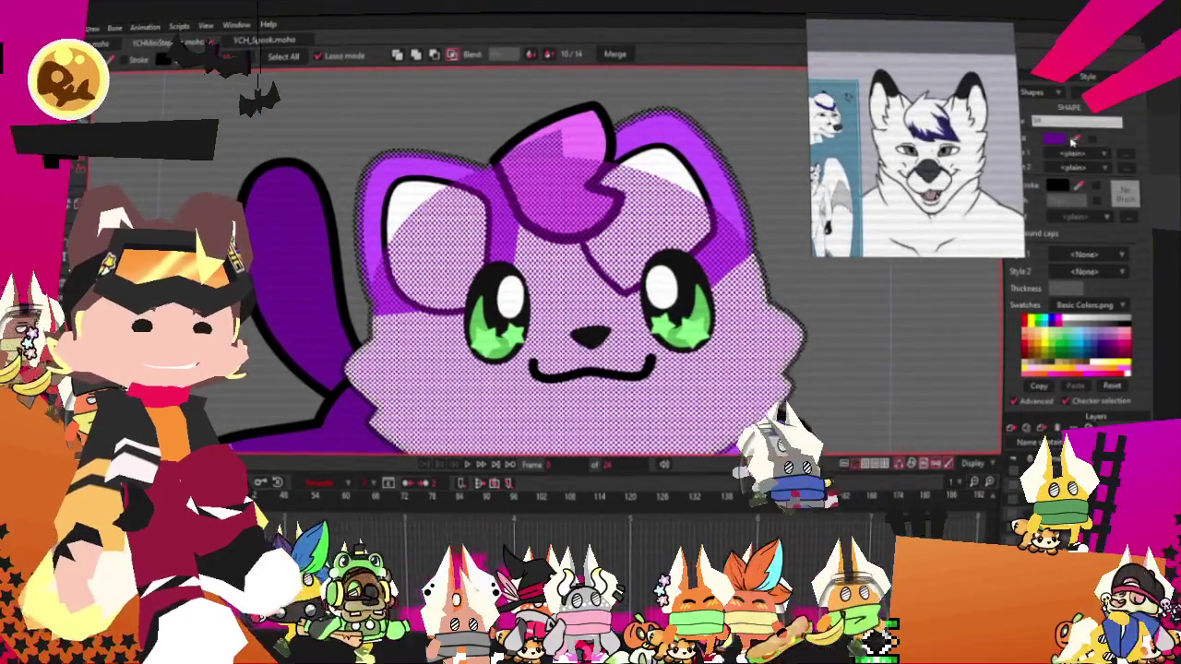
pyautogui.click(1072, 140)
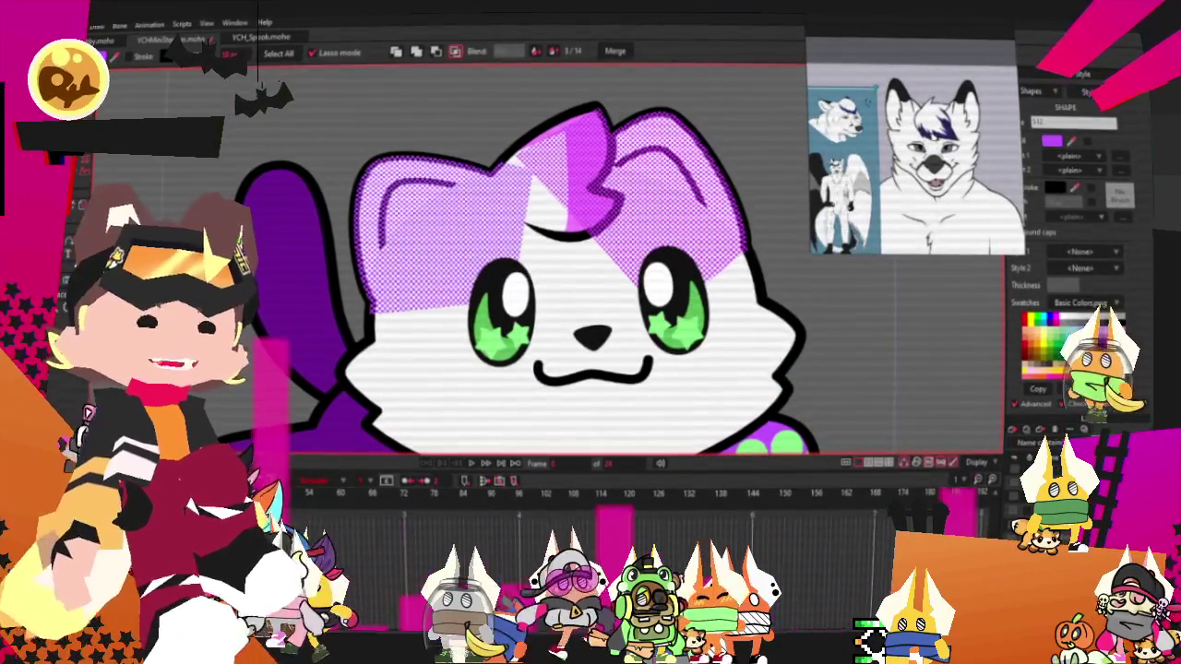
pyautogui.scroll(1, 552, 185)
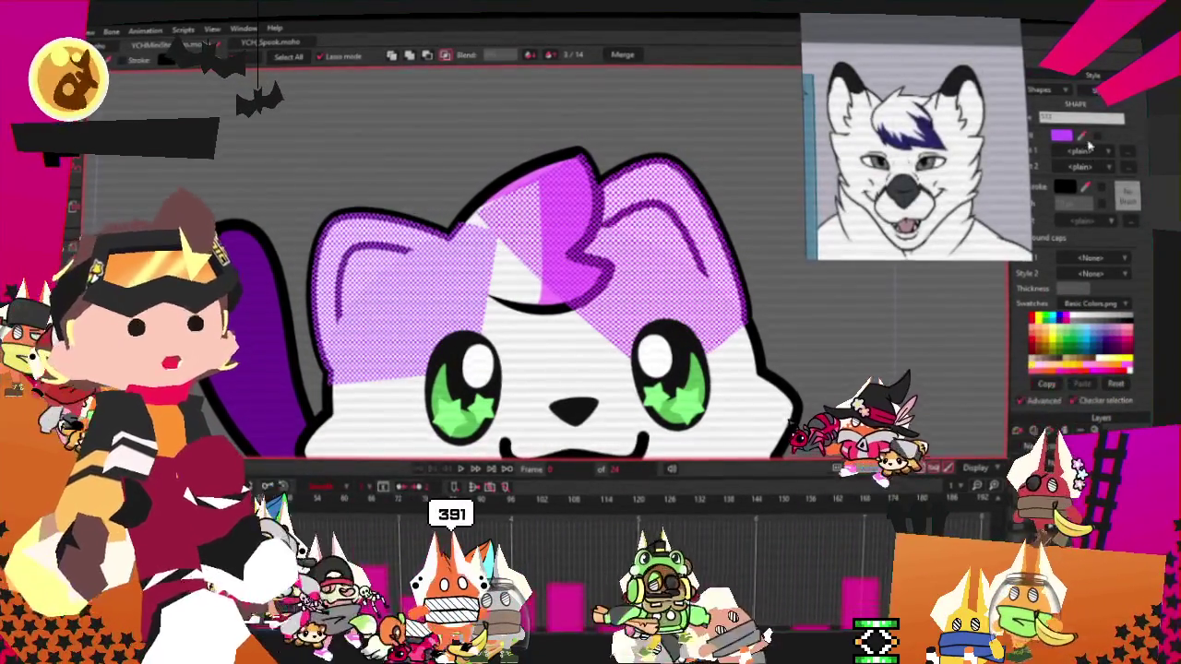
# Fill the cat's forehead hair tuft with dark navy
pyautogui.click(566, 202)
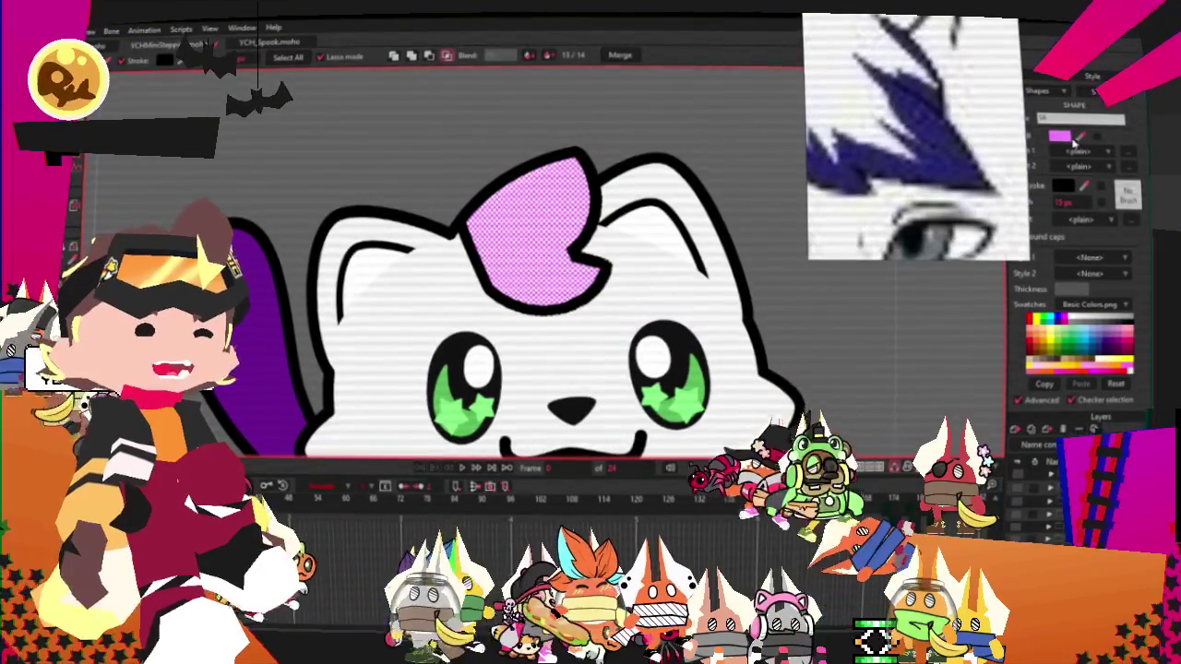
pyautogui.click(474, 132)
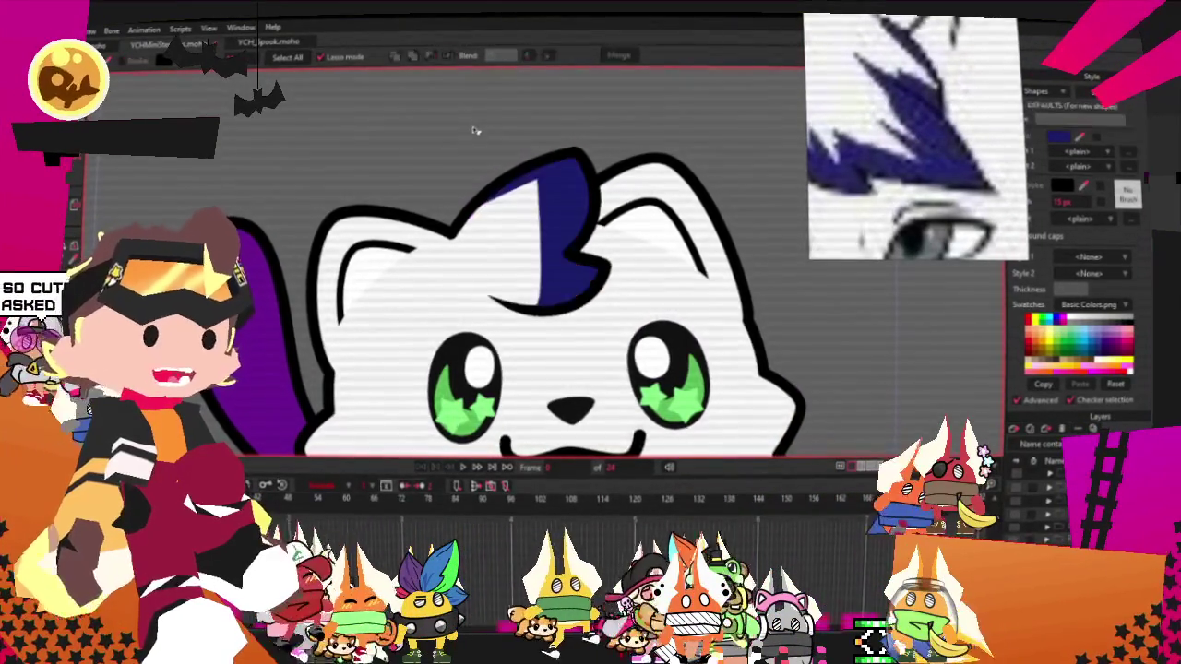
pyautogui.scroll(-3, 475, 132)
pyautogui.scroll(-2, 521, 135)
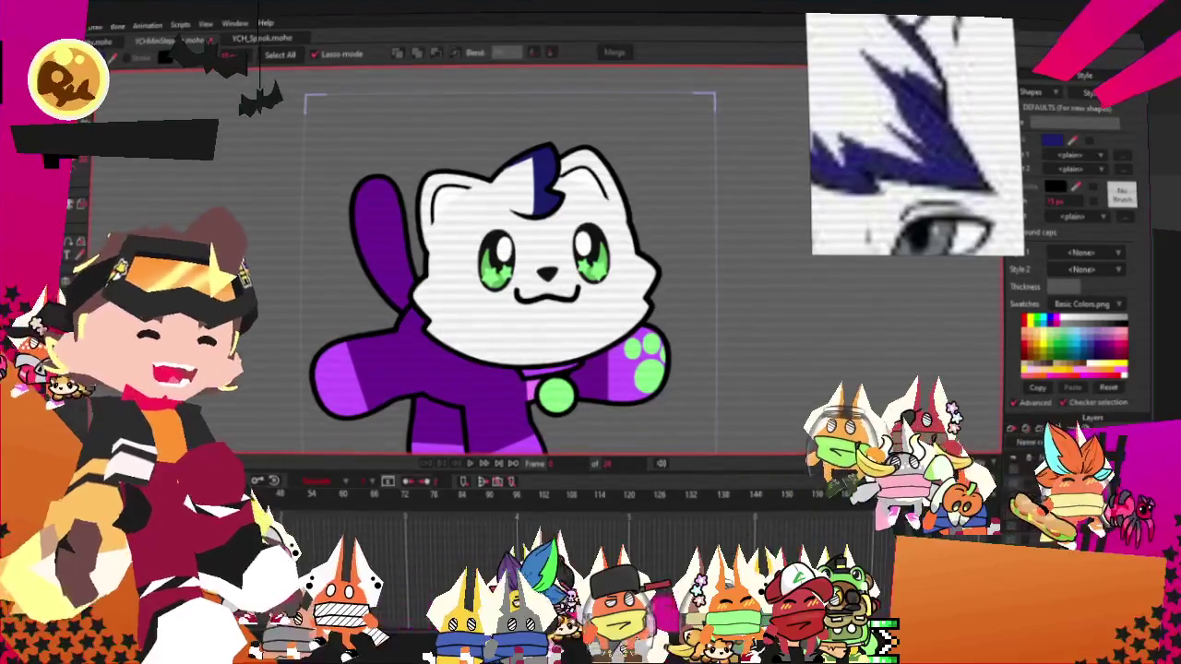
pyautogui.scroll(3, 554, 175)
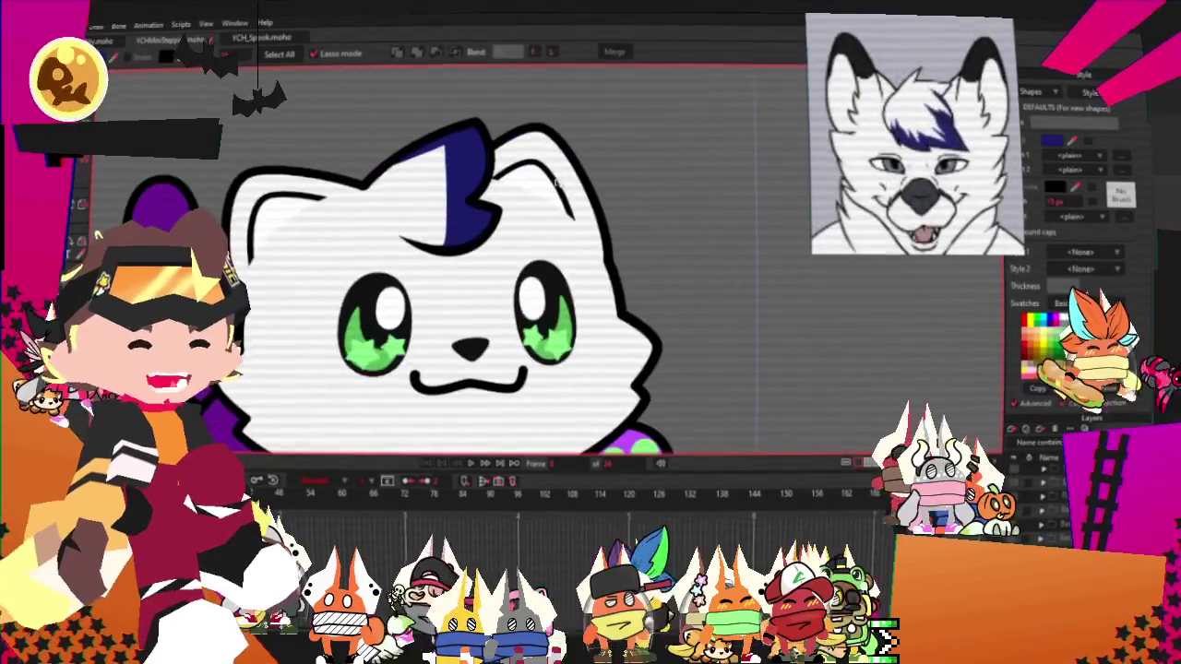
pyautogui.click(572, 171)
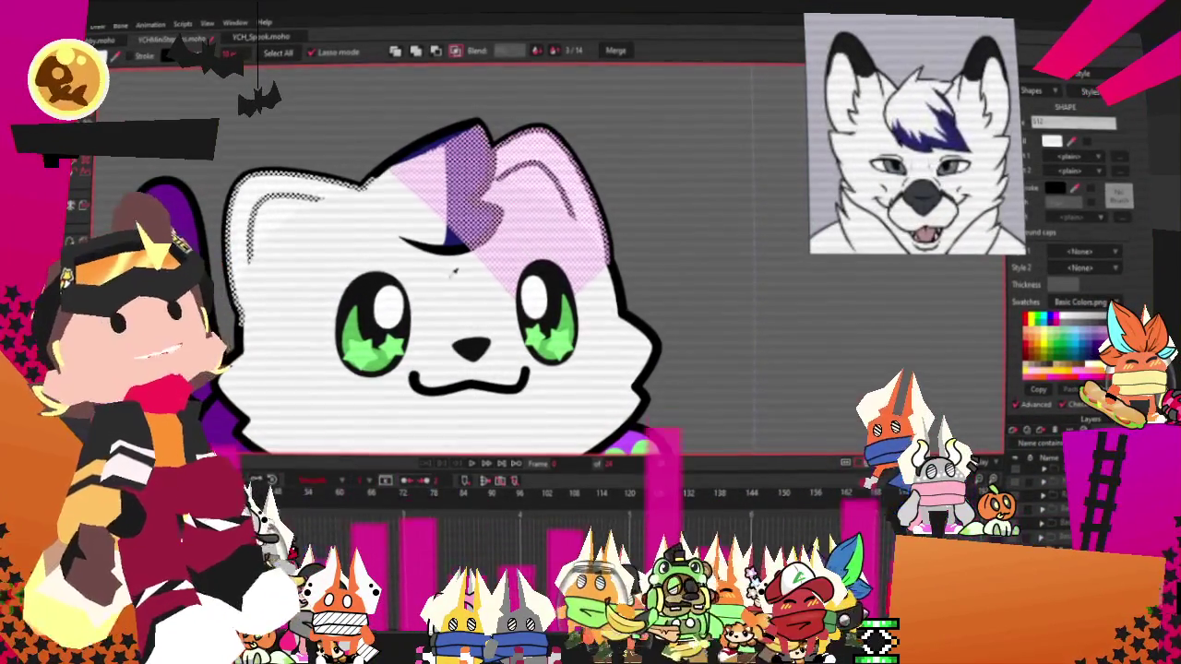
pyautogui.click(766, 178)
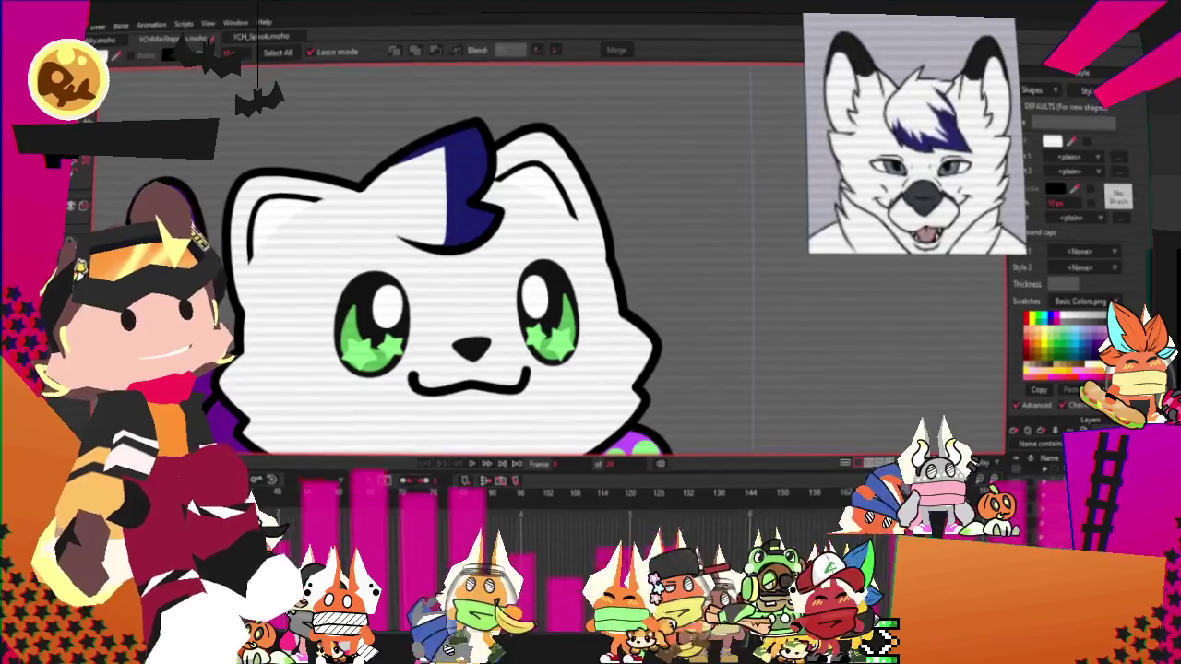
# Select all of the cat's points with Ctrl+A under Transform Points
pyautogui.hotkey('ctrl', 'a')
pyautogui.press('t')
pyautogui.scroll(1, 238, 182)
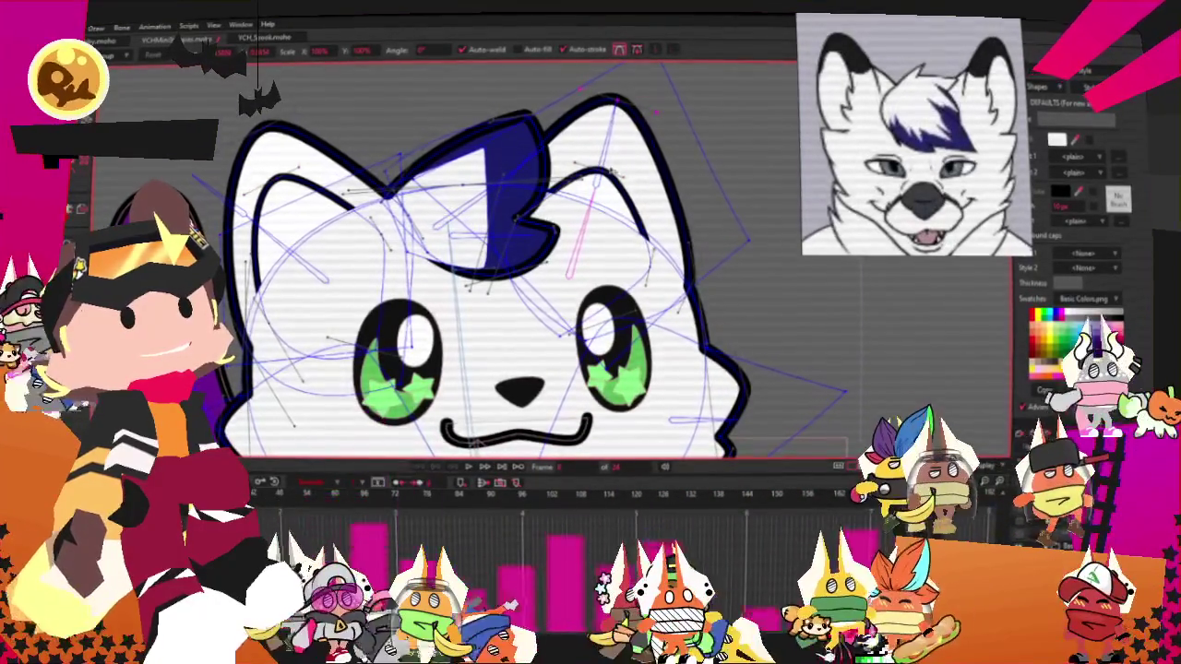
# Lasso-select the ear-tip points on the left side of the cat's head
pyautogui.scroll(-3, 576, 144)
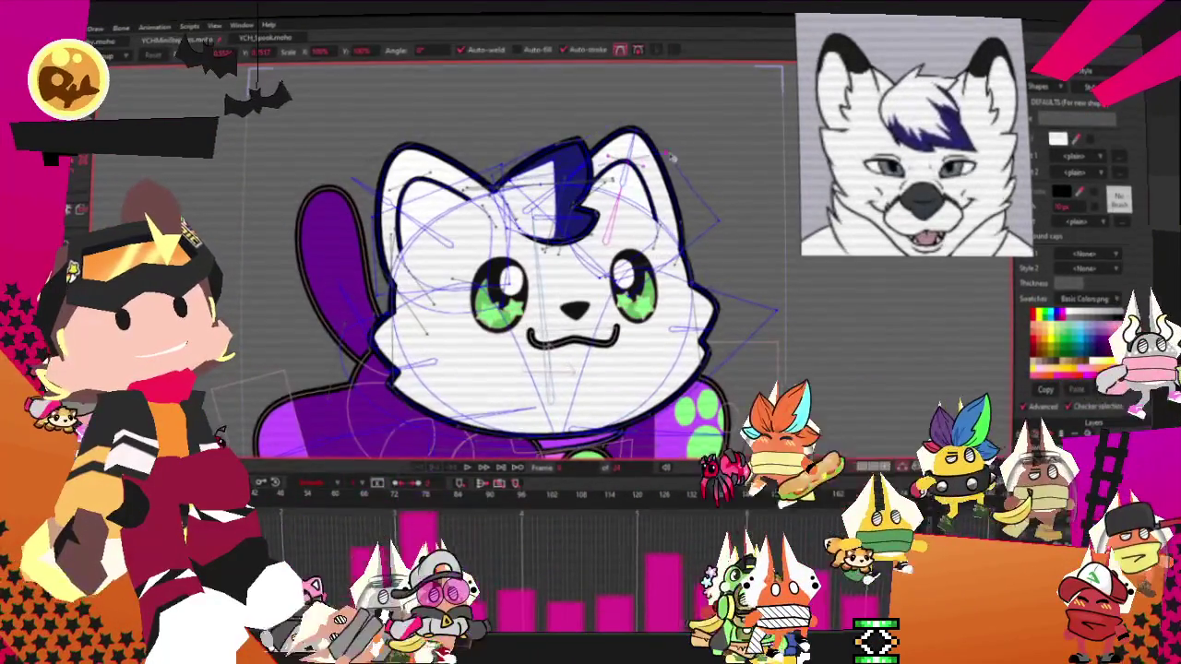
pyautogui.scroll(2, 656, 196)
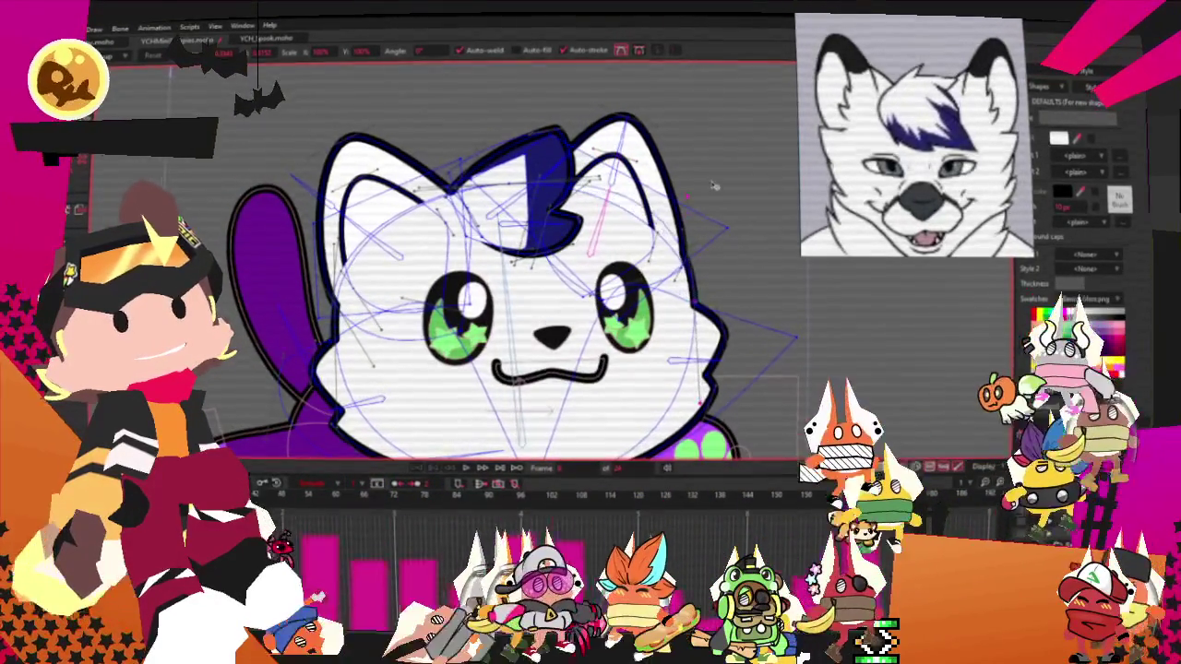
pyautogui.scroll(2, 714, 186)
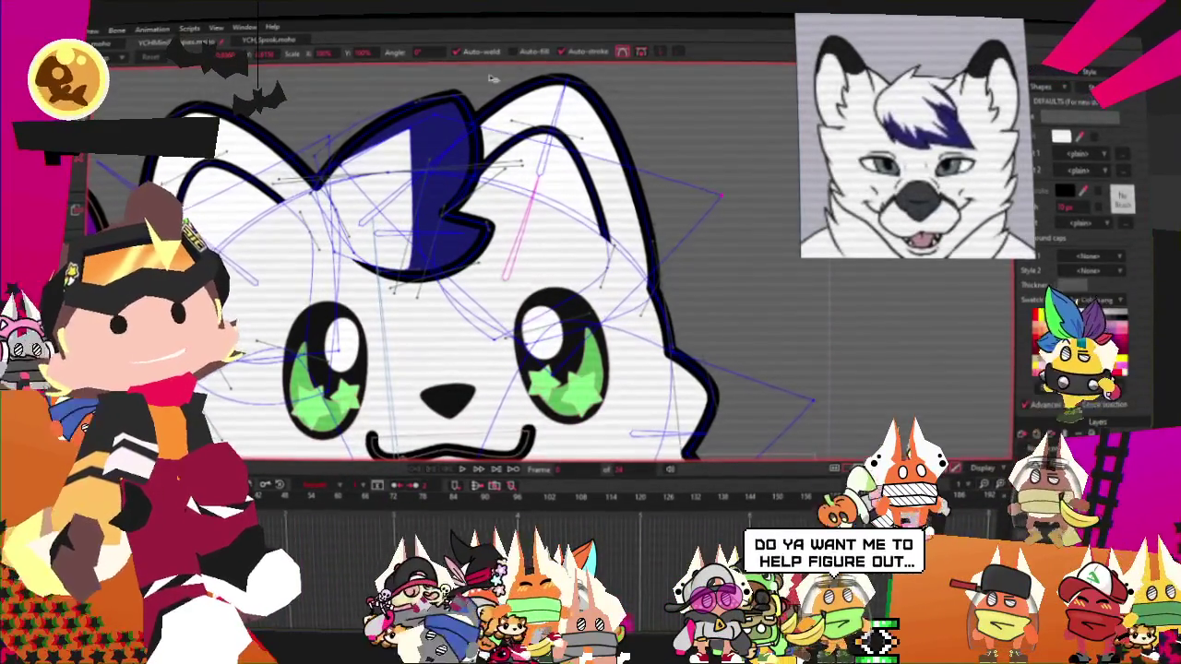
pyautogui.press('g')
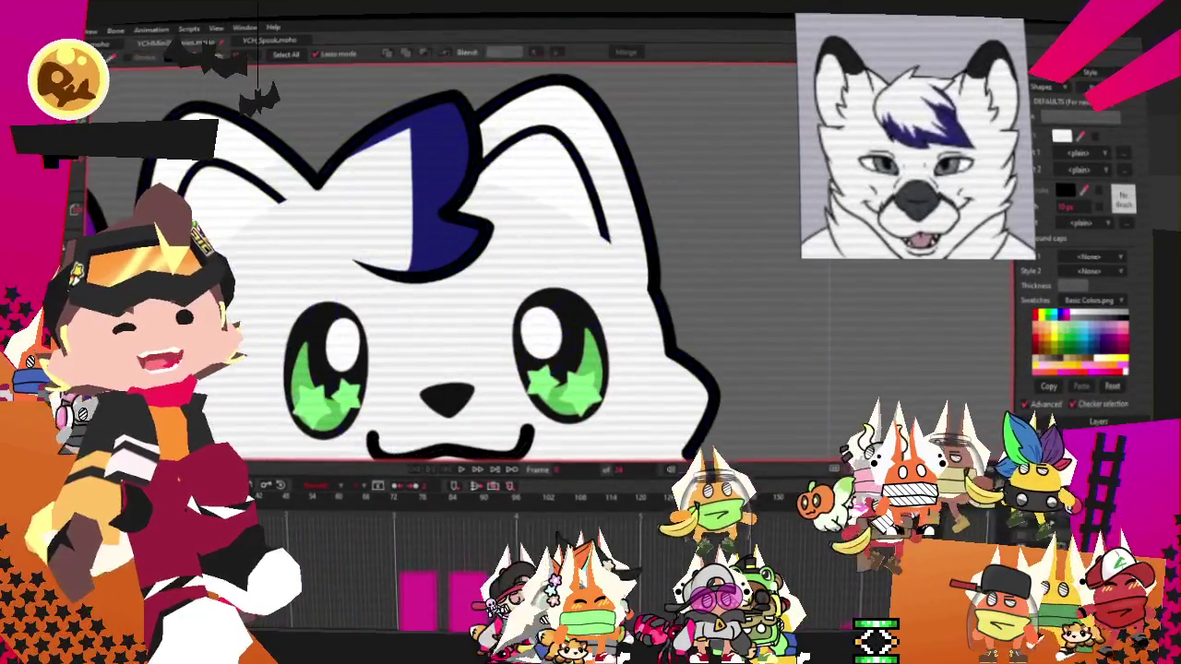
pyautogui.moveTo(333, 387); pyautogui.dragTo(237, 128)
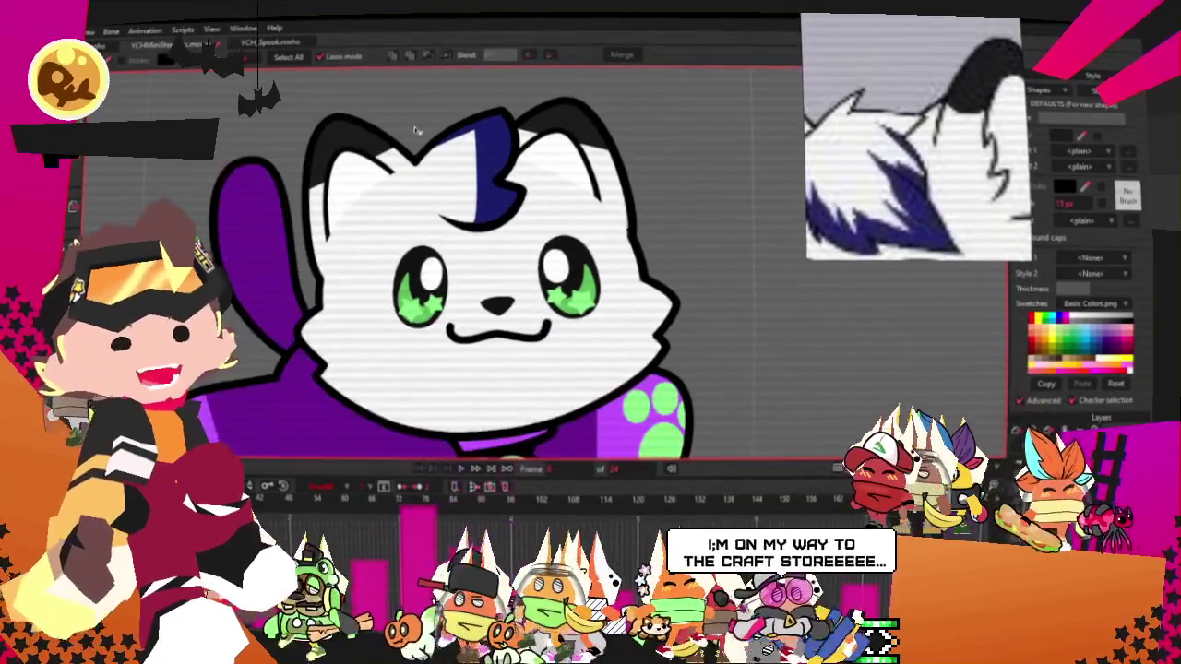
# Zoom in on the cat's forehead tuft and switch to the Add Point tool
pyautogui.press('t')
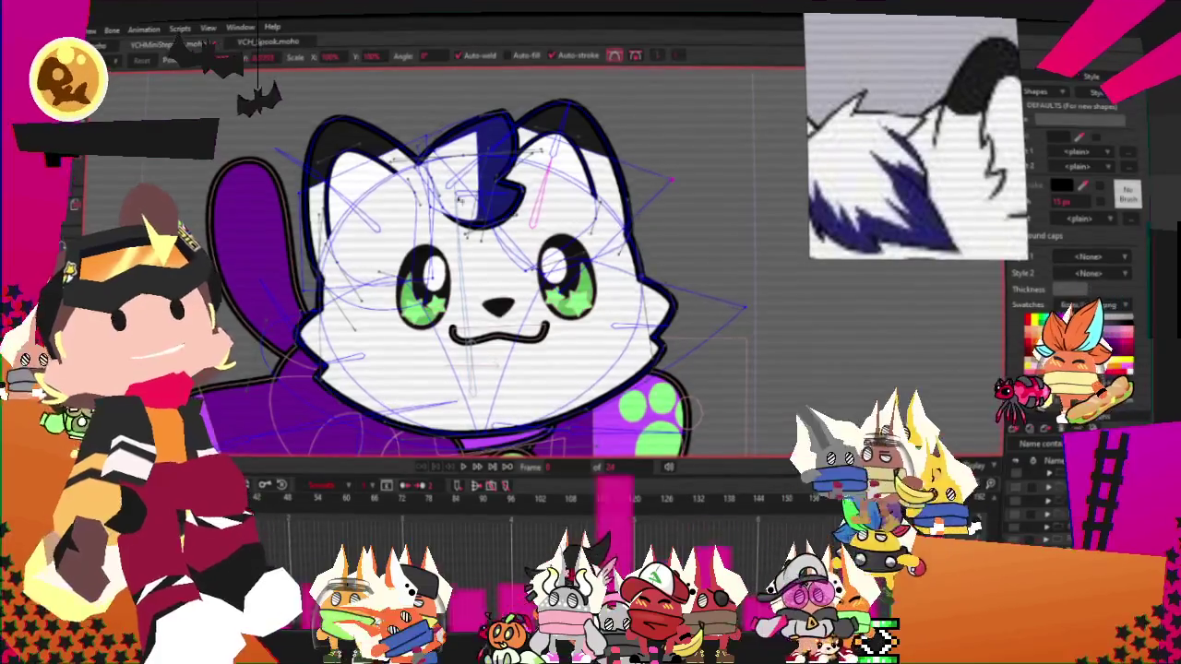
pyautogui.scroll(1, 440, 148)
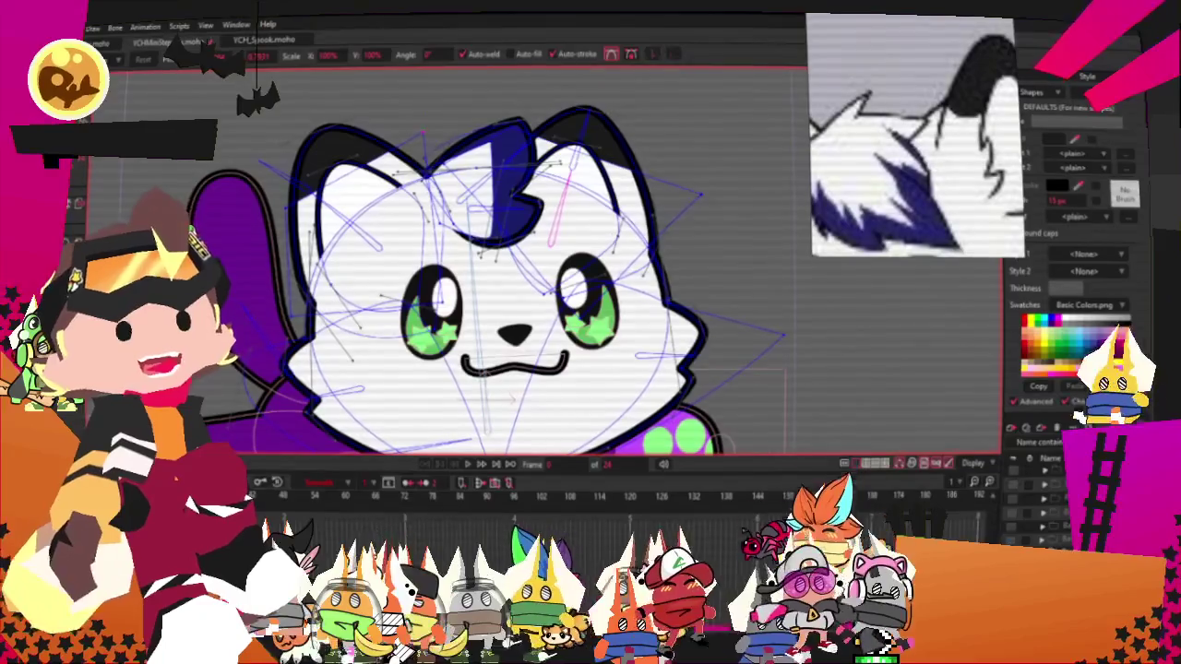
pyautogui.scroll(1, 552, 246)
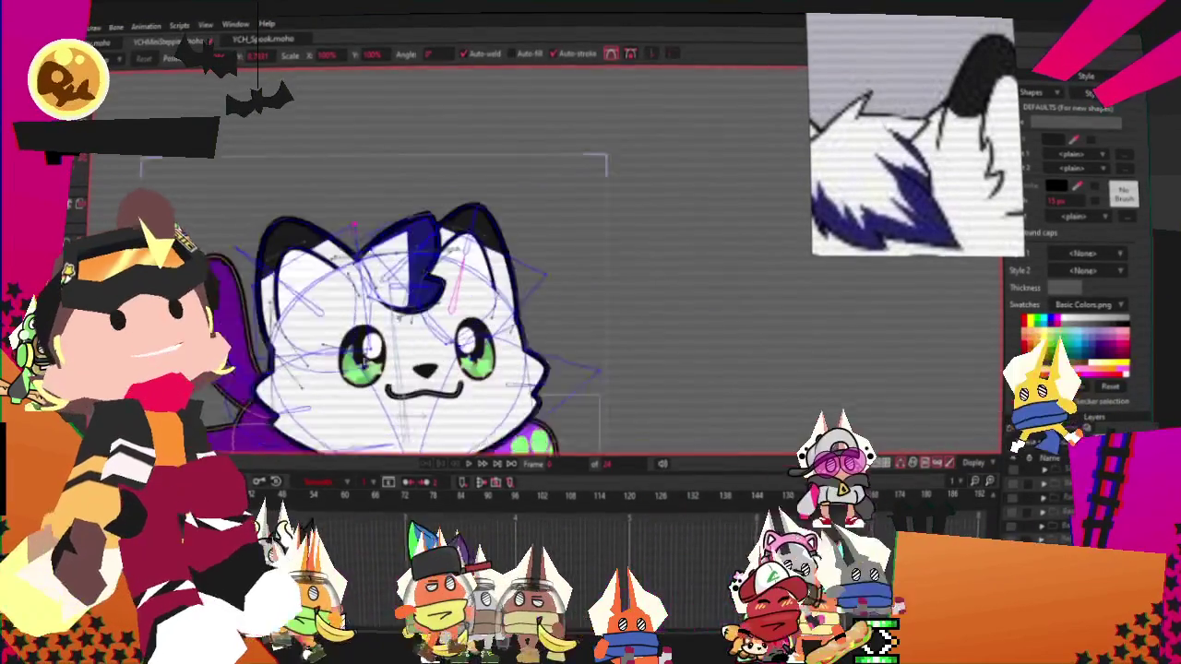
pyautogui.scroll(2, 552, 246)
pyautogui.scroll(2, 552, 246)
pyautogui.press('a')
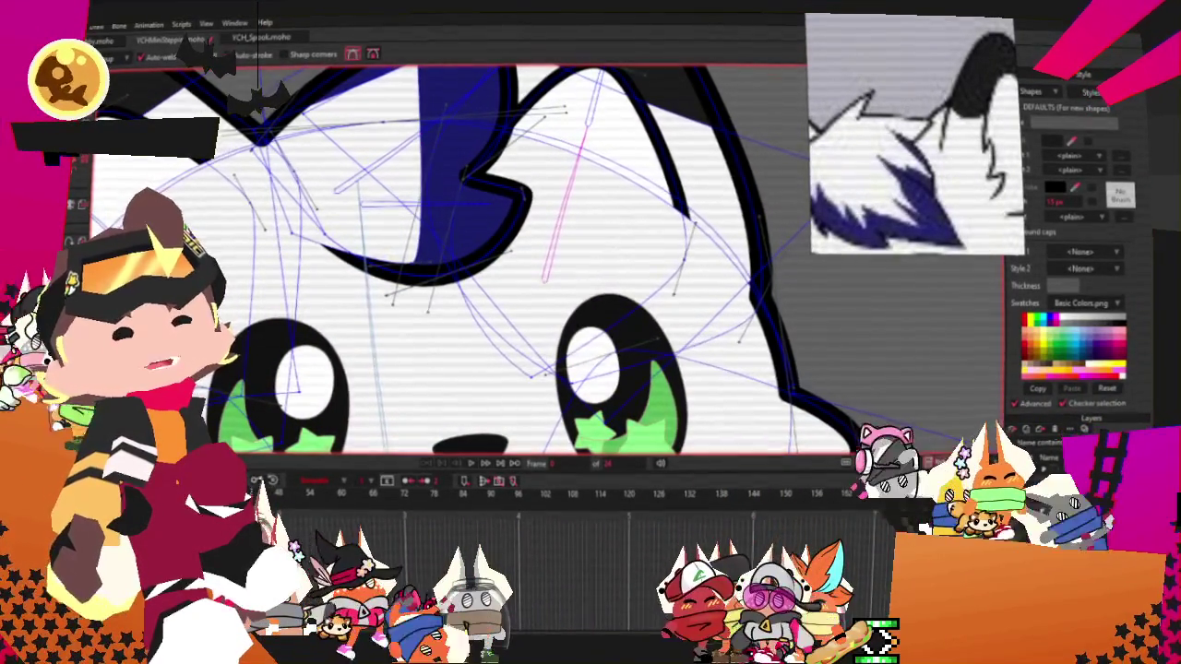
pyautogui.scroll(2, 308, 83)
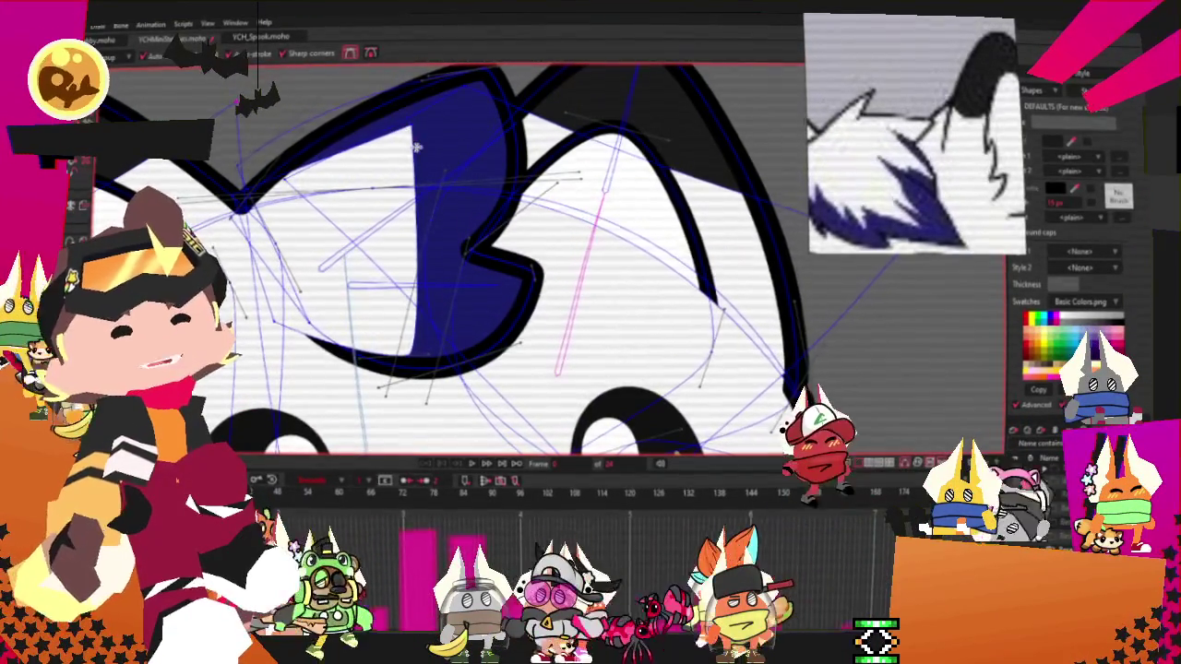
# Drag the blue tuft's left-edge and top-left points outward into sharper, jagged tips
pyautogui.moveTo(412, 270); pyautogui.dragTo(394, 270)
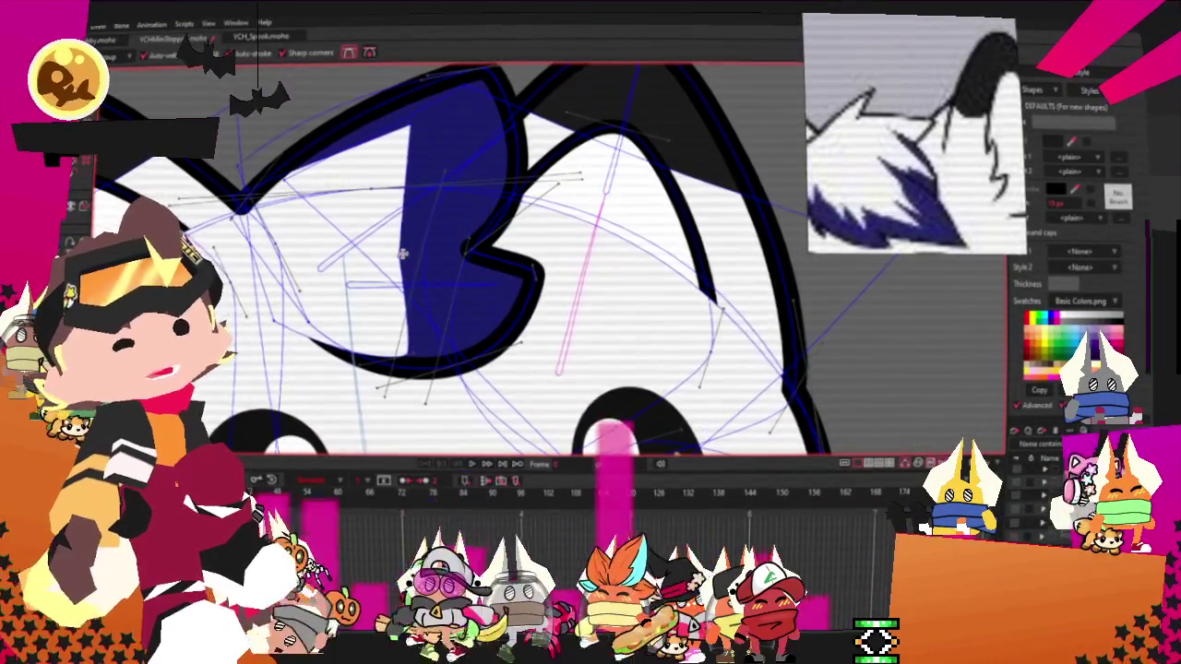
pyautogui.scroll(2, 394, 270)
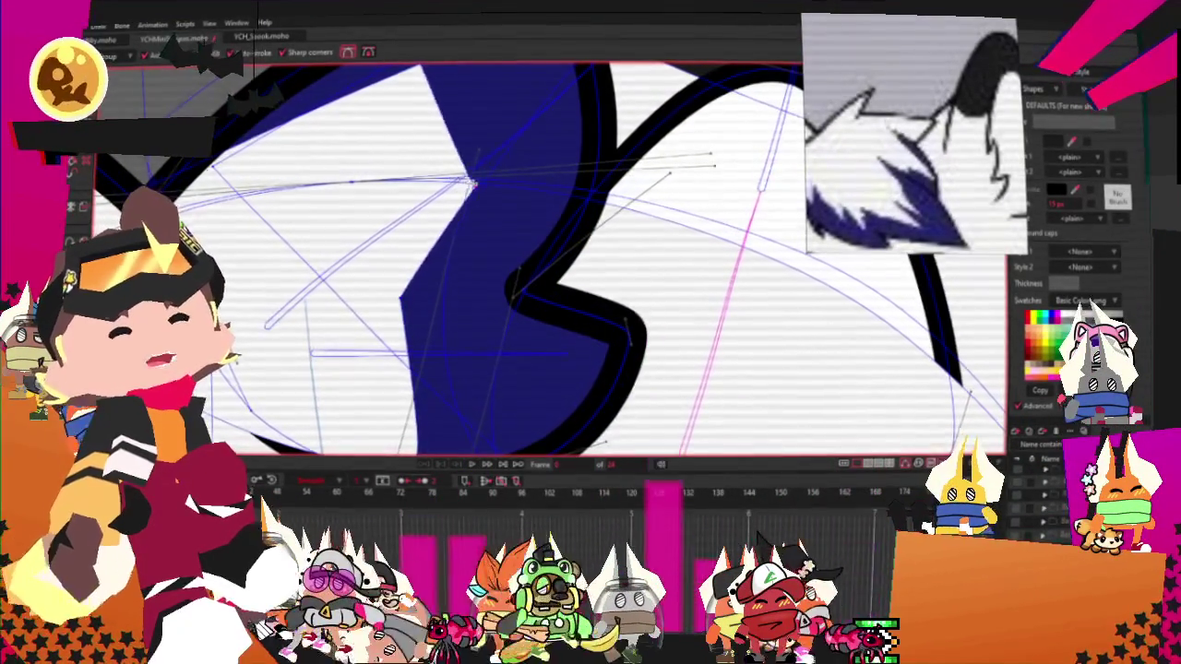
pyautogui.moveTo(468, 127); pyautogui.dragTo(374, 149)
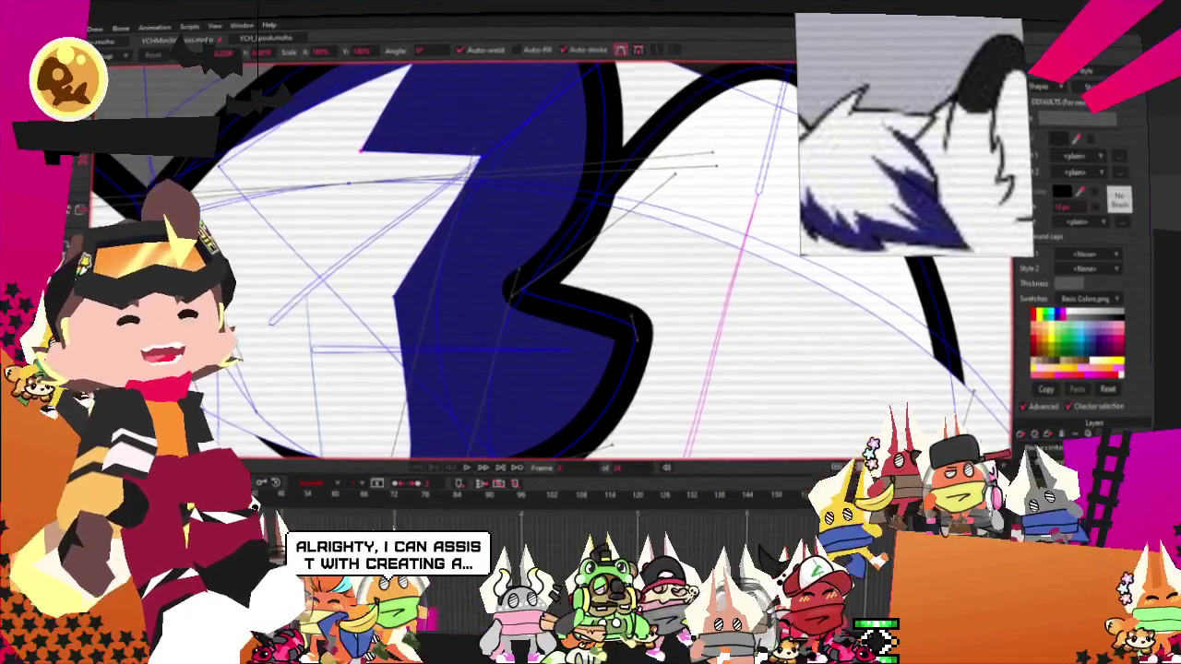
pyautogui.scroll(2, 436, 194)
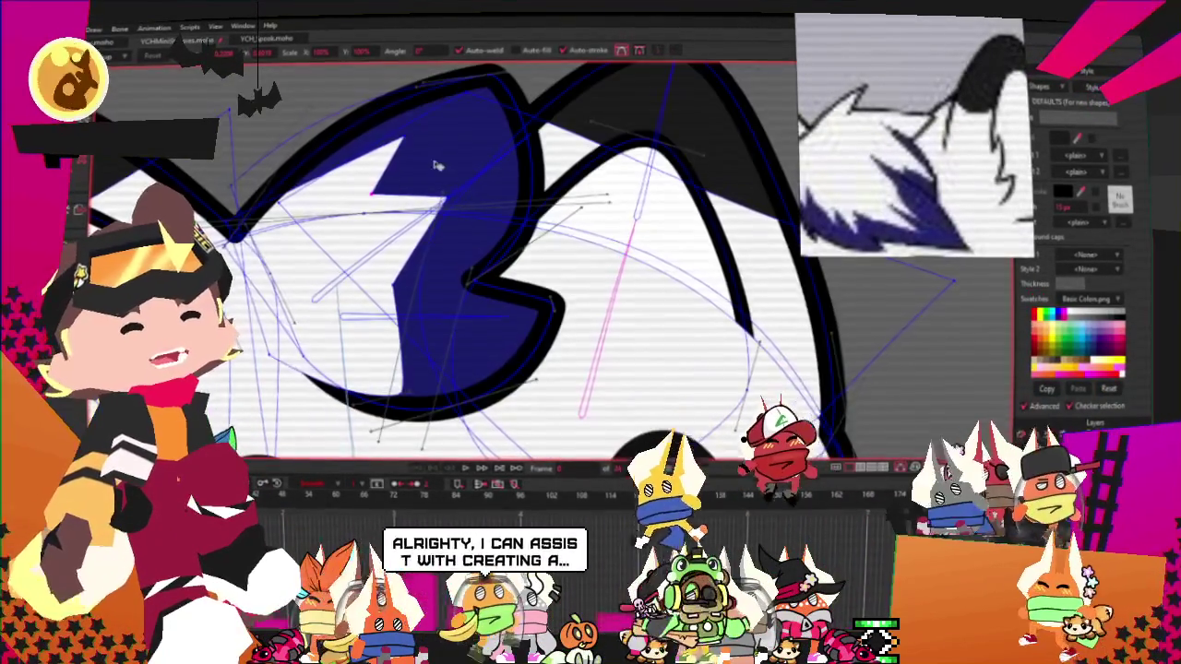
pyautogui.scroll(2, 436, 193)
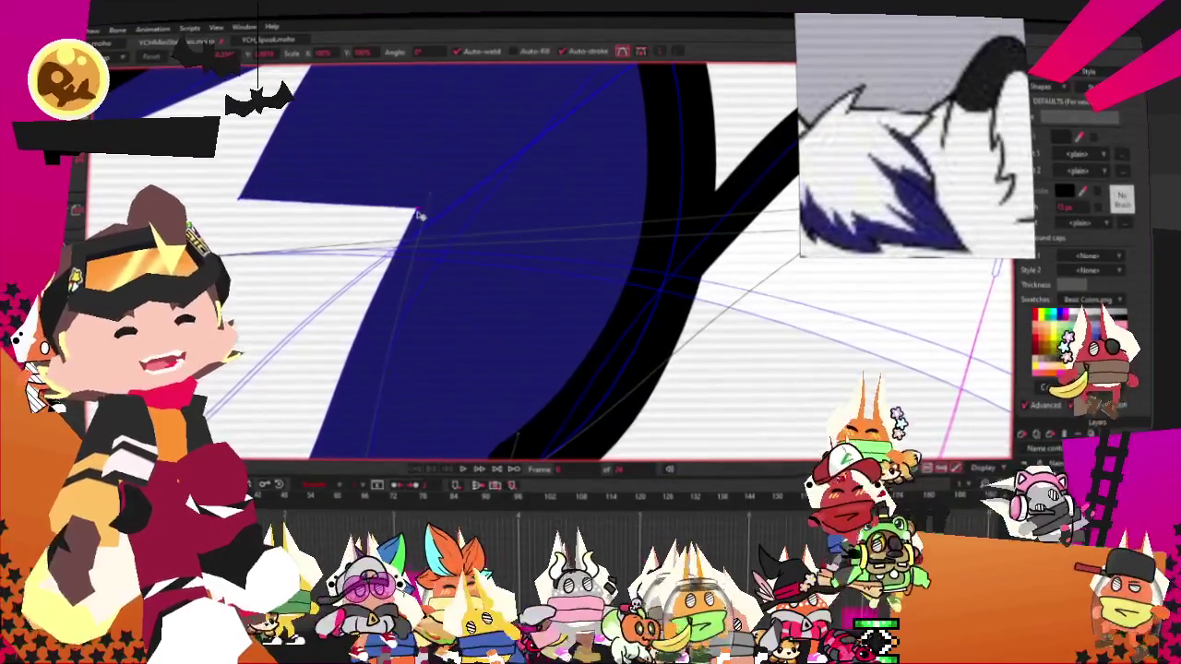
pyautogui.scroll(-2, 418, 215)
pyautogui.scroll(-1, 414, 227)
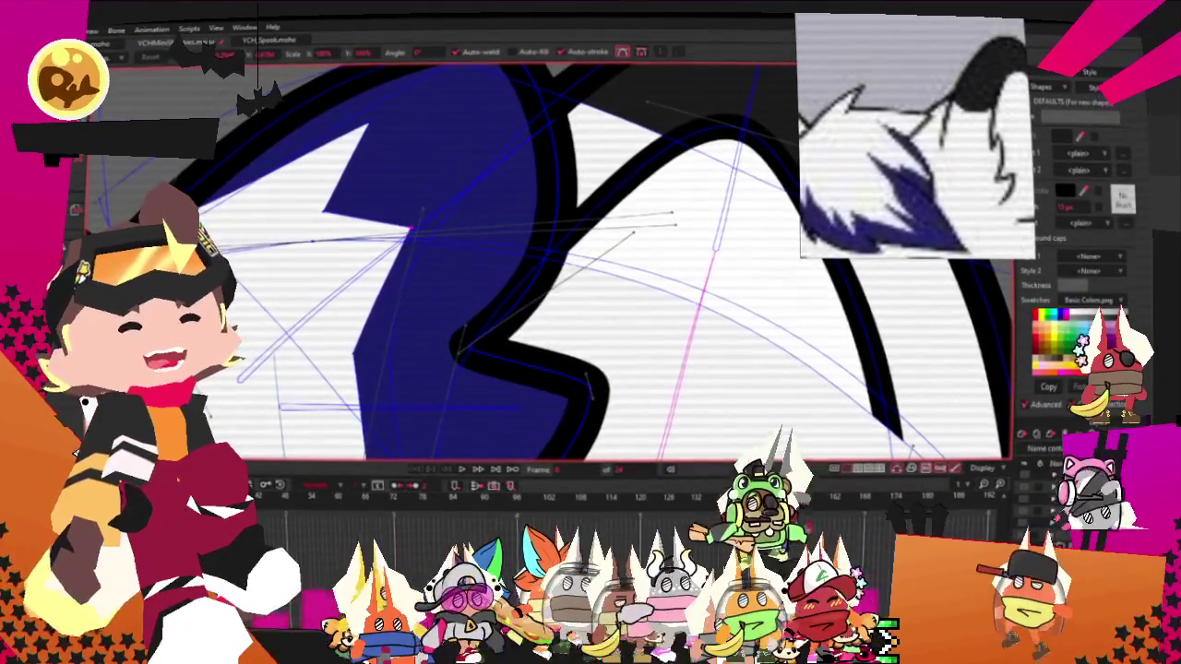
pyautogui.scroll(2, 417, 245)
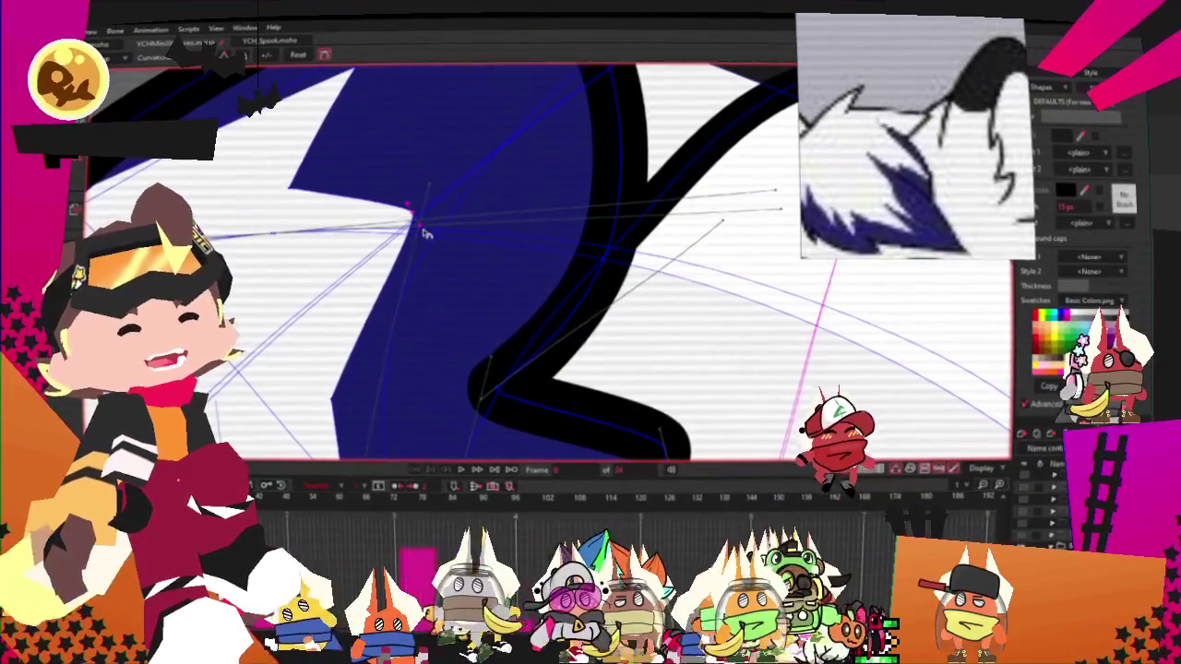
pyautogui.scroll(-3, 424, 311)
pyautogui.scroll(3, 423, 312)
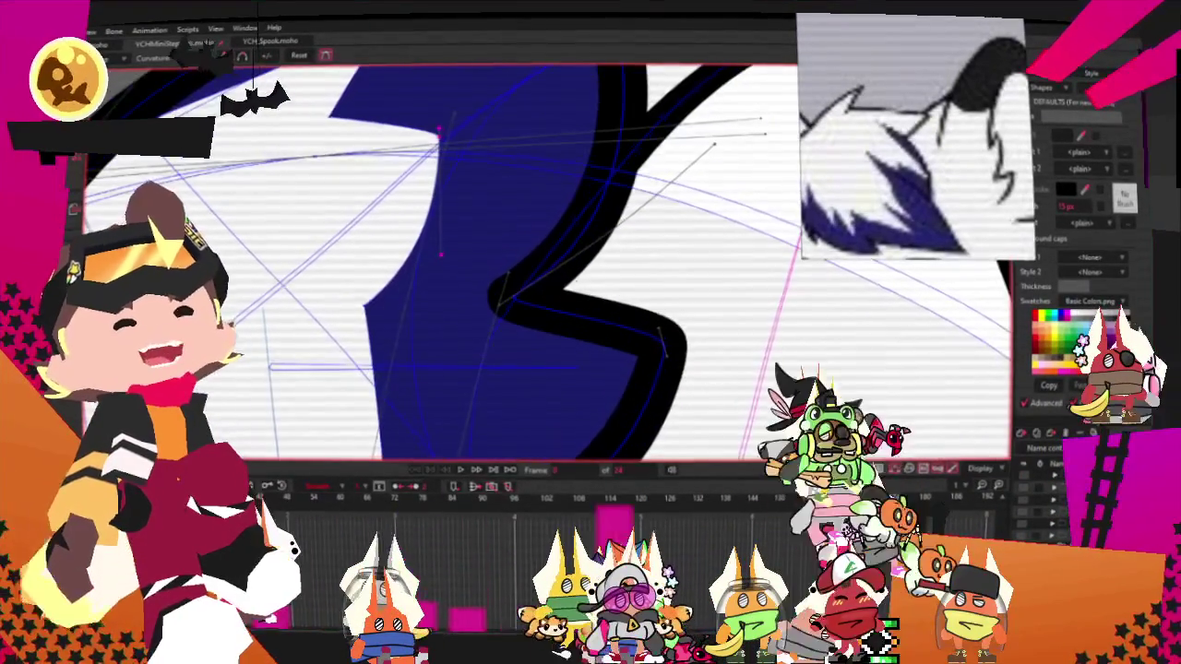
pyautogui.moveTo(381, 309); pyautogui.dragTo(358, 360)
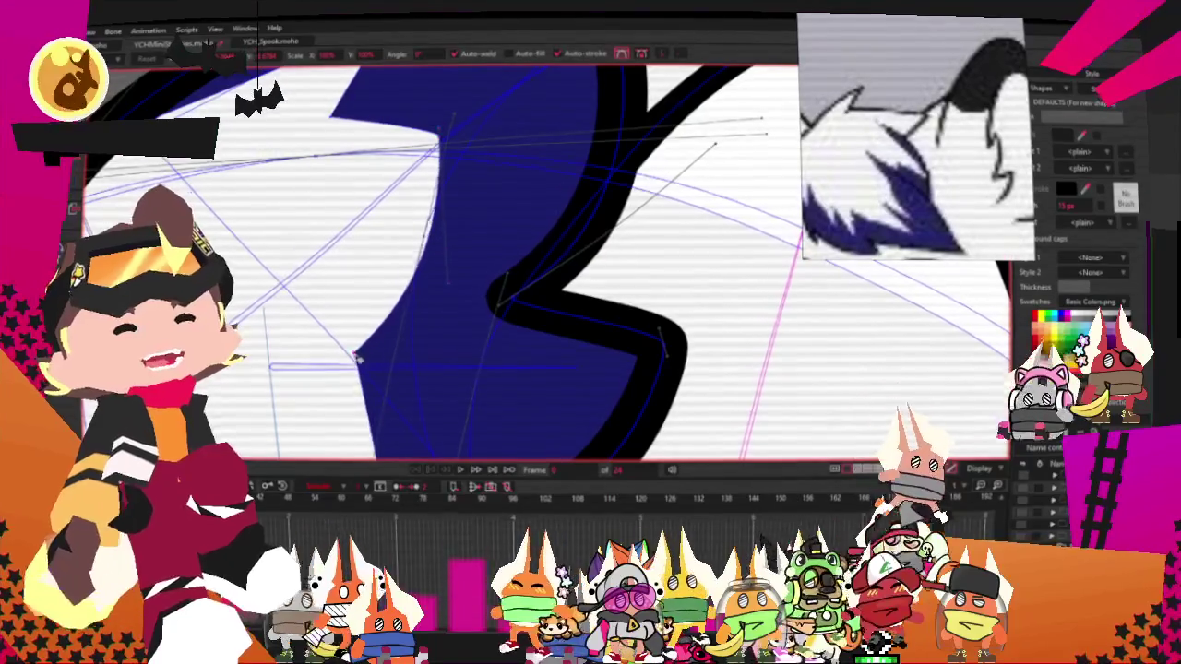
pyautogui.scroll(-3, 390, 324)
pyautogui.scroll(1, 406, 276)
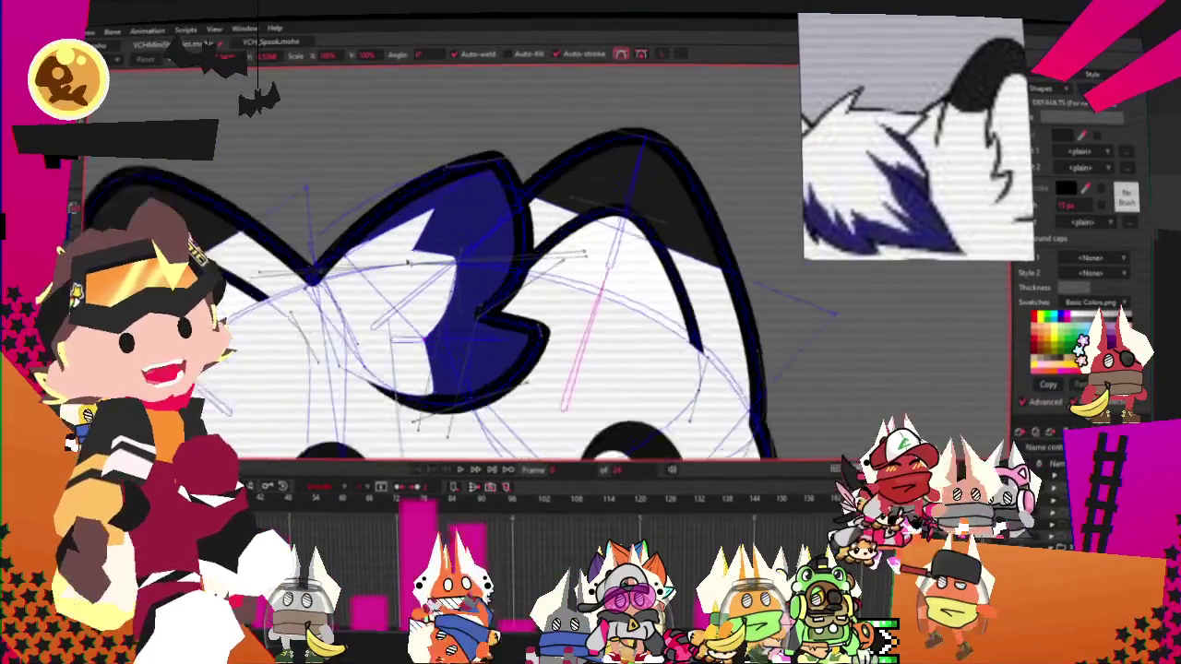
pyautogui.scroll(2, 418, 239)
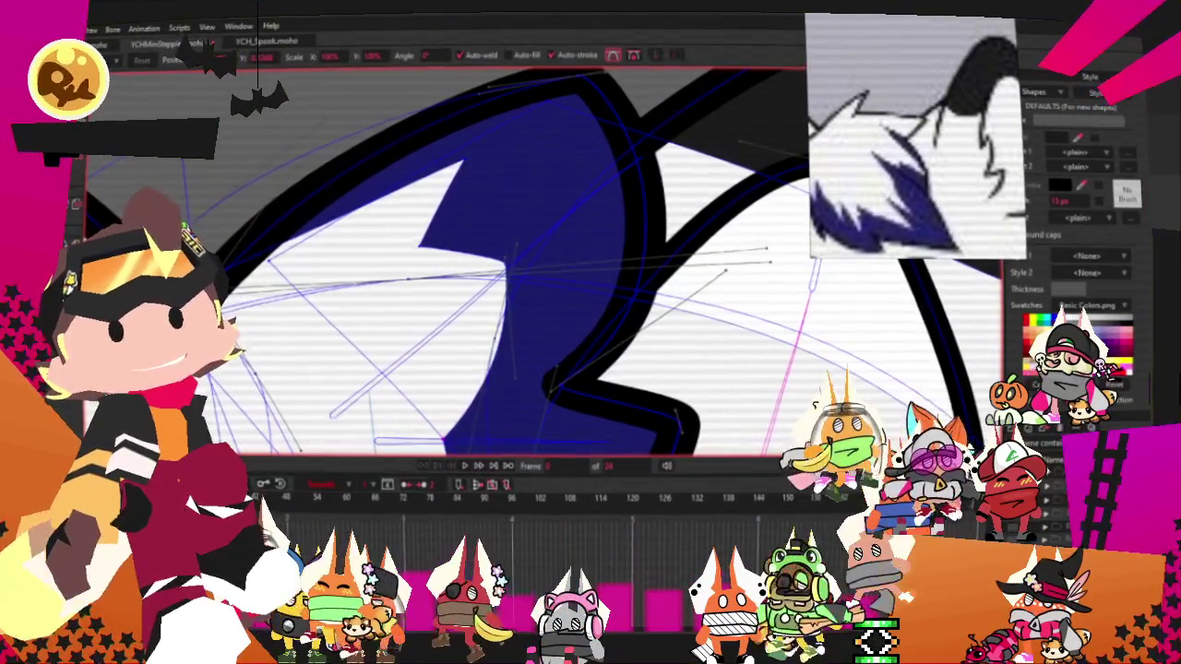
pyautogui.scroll(-3, 329, 203)
pyautogui.scroll(-3, 369, 199)
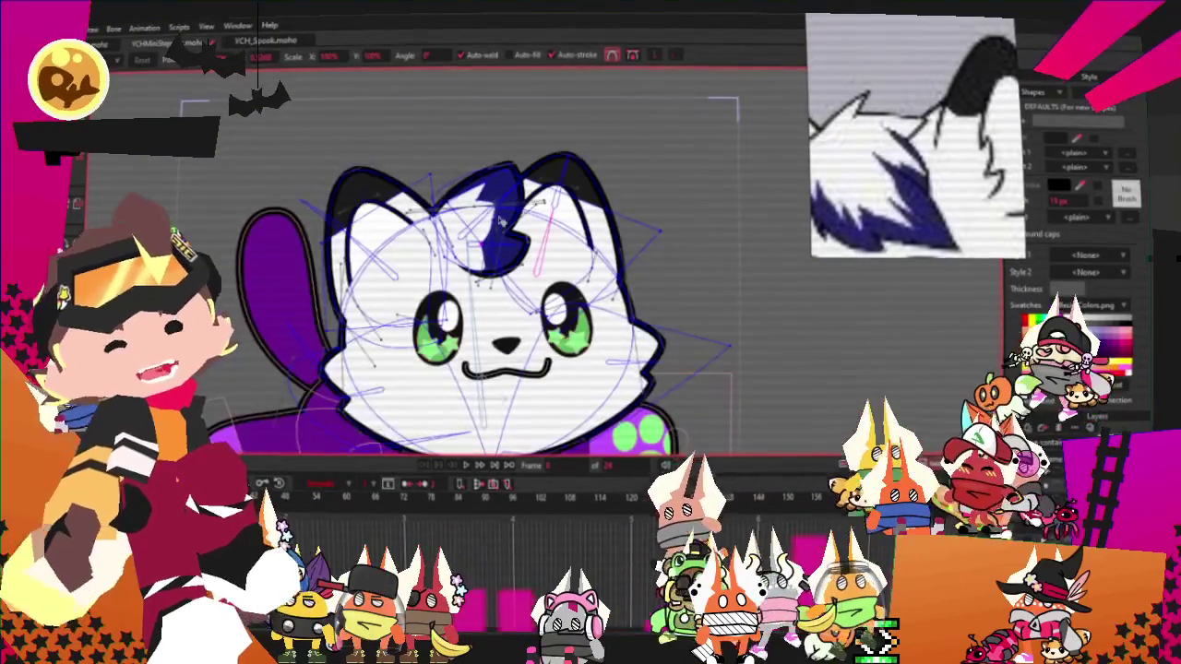
pyautogui.scroll(1, 415, 194)
pyautogui.scroll(4, 449, 192)
pyautogui.scroll(2, 448, 192)
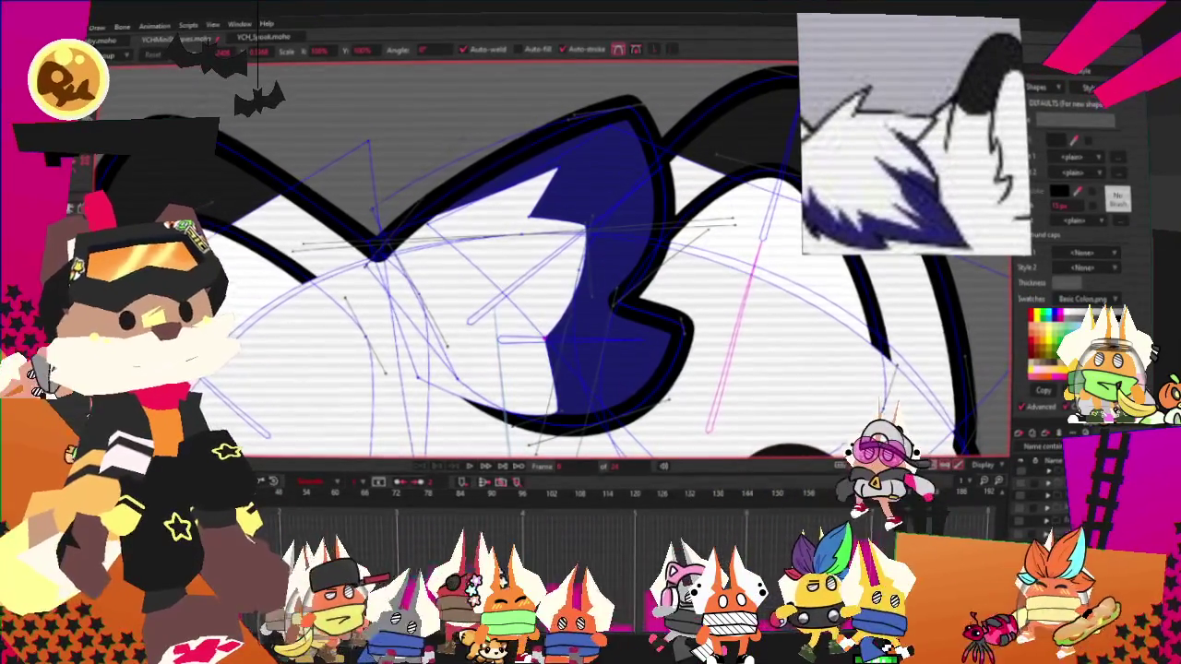
# Sharpen the tuft's corner points with the Curvature tool
pyautogui.press('c')
pyautogui.scroll(1, 462, 148)
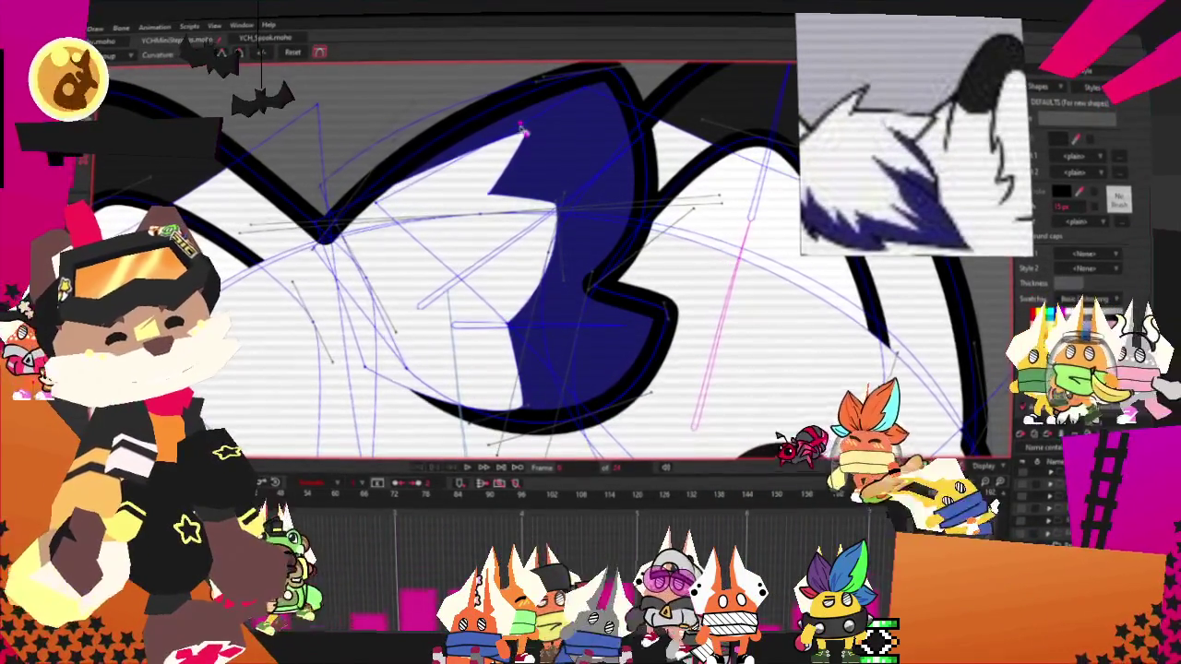
pyautogui.press('t')
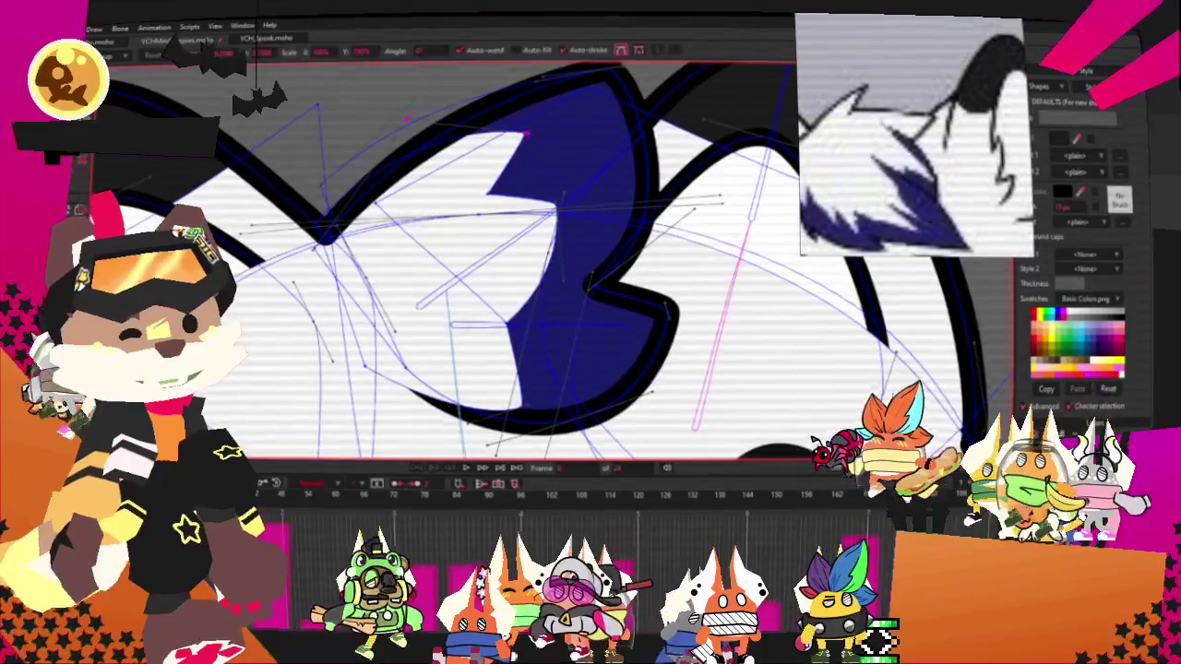
pyautogui.scroll(1, 508, 140)
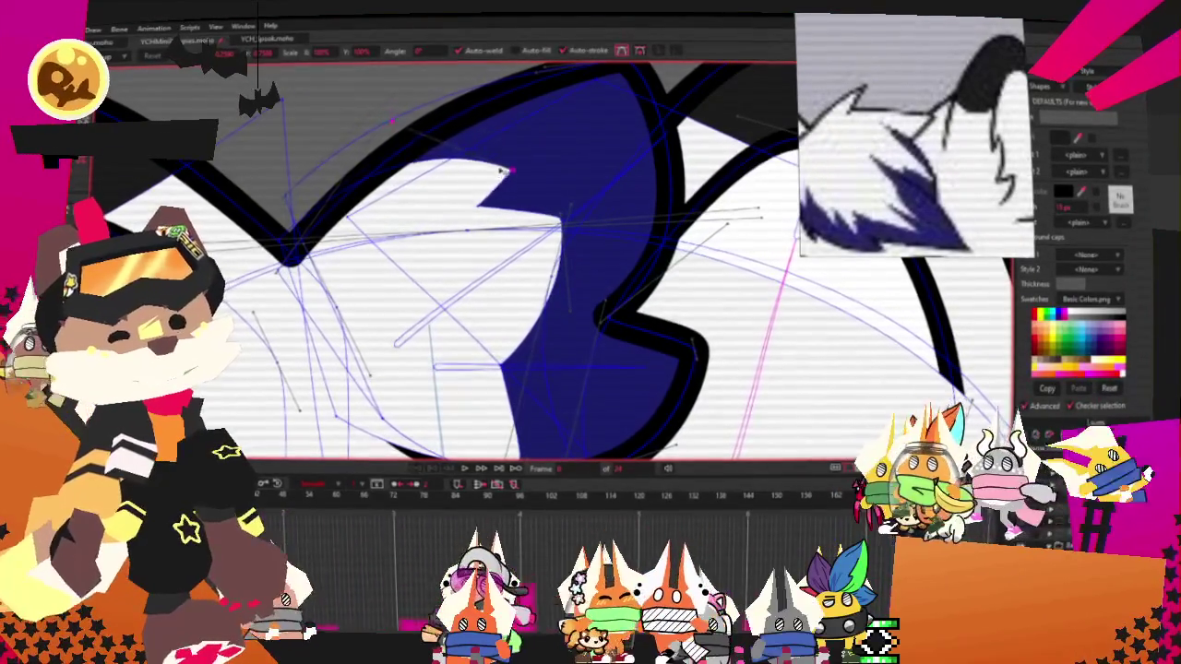
pyautogui.scroll(-3, 468, 151)
pyautogui.scroll(-4, 432, 159)
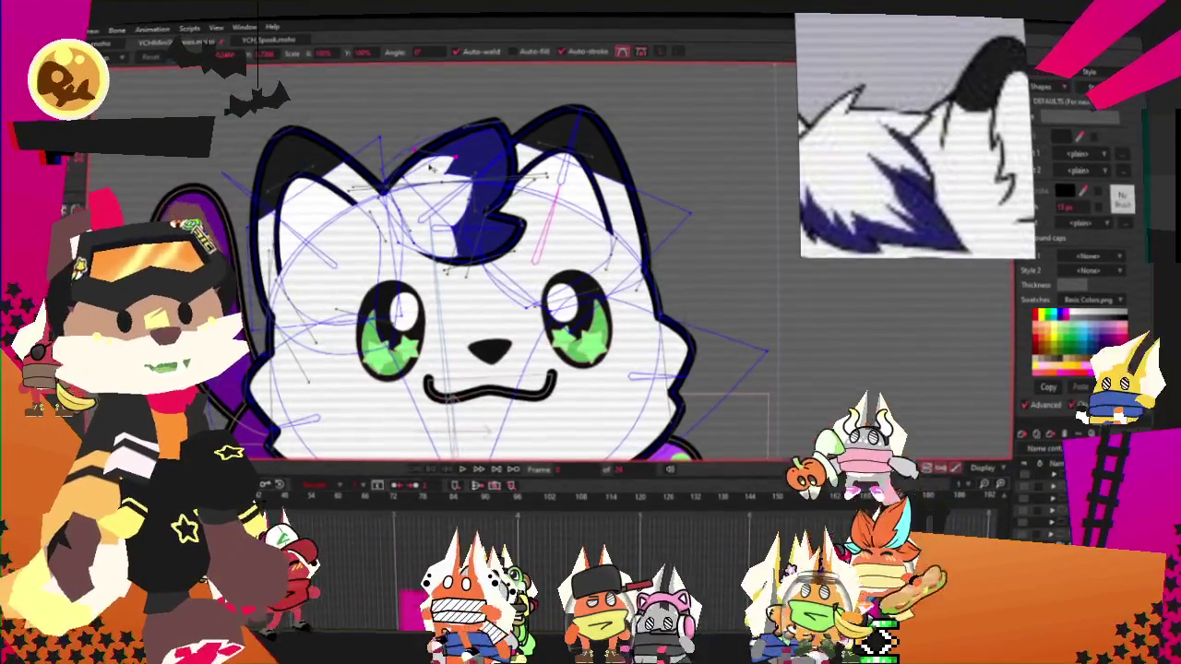
pyautogui.scroll(-1, 434, 198)
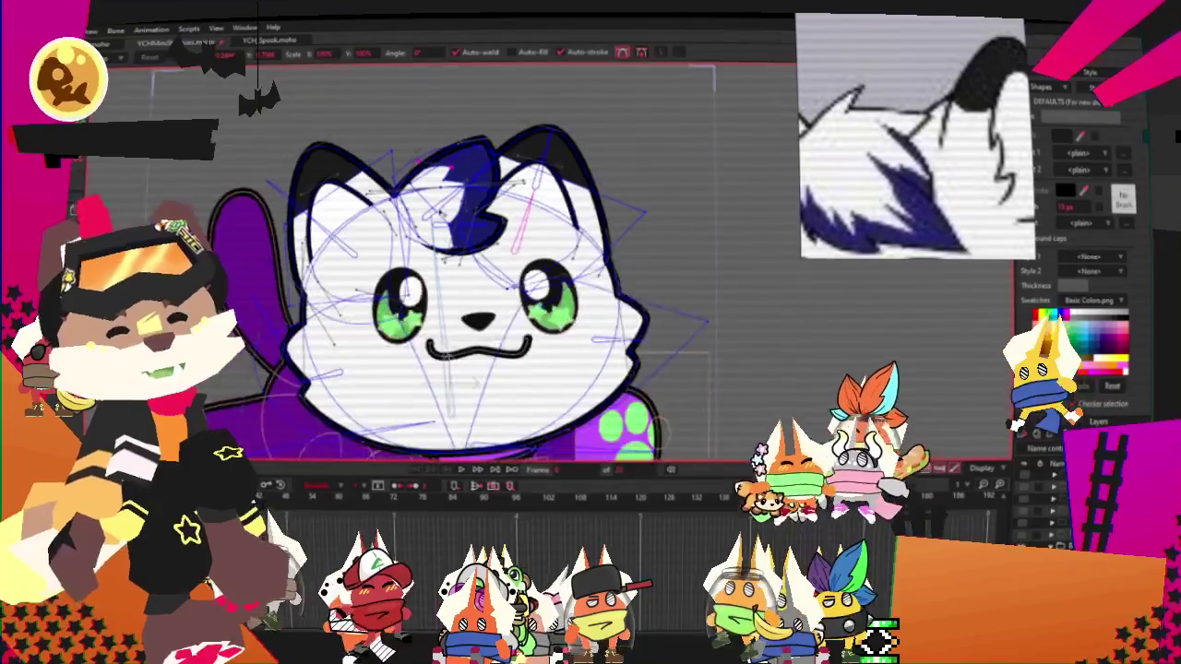
pyautogui.scroll(2, 452, 189)
pyautogui.scroll(2, 462, 184)
pyautogui.scroll(-4, 473, 181)
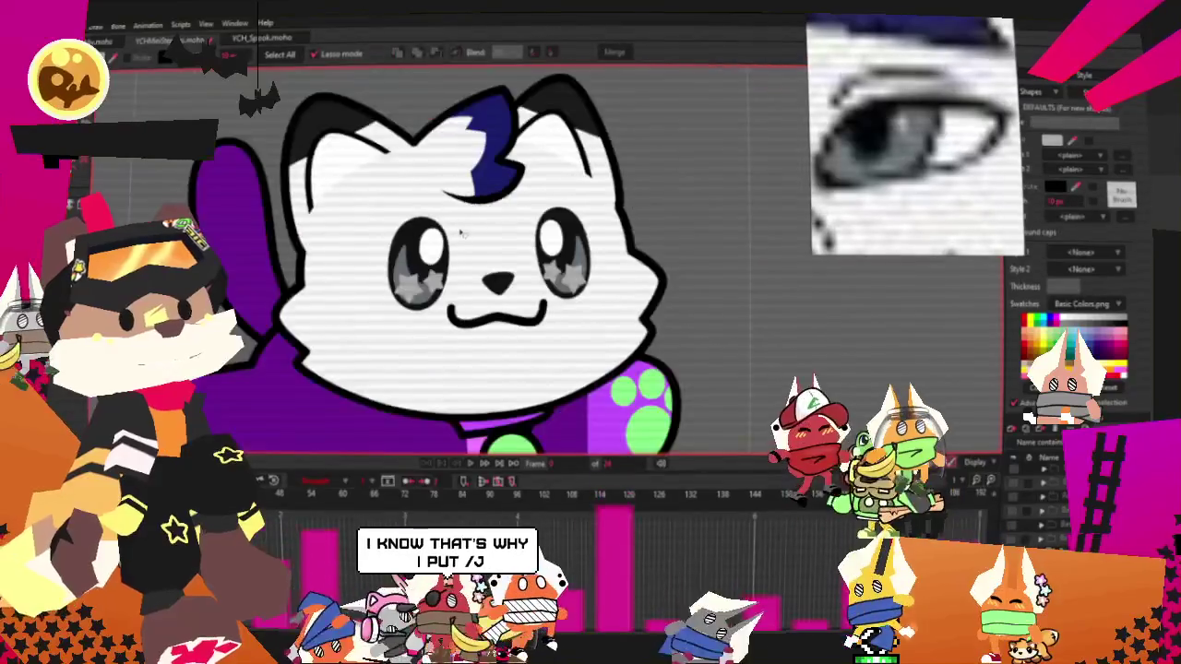
# Check the star eyes' grey fill in the eye colour picker
pyautogui.scroll(-3, 494, 287)
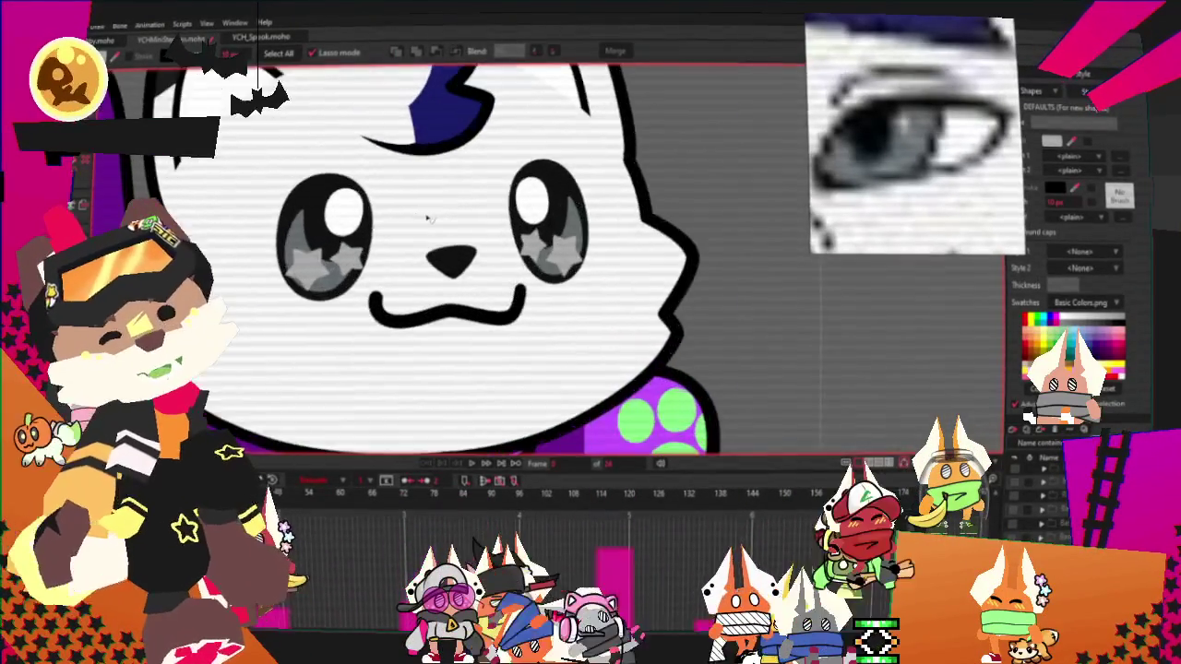
pyautogui.scroll(3, 427, 218)
pyautogui.scroll(-3, 516, 235)
pyautogui.scroll(3, 615, 252)
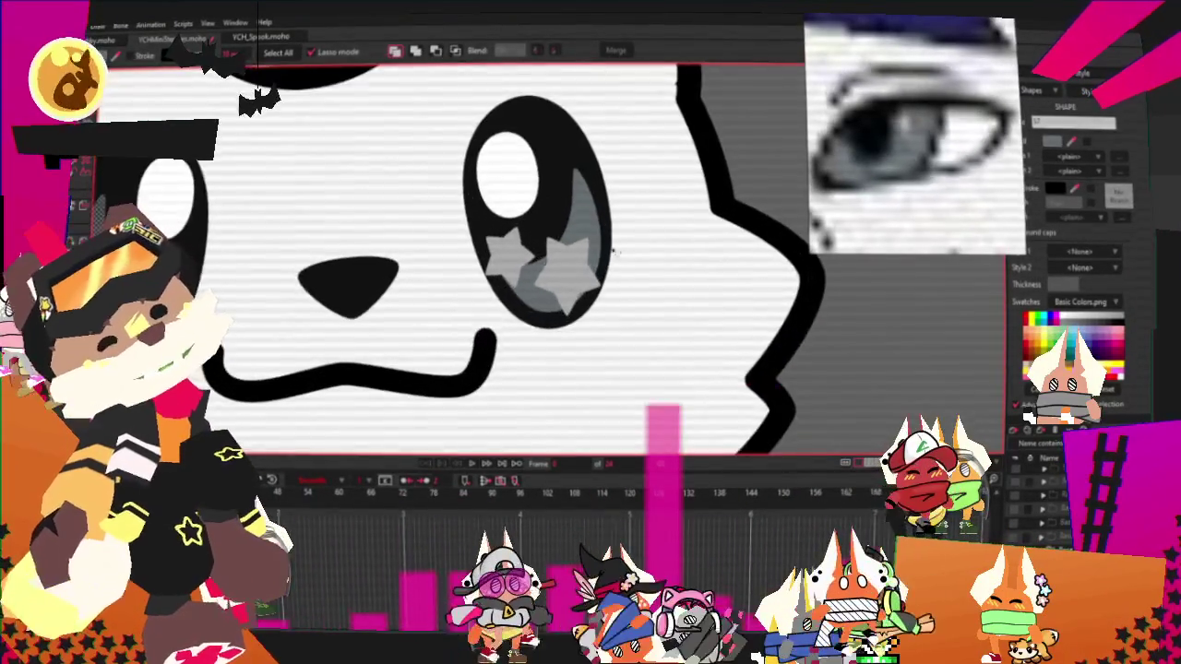
pyautogui.click(1055, 188)
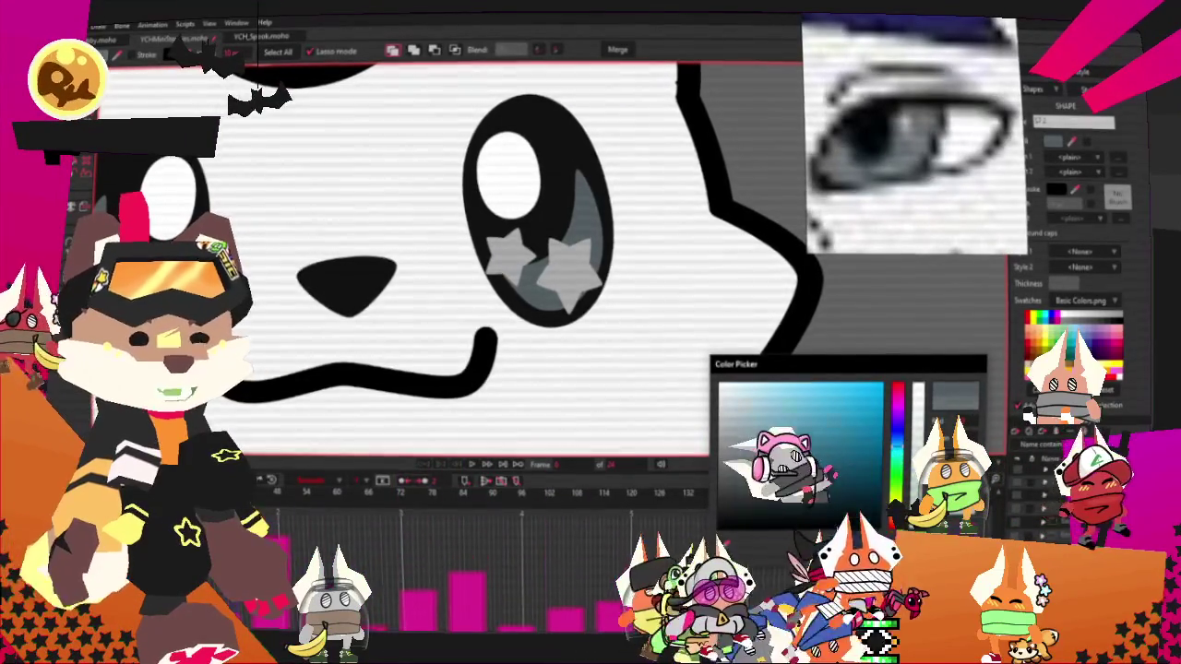
pyautogui.click(766, 434)
# Give the cat's grey nose a 10 px dark stroke outline
pyautogui.scroll(-3, 532, 235)
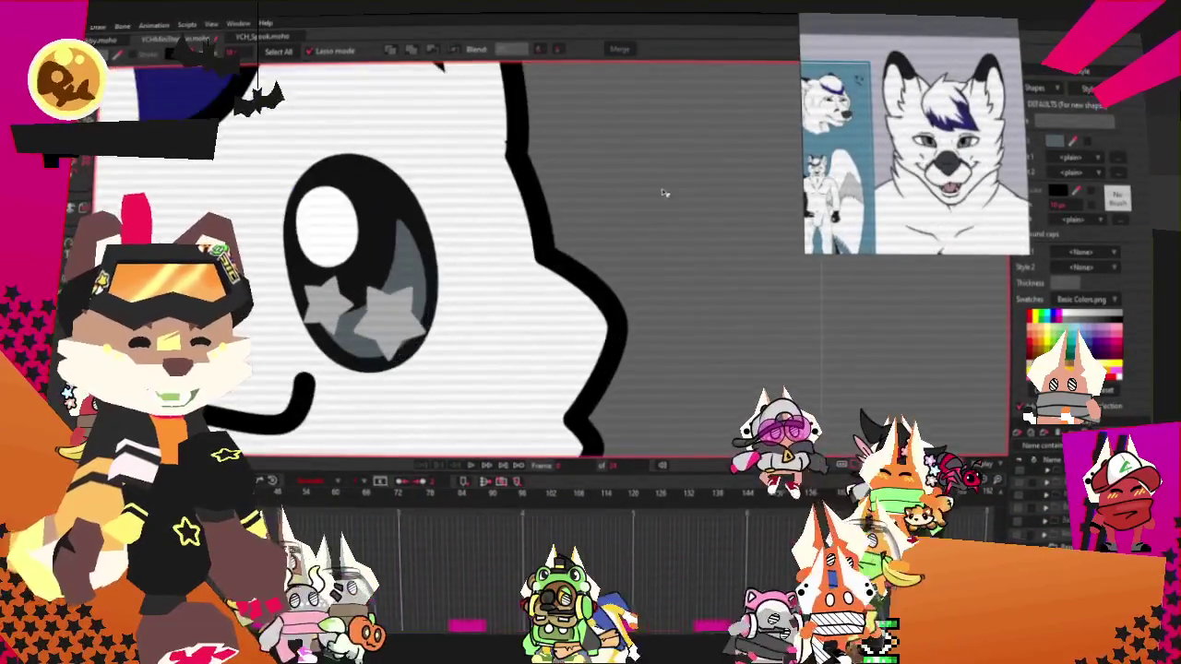
pyautogui.scroll(-3, 662, 193)
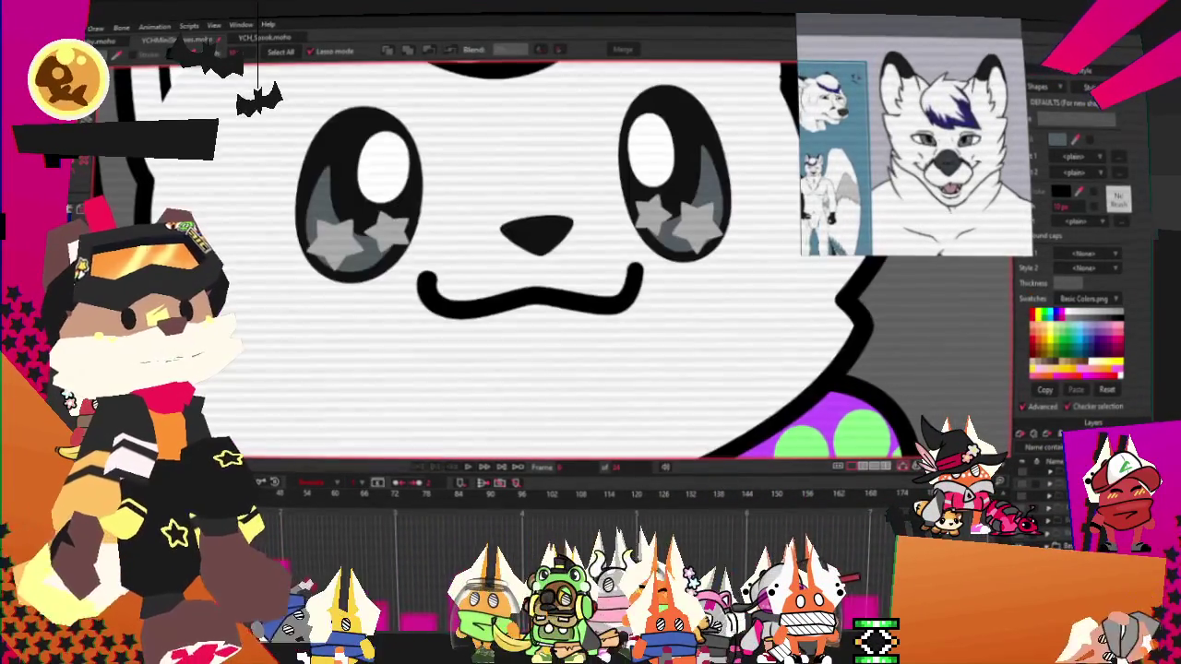
pyautogui.scroll(3, 528, 234)
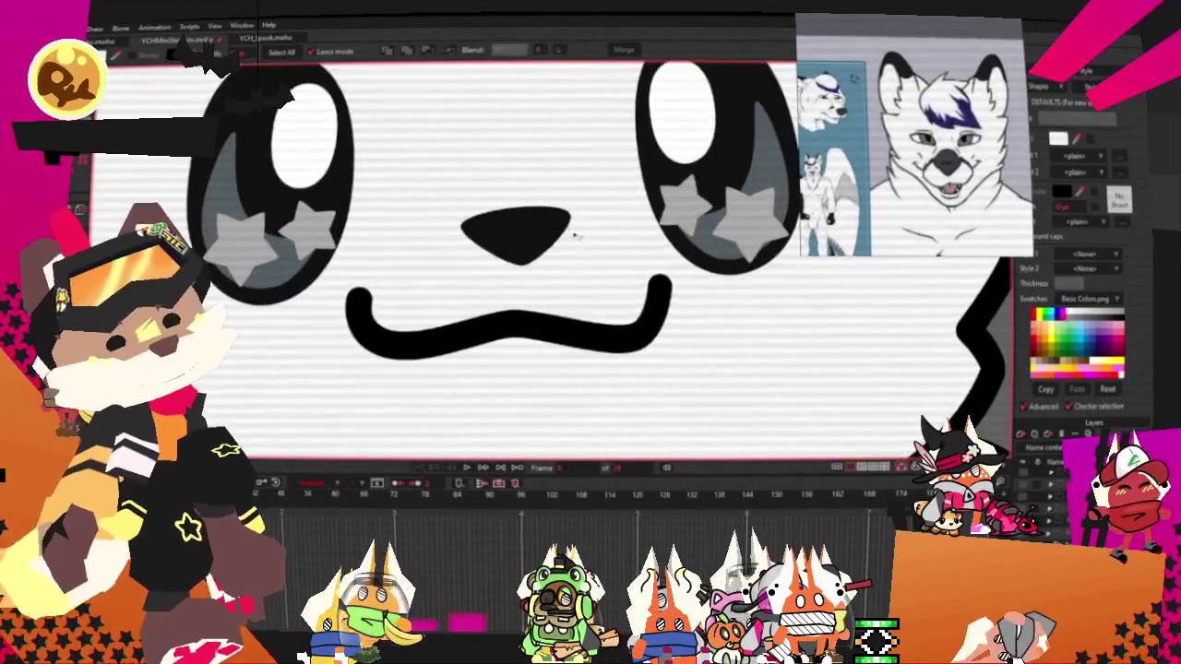
pyautogui.click(527, 234)
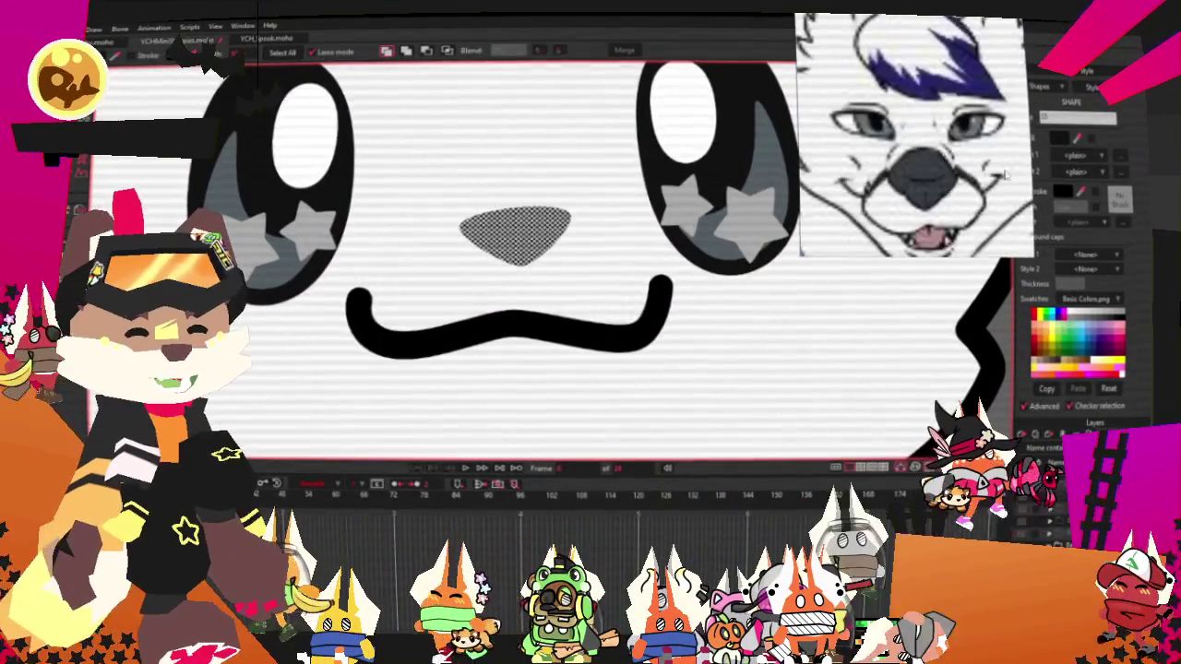
pyautogui.click(1022, 191)
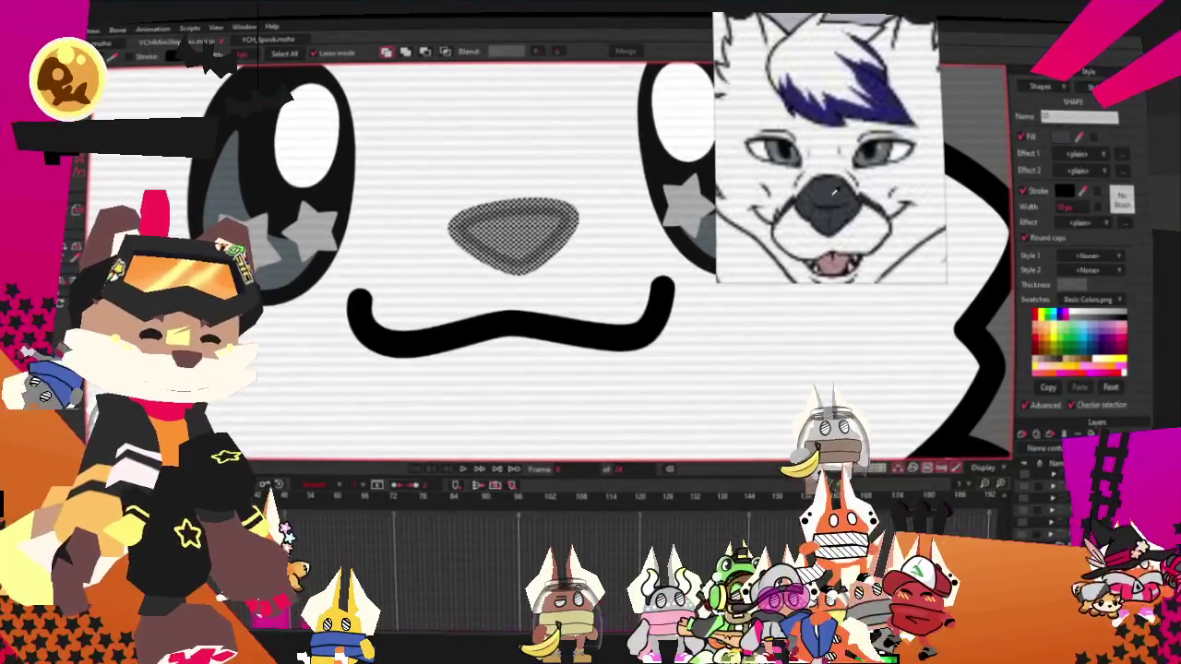
pyautogui.scroll(-3, 639, 275)
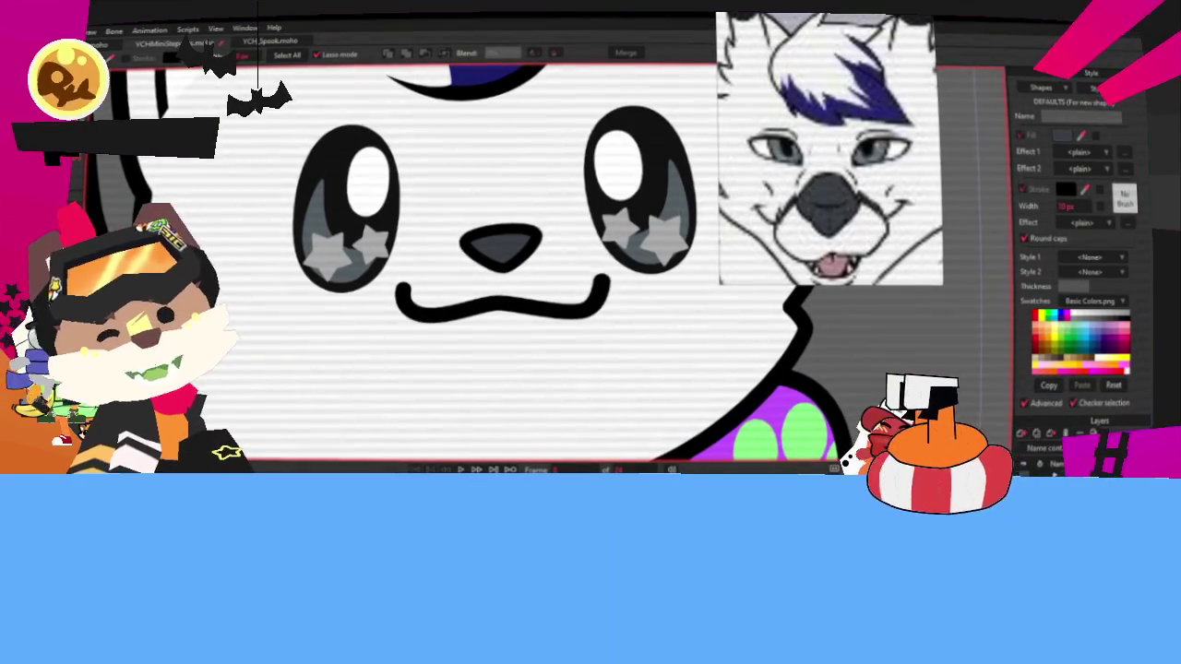
# Zoom out and move the reference image to show the wolf's full-body sheet
pyautogui.hotkey('ctrl', 'a')
pyautogui.press('t')
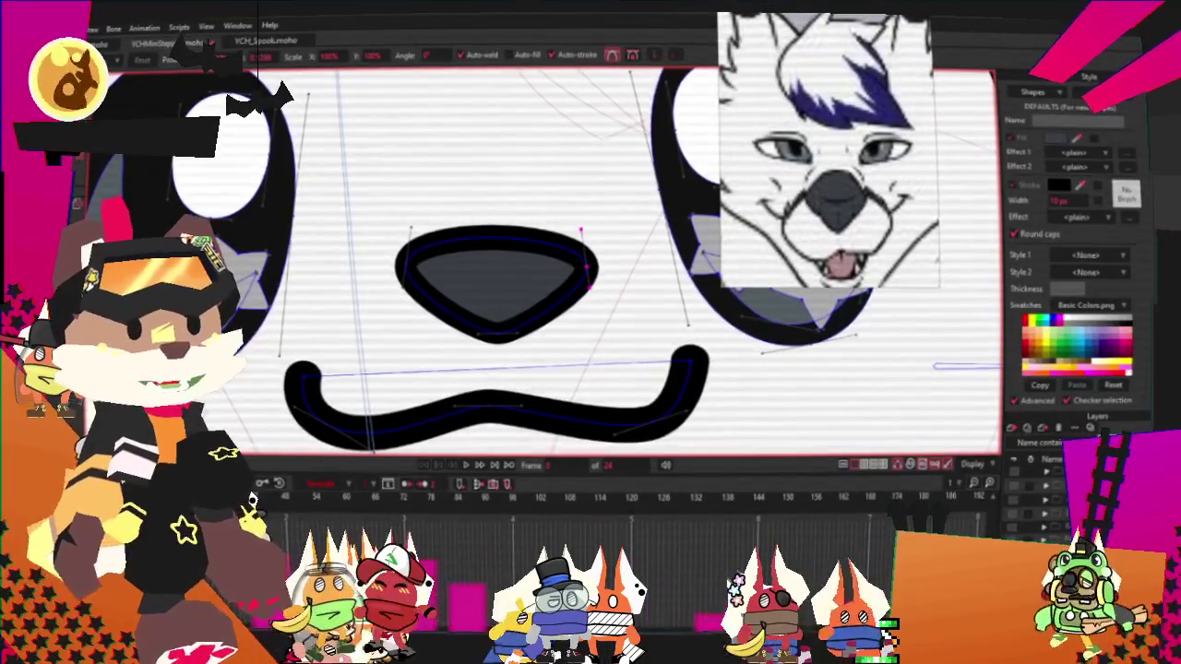
pyautogui.scroll(-3, 486, 239)
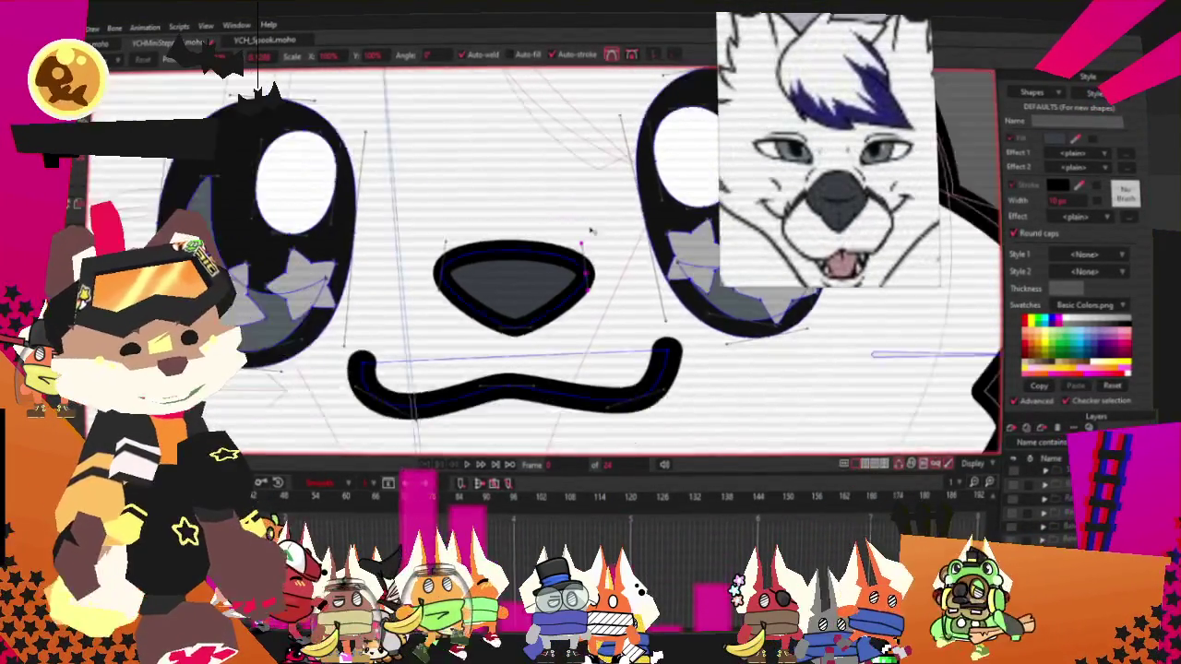
pyautogui.scroll(-1, 489, 238)
pyautogui.scroll(-2, 517, 236)
pyautogui.scroll(-2, 544, 231)
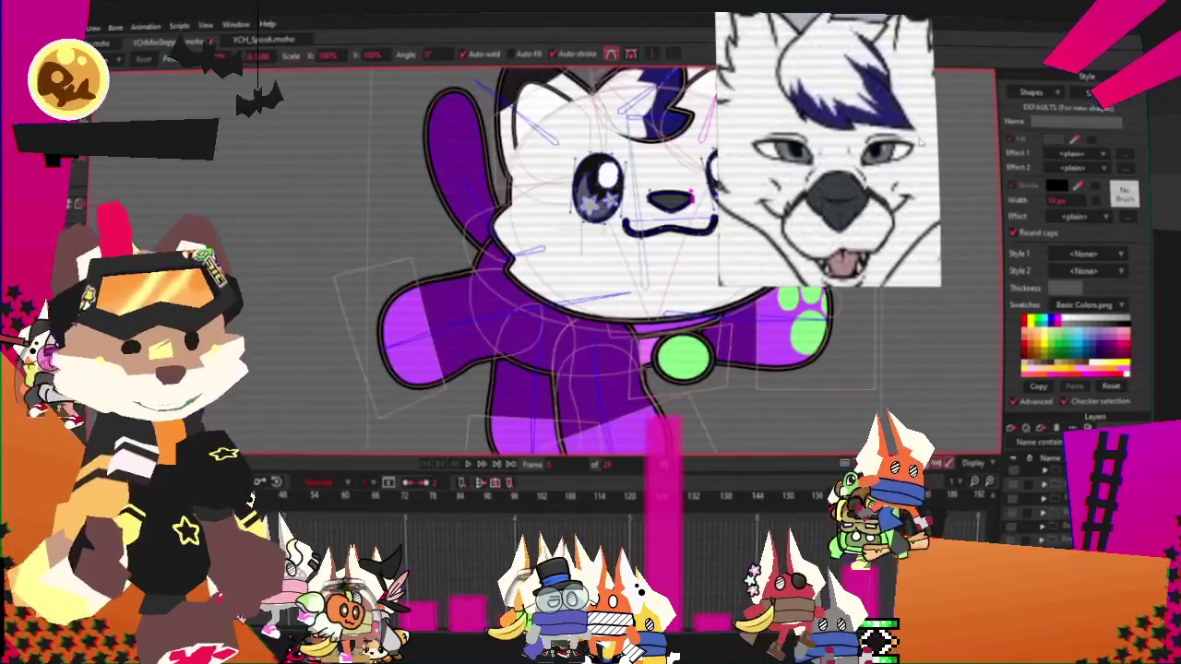
pyautogui.scroll(-2, 565, 228)
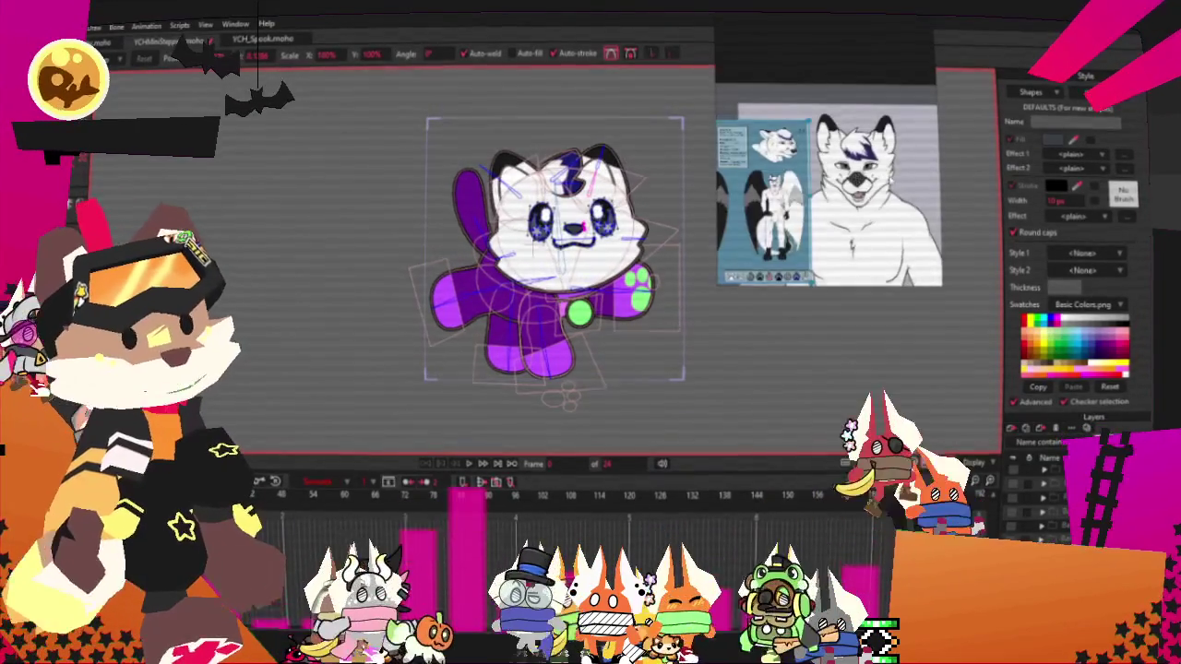
pyautogui.scroll(3, 566, 275)
pyautogui.scroll(-1, 471, 216)
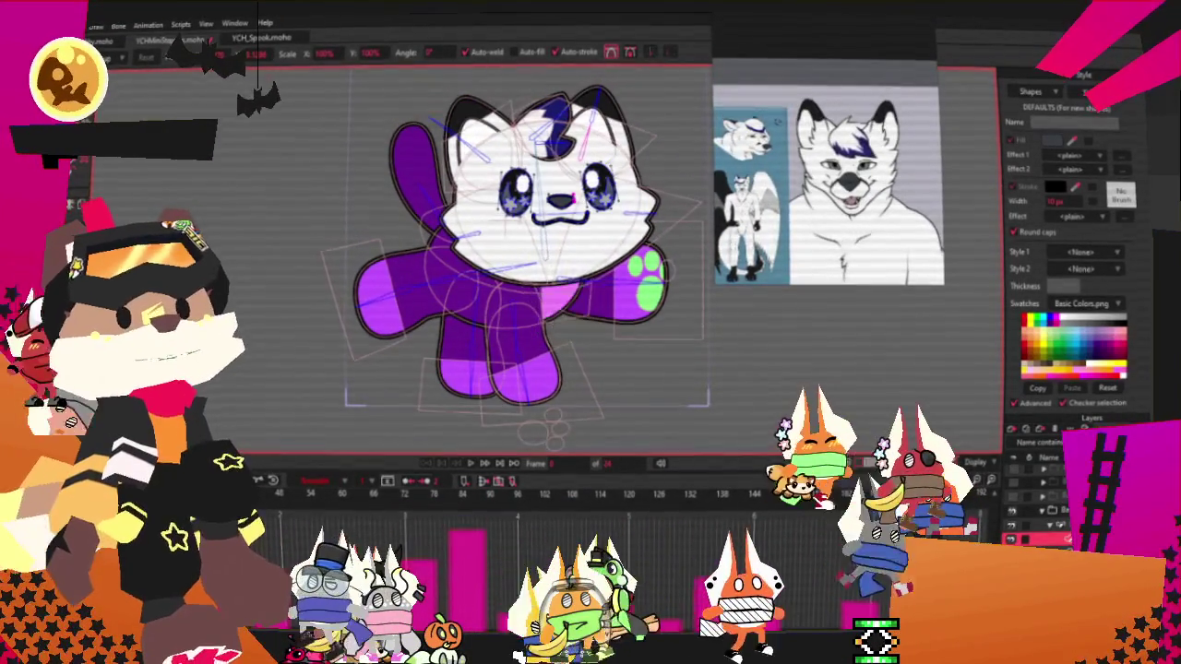
pyautogui.press('g')
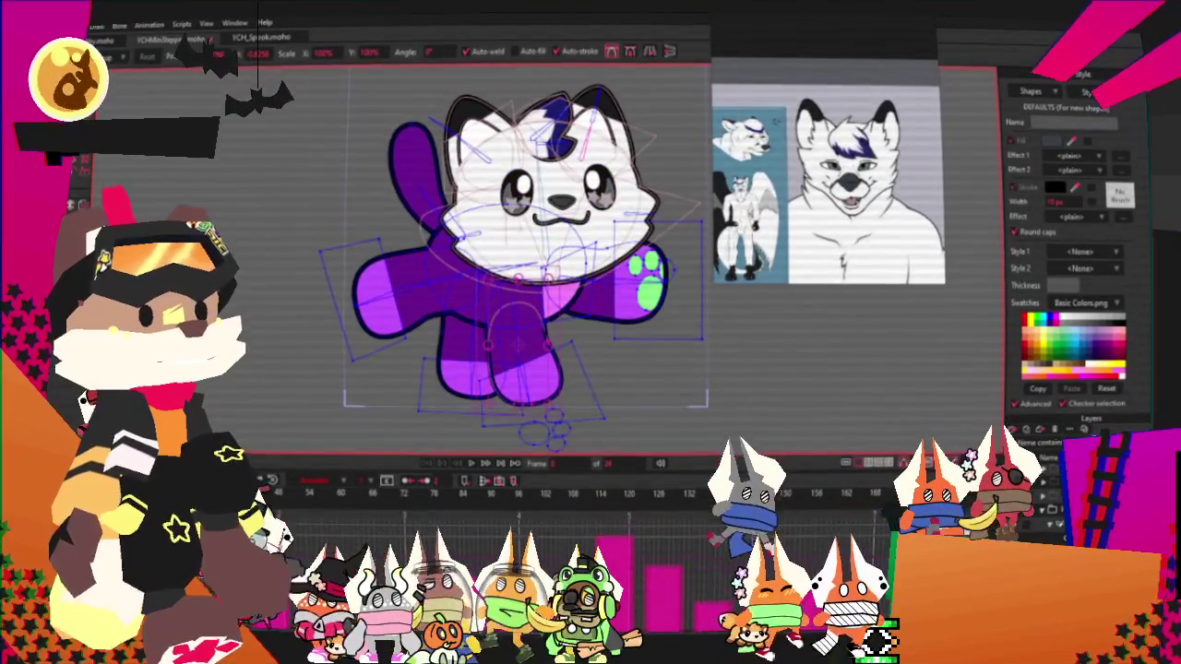
pyautogui.moveTo(770, 283); pyautogui.dragTo(835, 233)
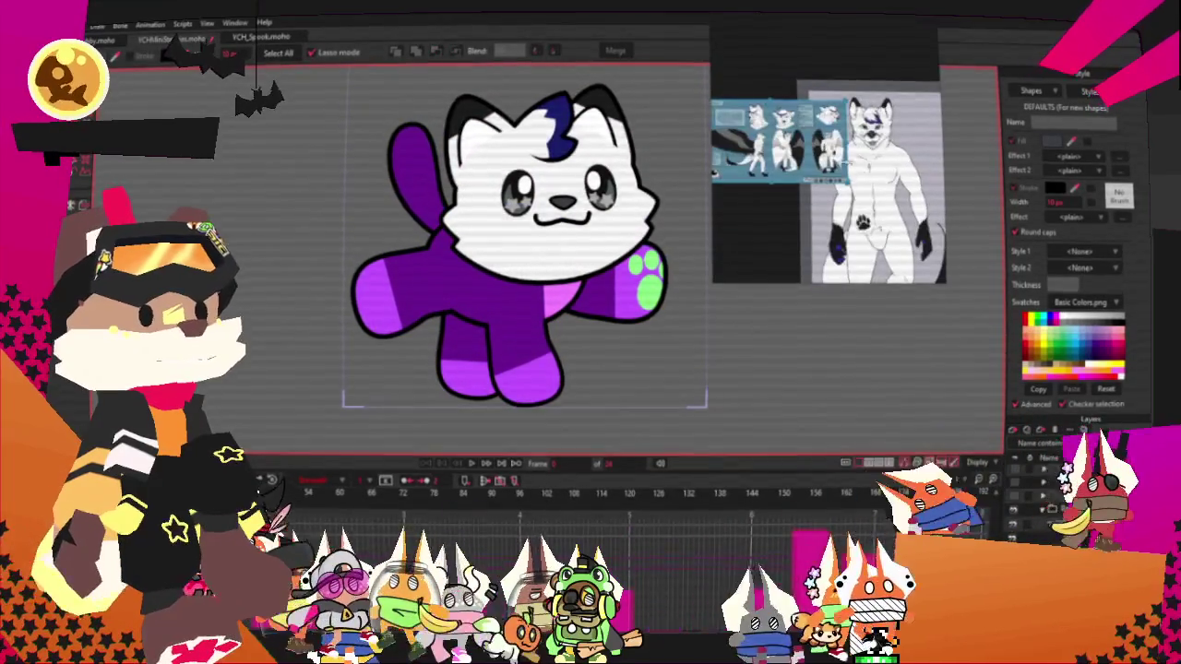
# Eyedrop the wolf reference's blue and dark colours onto the raised paw and its pads
pyautogui.scroll(5, 842, 210)
pyautogui.scroll(3, 842, 211)
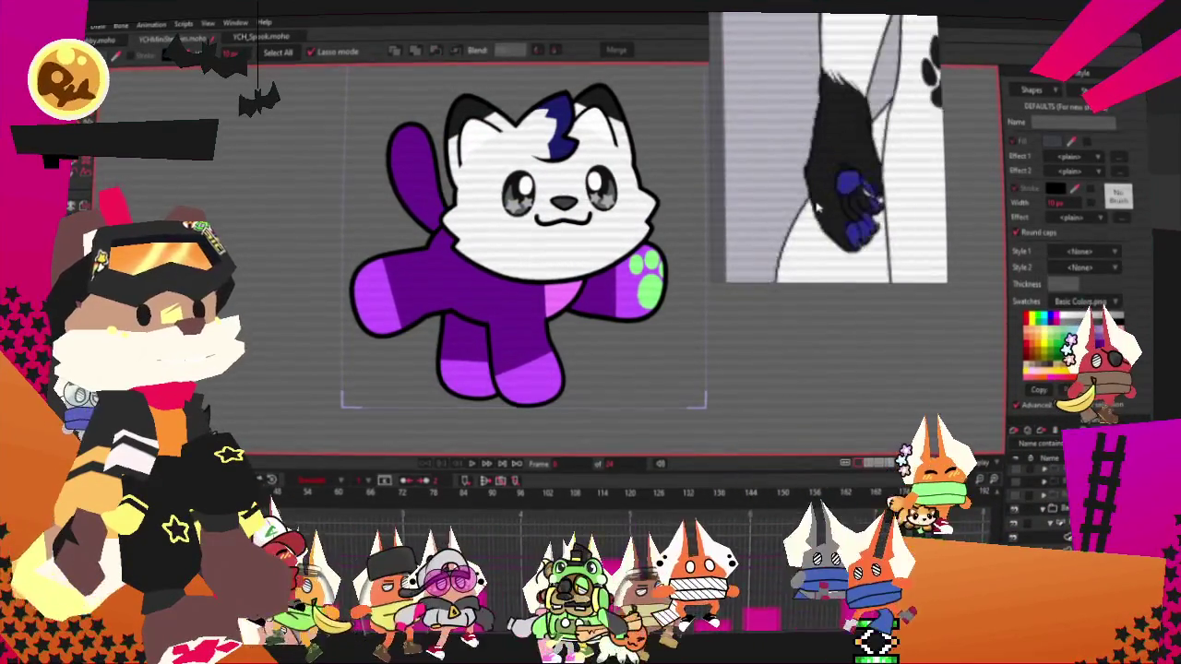
pyautogui.scroll(3, 683, 263)
pyautogui.click(681, 263)
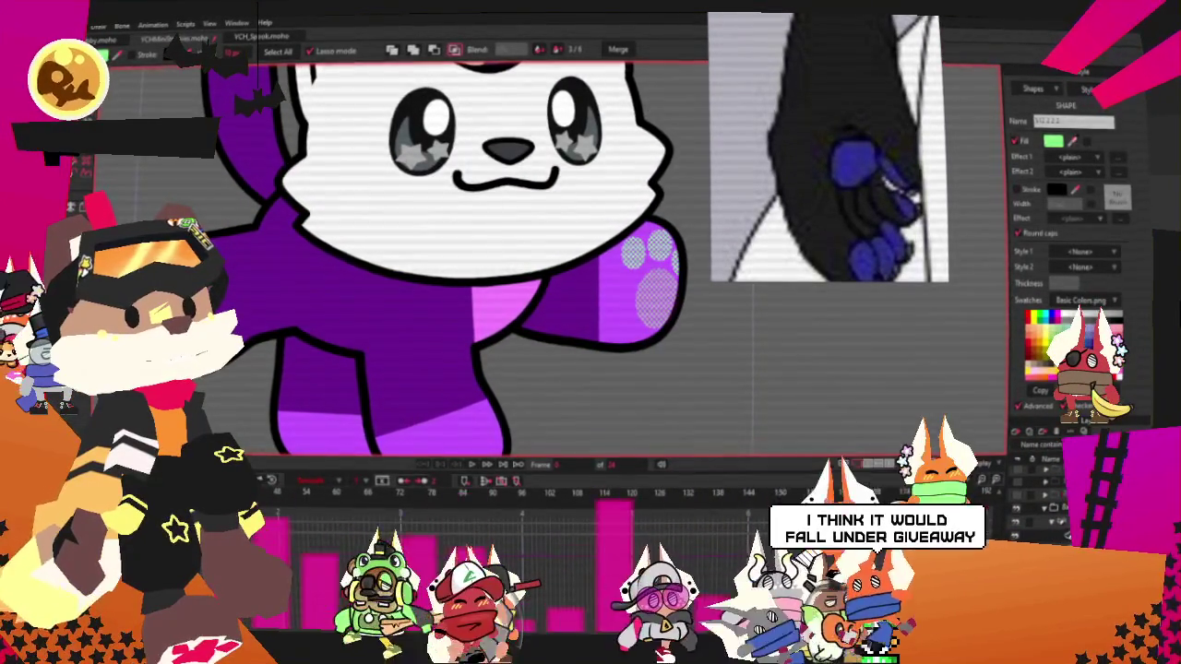
pyautogui.click(850, 155)
pyautogui.click(892, 95)
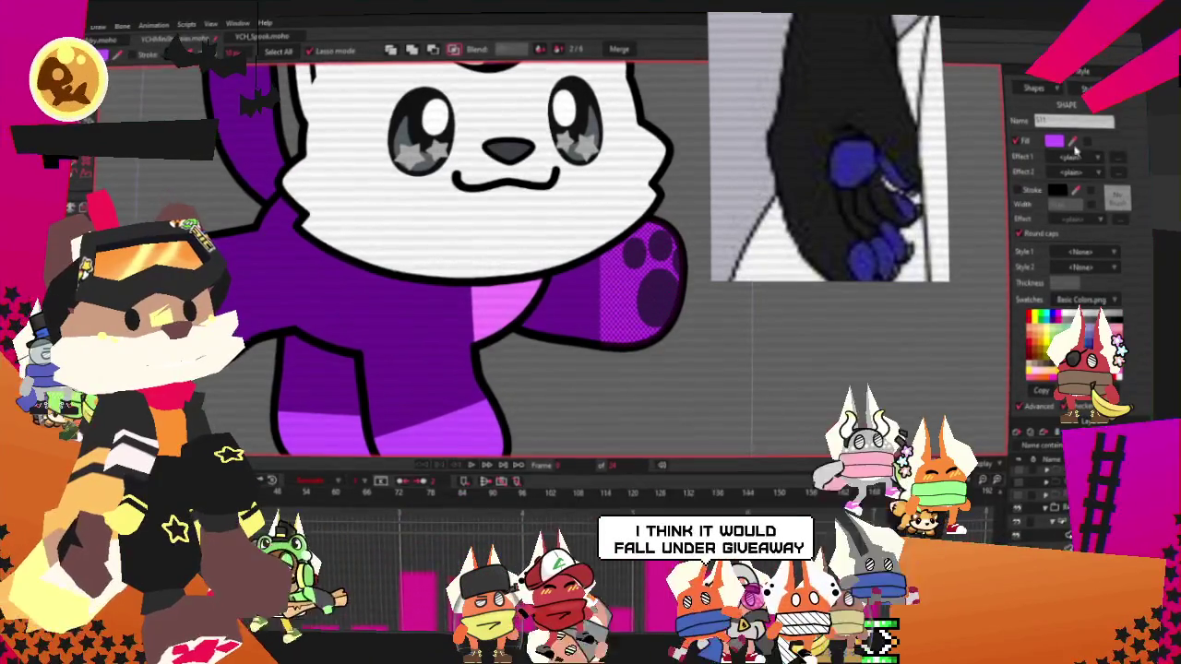
pyautogui.scroll(3, 646, 267)
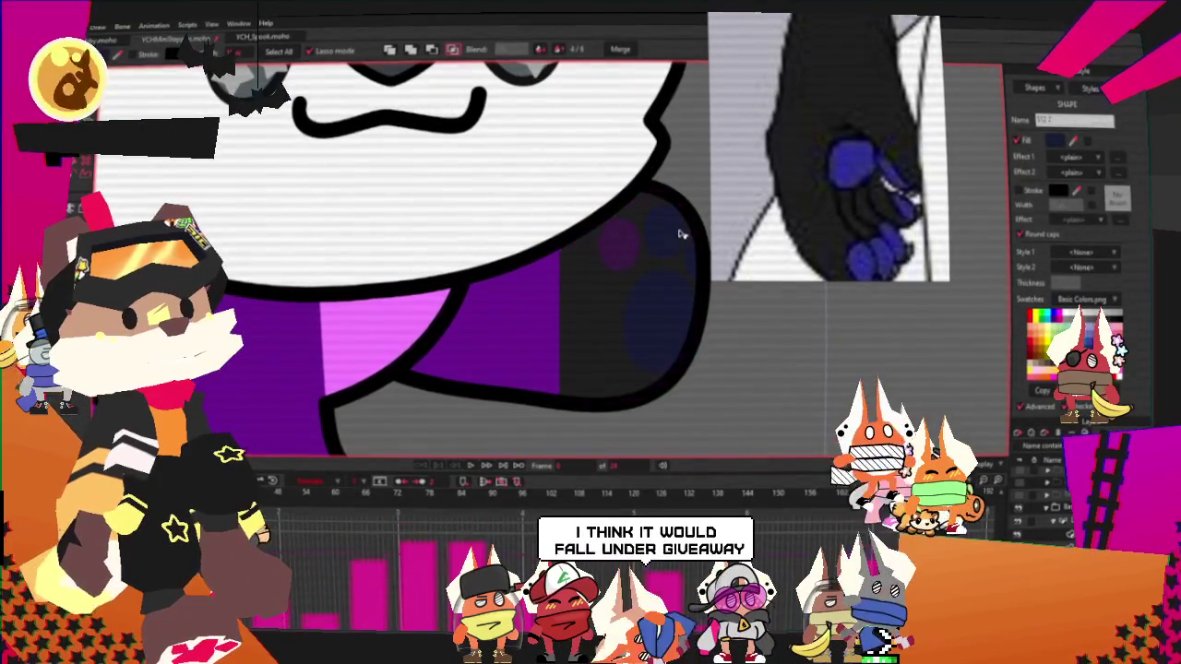
pyautogui.click(687, 290)
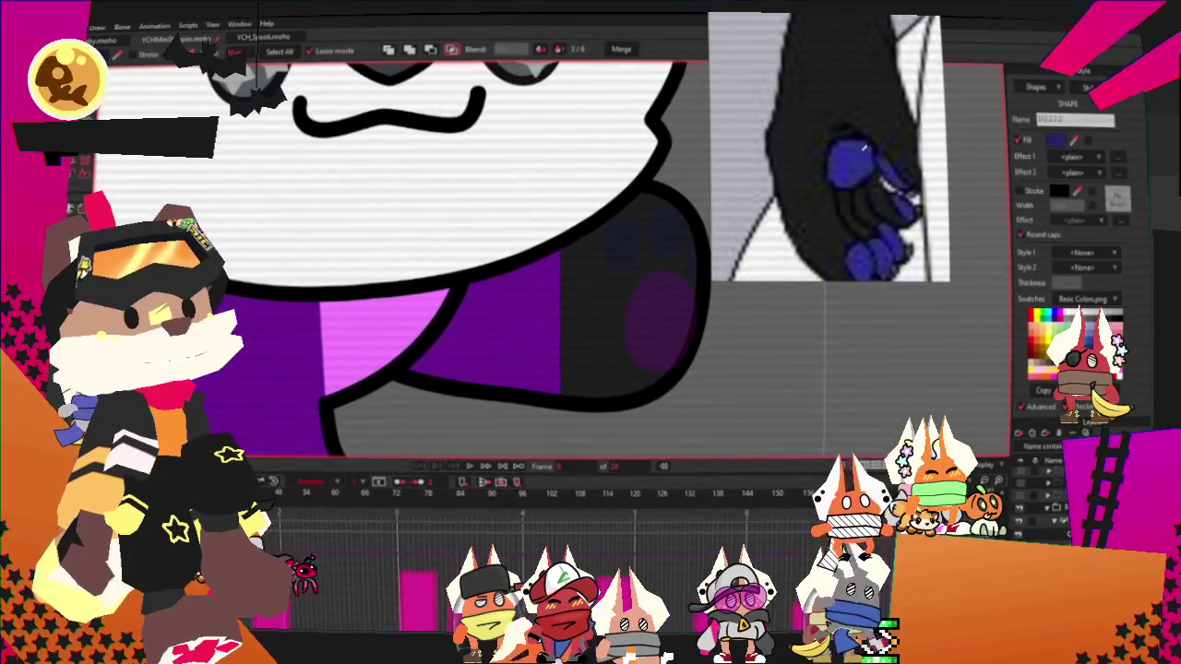
pyautogui.scroll(-2, 562, 271)
pyautogui.scroll(-2, 562, 271)
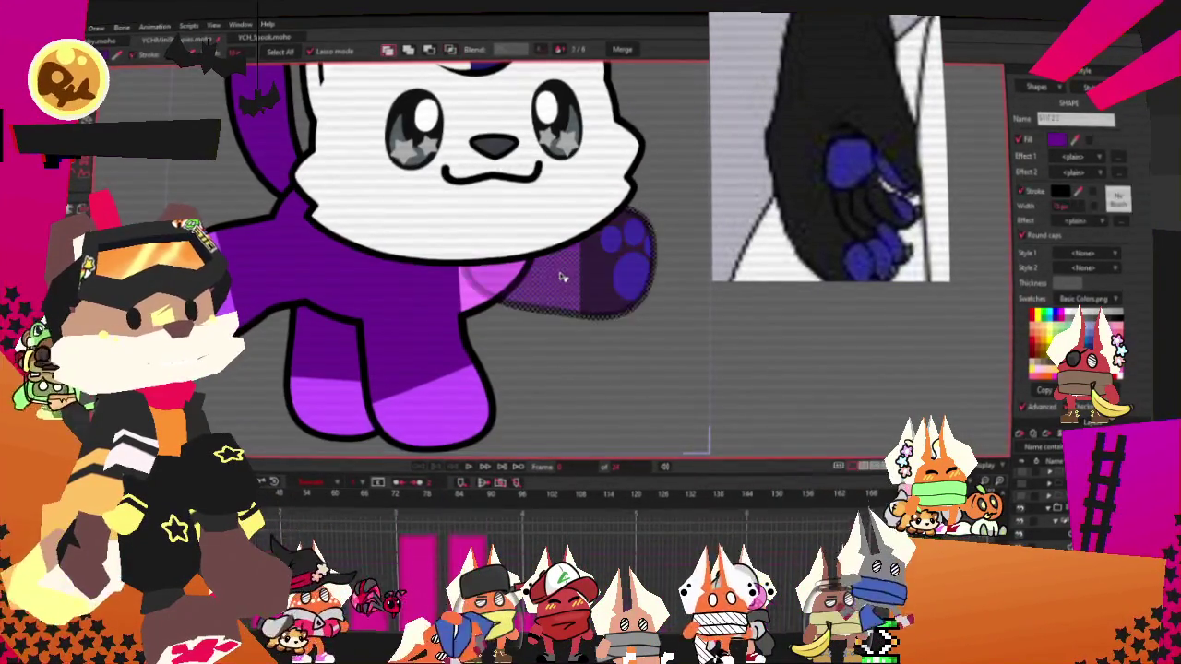
pyautogui.click(572, 181)
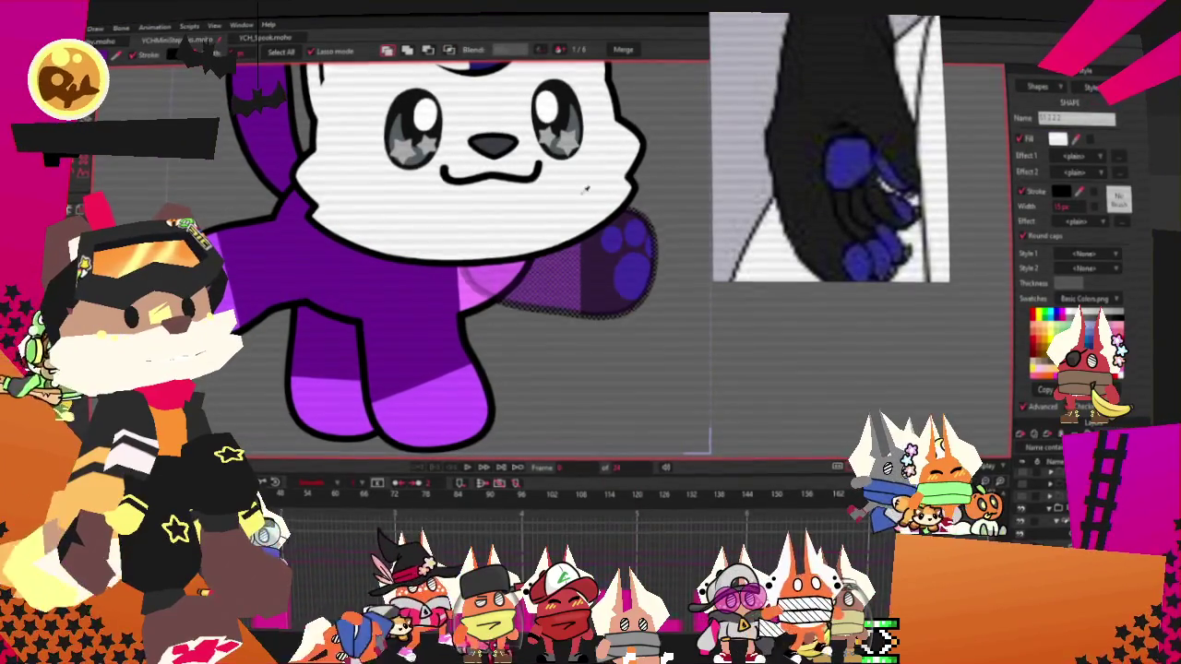
pyautogui.scroll(-2, 614, 300)
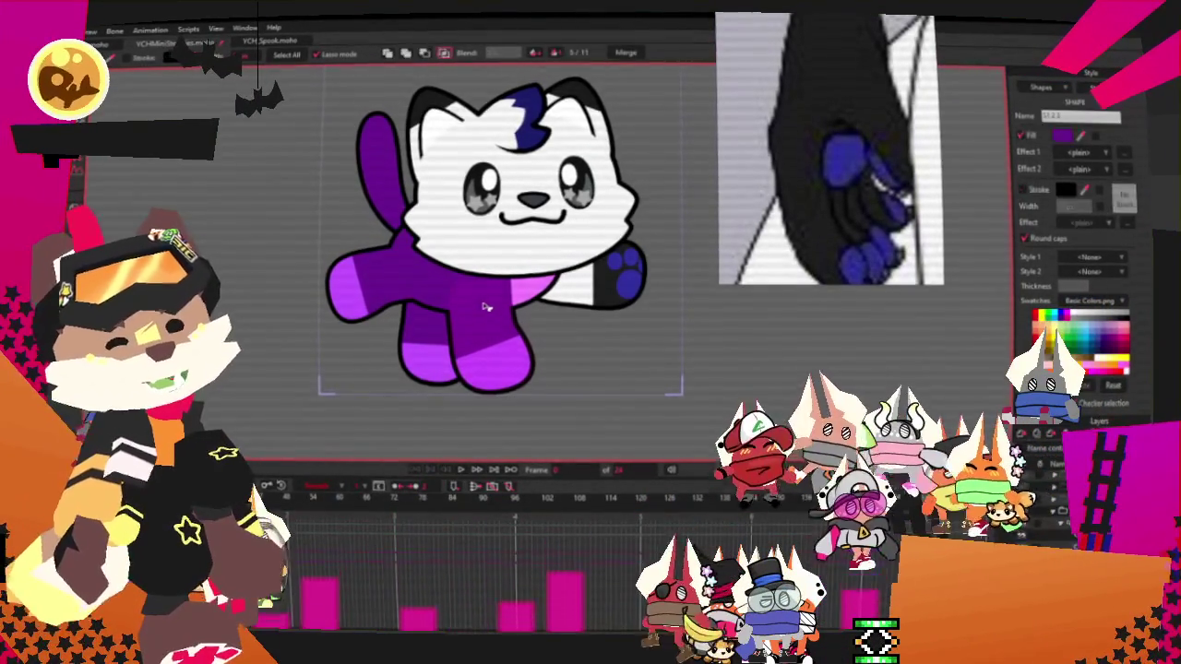
# Select the purple body, arm and leg shapes and fill them white
pyautogui.click(454, 282)
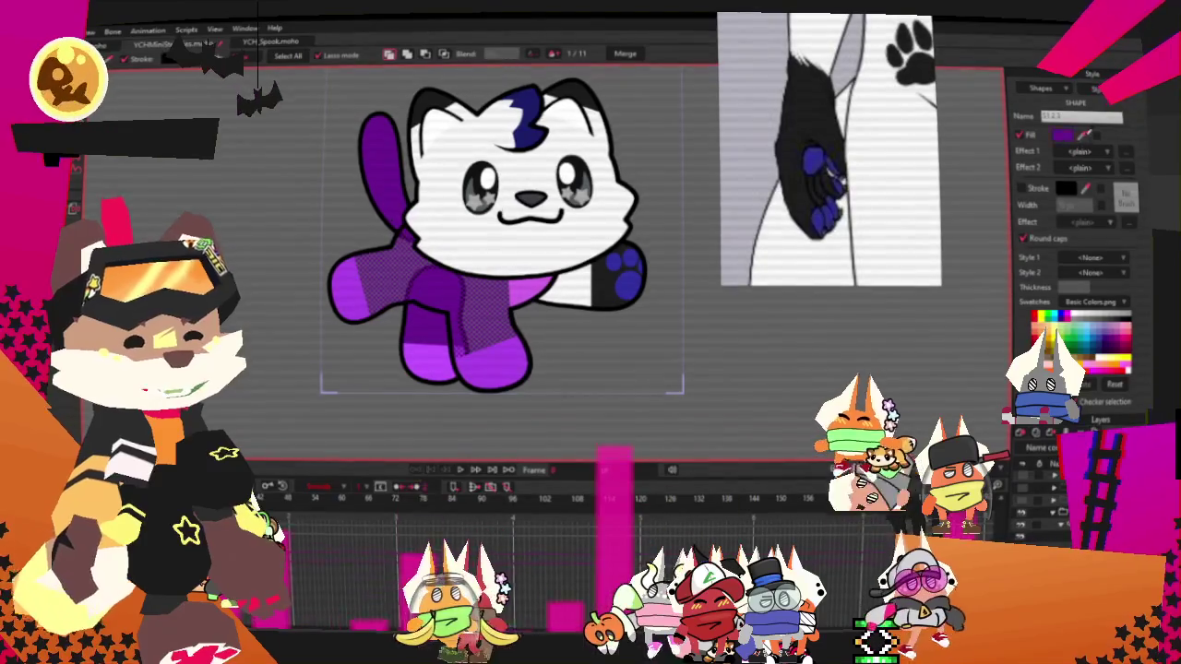
pyautogui.click(517, 369)
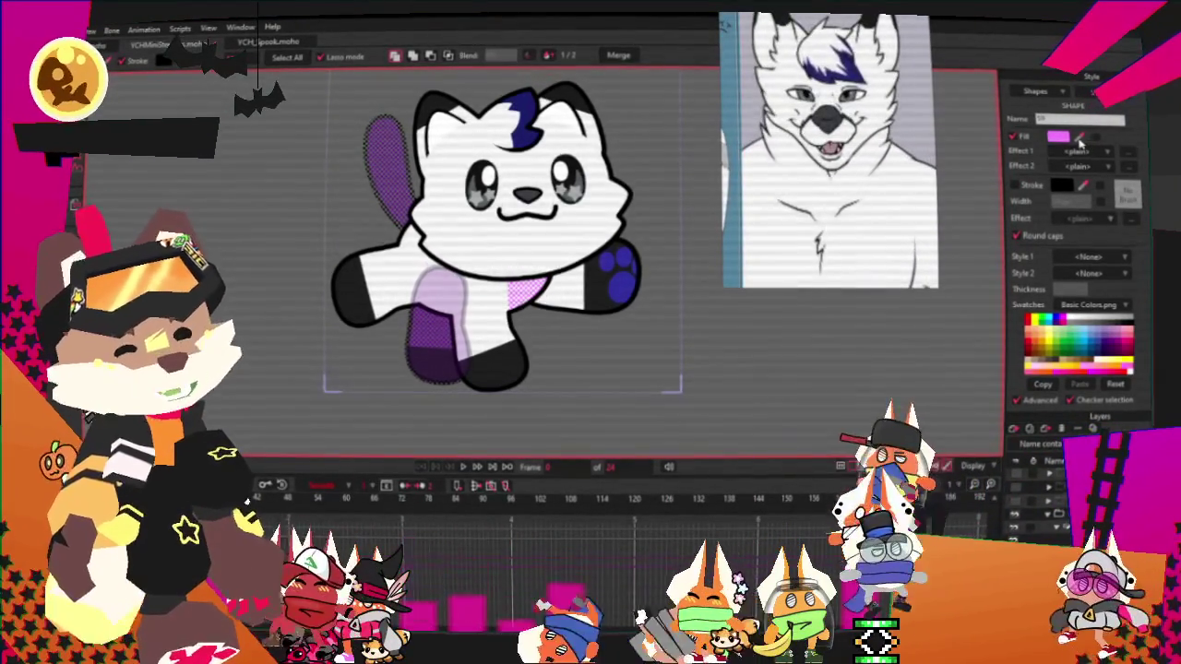
pyautogui.press('Delete')
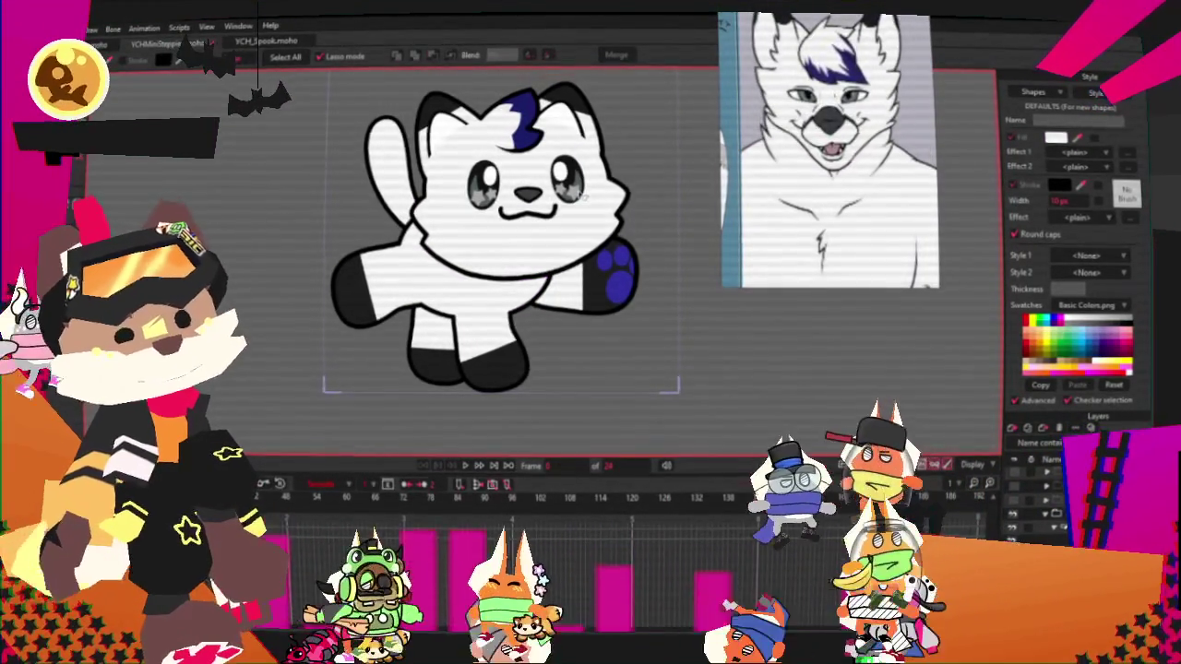
pyautogui.scroll(2, 427, 148)
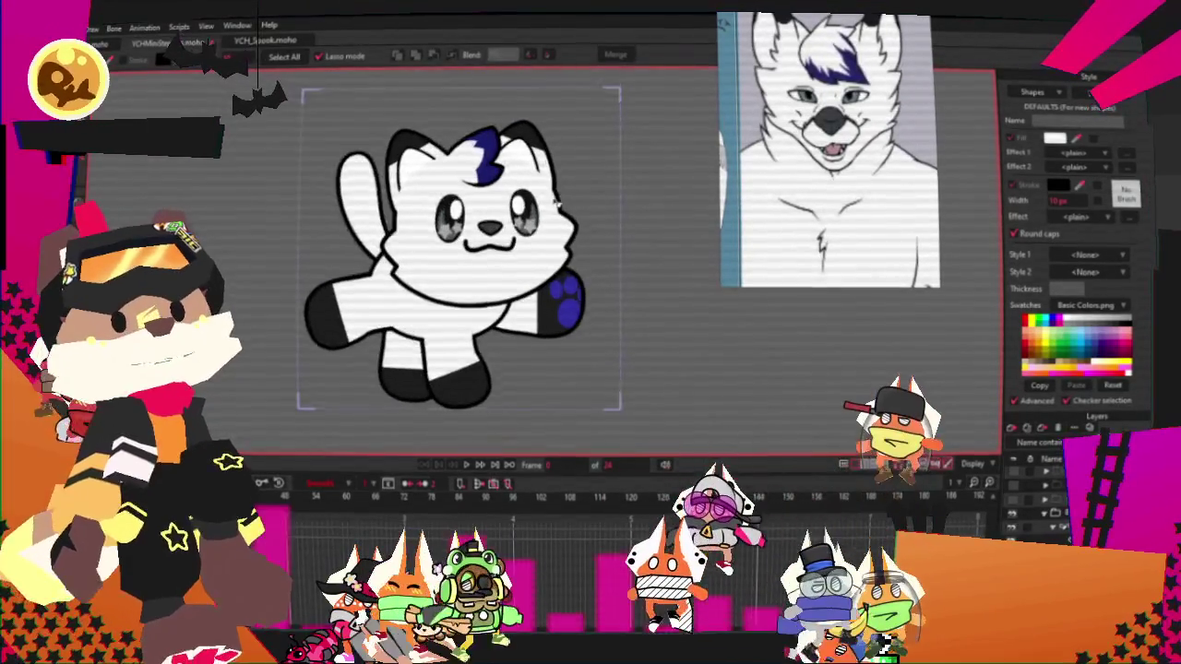
pyautogui.scroll(3, 428, 148)
pyautogui.scroll(2, 427, 148)
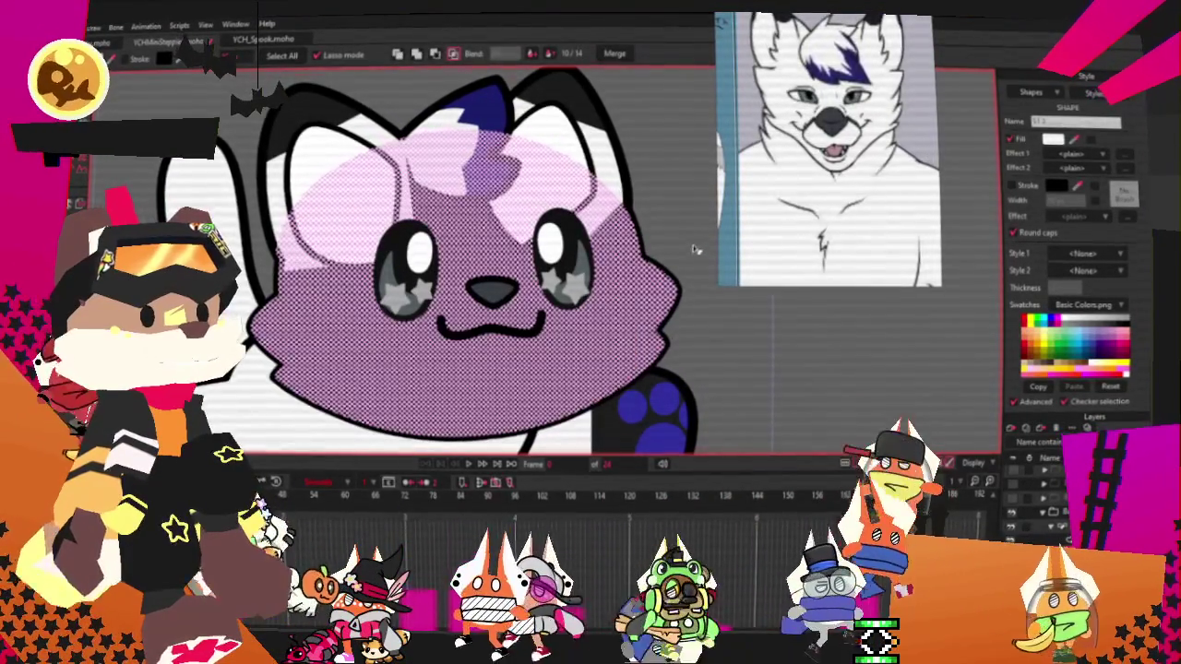
pyautogui.scroll(-3, 607, 183)
# Select the cat's inner ear shape, then clear the selection
pyautogui.click(606, 184)
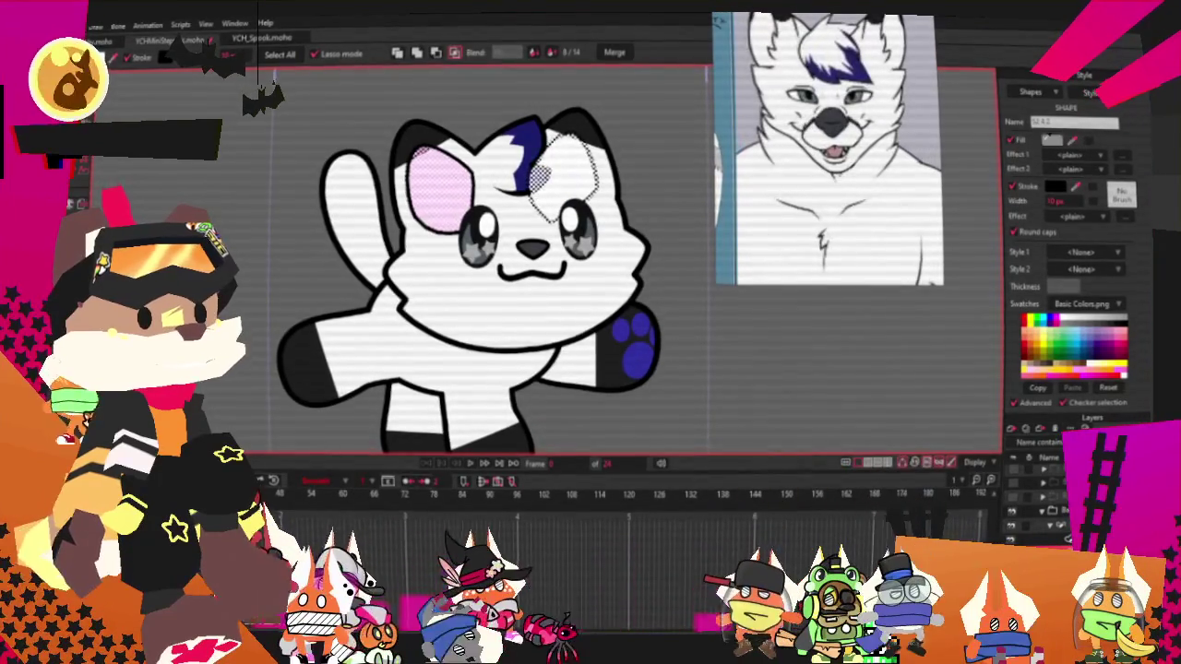
pyautogui.click(668, 155)
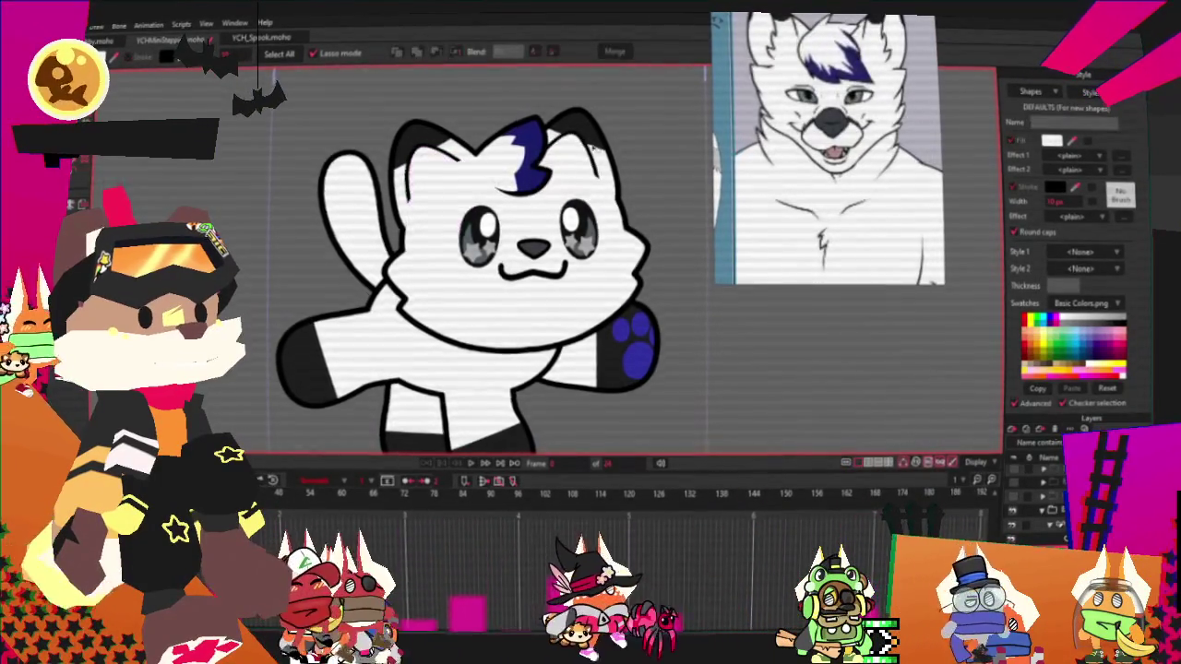
pyautogui.scroll(-2, 608, 201)
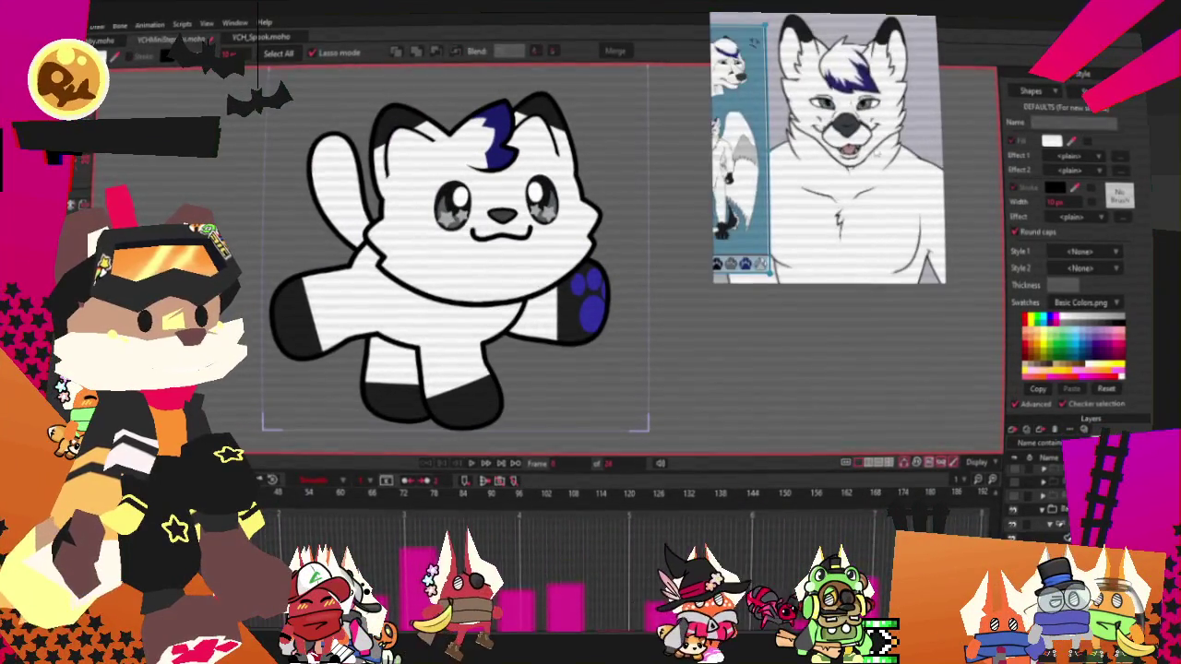
pyautogui.scroll(1, 572, 285)
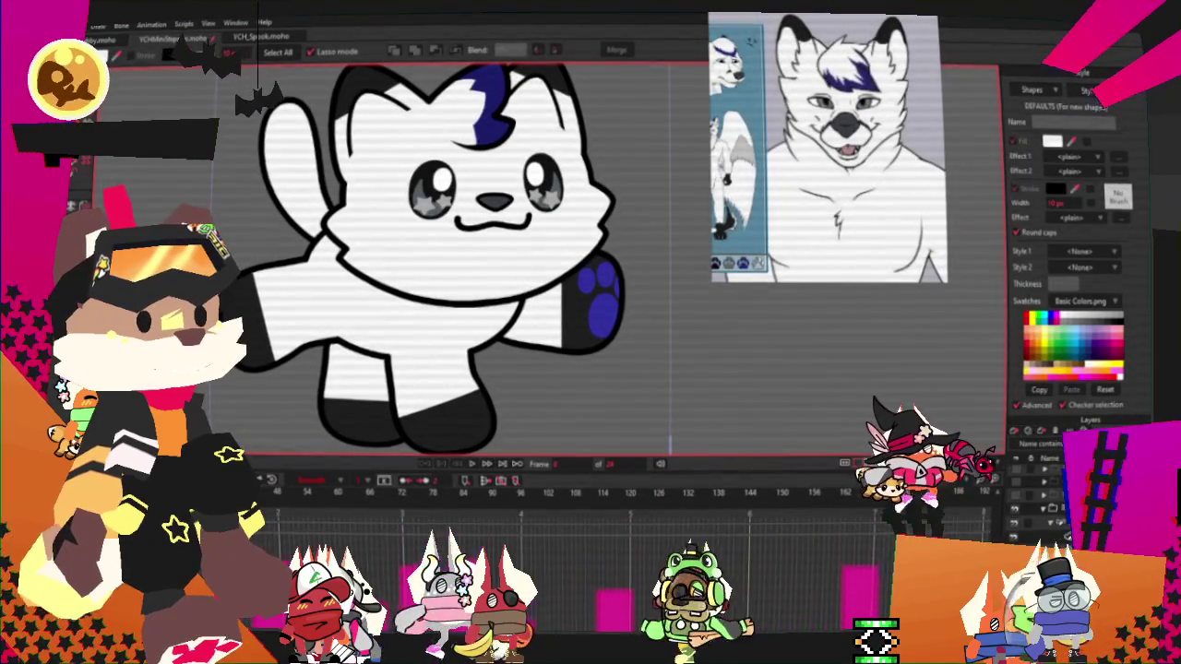
pyautogui.scroll(3, 367, 226)
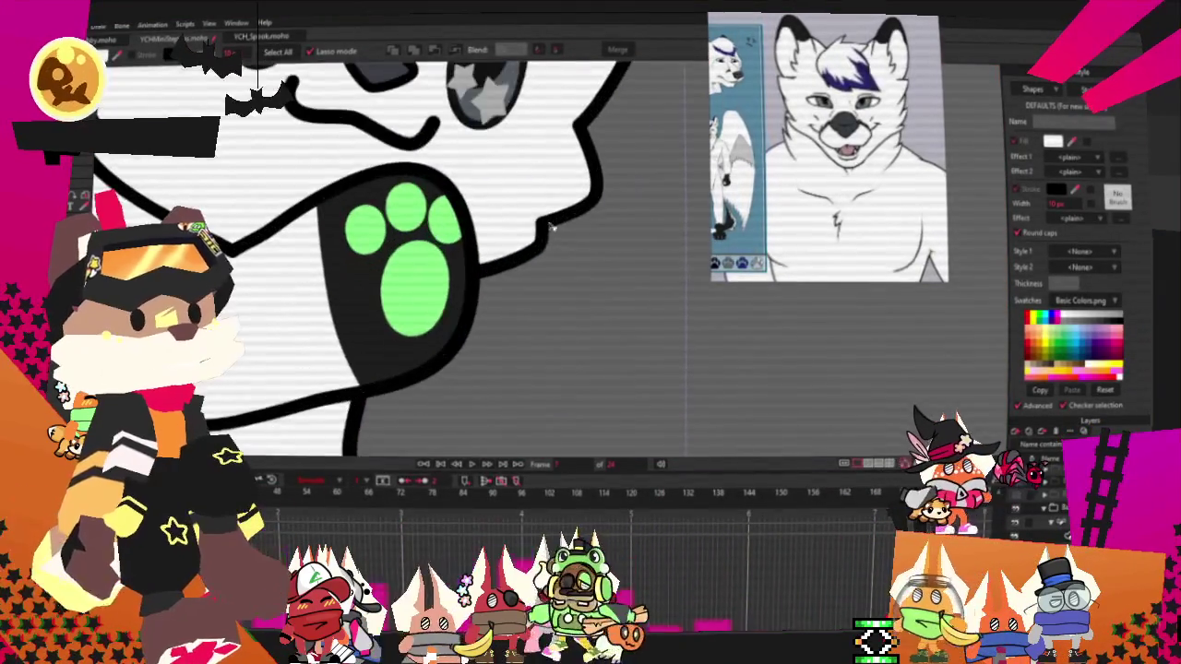
# Select the green pads on the cat's dark paw and fill them with the blue swatch
pyautogui.scroll(2, 368, 226)
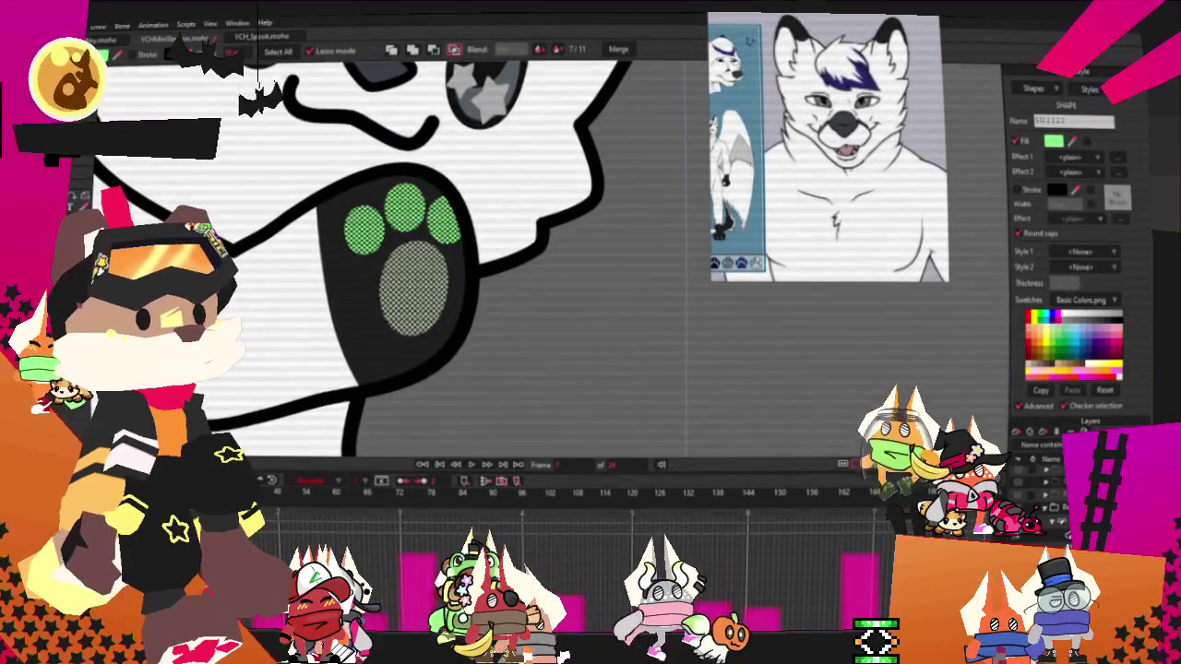
pyautogui.click(367, 225)
pyautogui.scroll(-2, 368, 225)
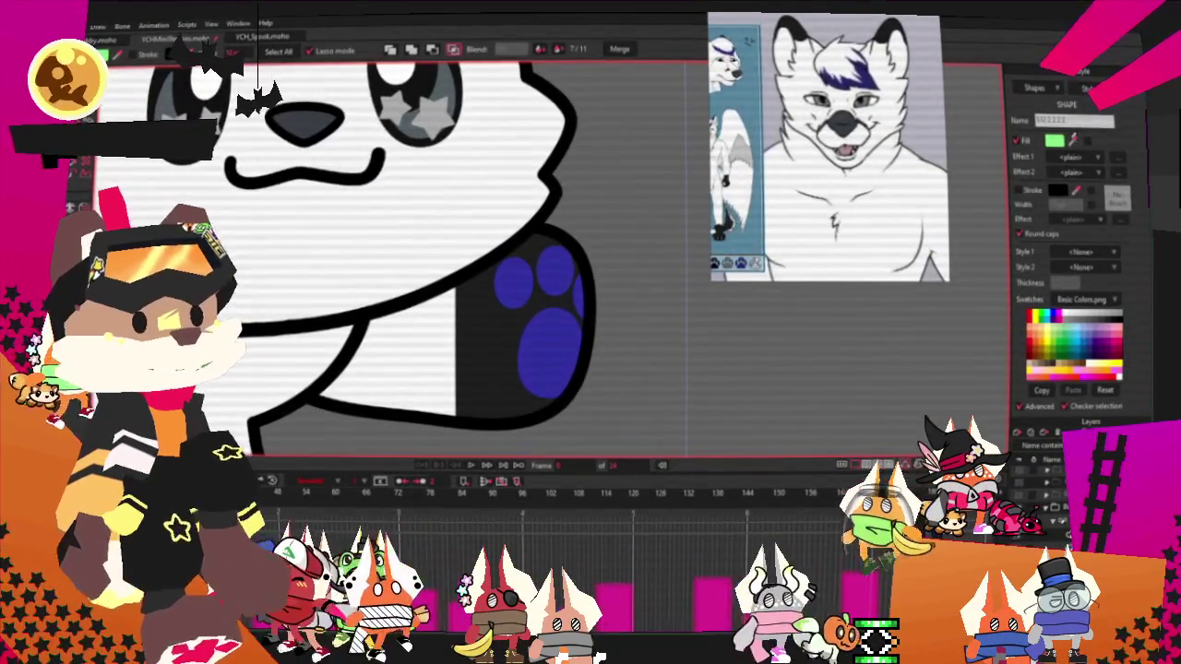
pyautogui.click(515, 363)
pyautogui.scroll(-3, 515, 363)
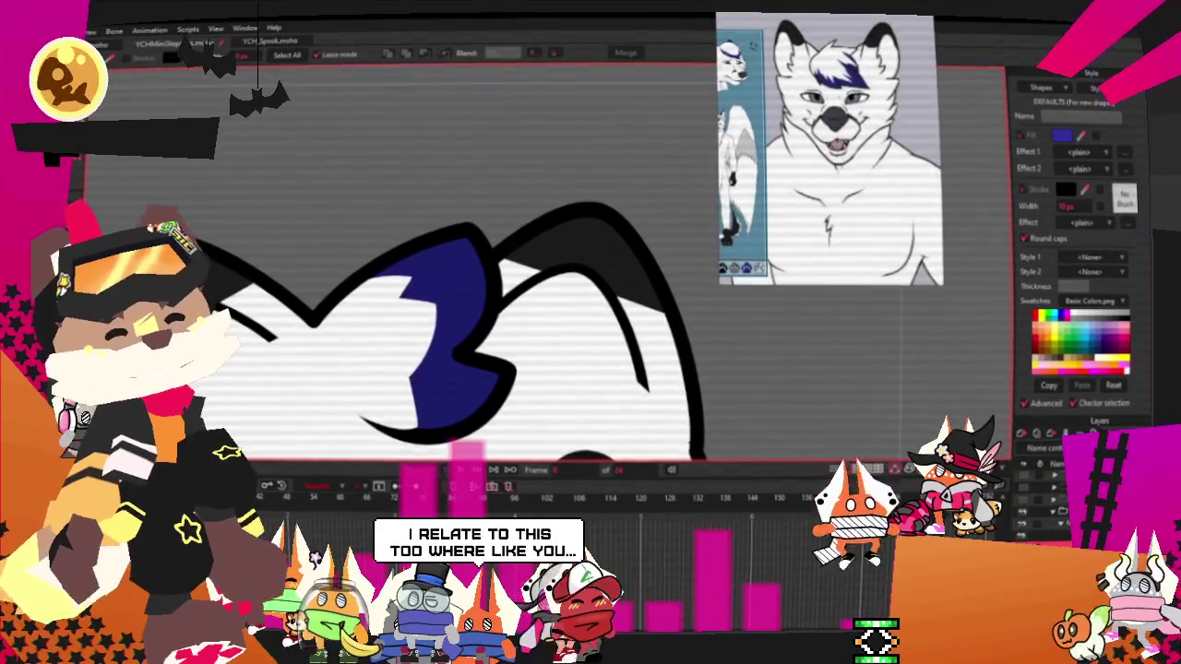
# Drag a point on the blue forelock marking's upper-left edge upward to reshape it
pyautogui.press('a')
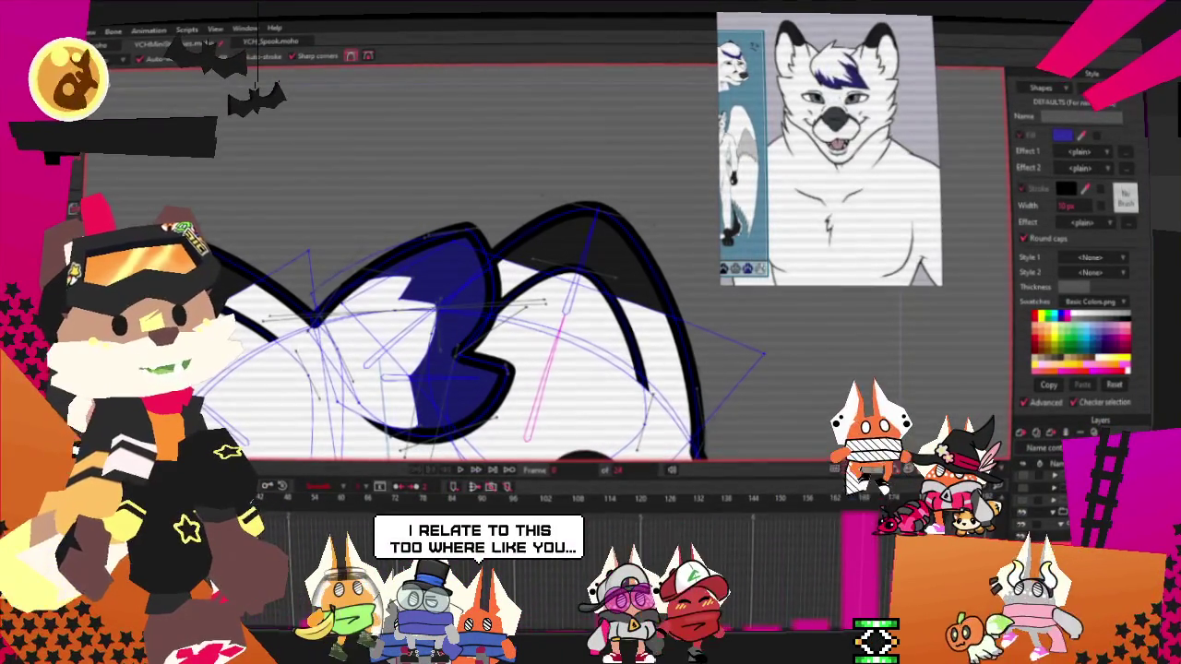
pyautogui.scroll(2, 272, 166)
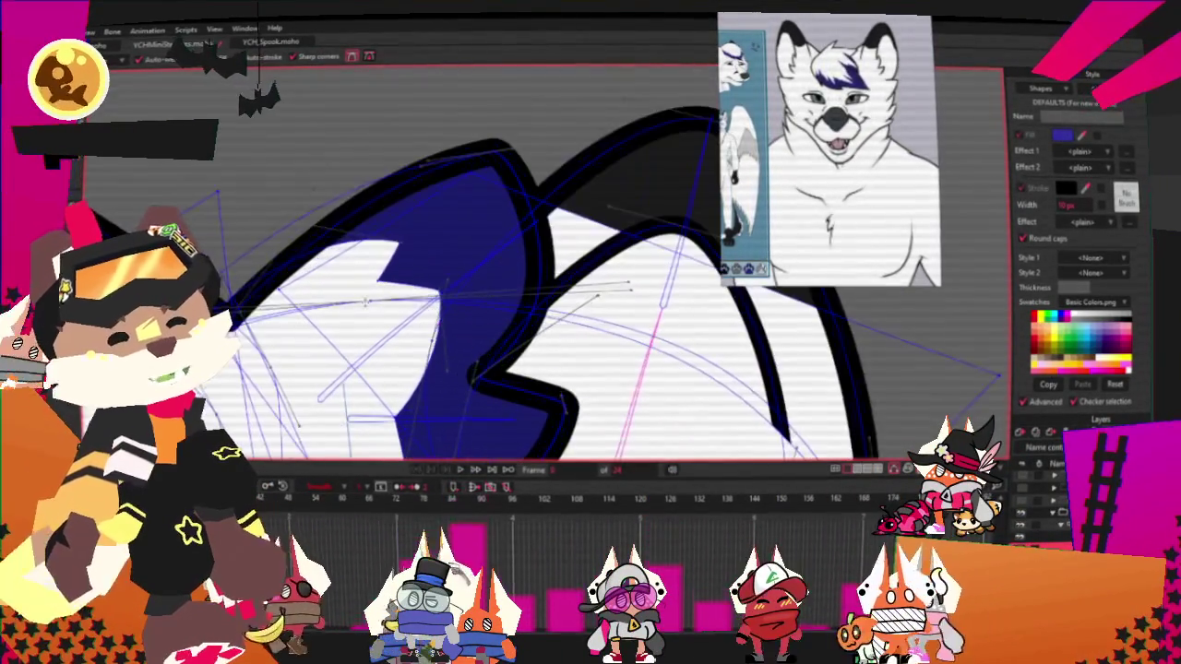
pyautogui.scroll(2, 286, 222)
pyautogui.moveTo(293, 251); pyautogui.dragTo(297, 198)
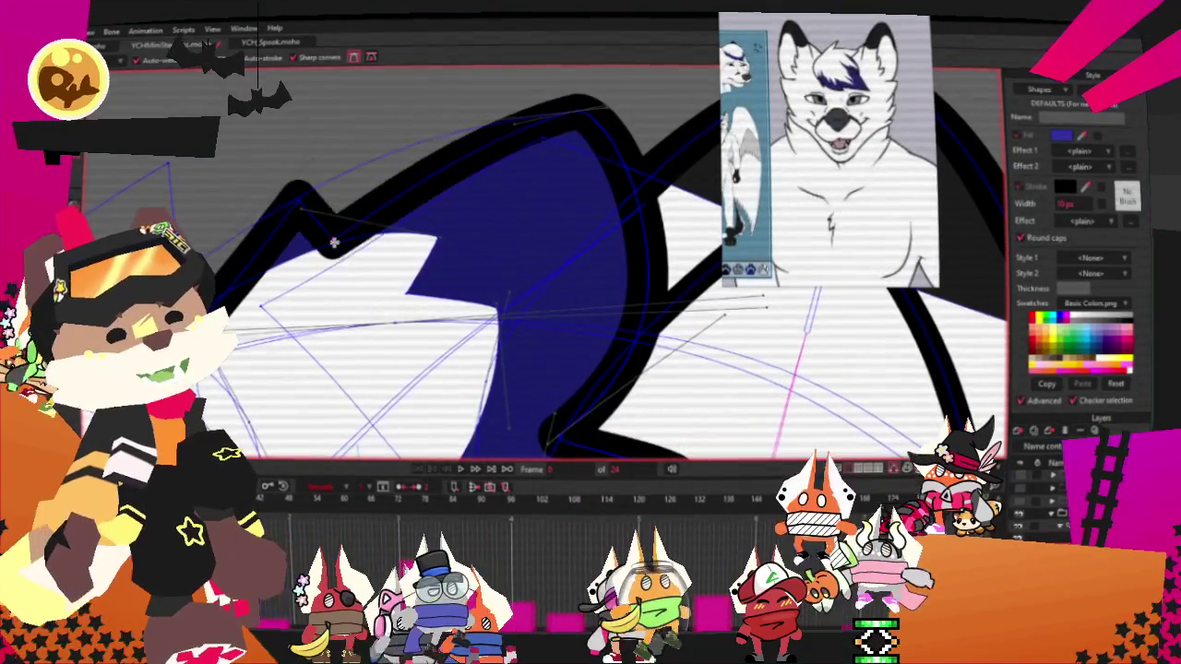
pyautogui.scroll(-3, 387, 298)
pyautogui.scroll(3, 387, 298)
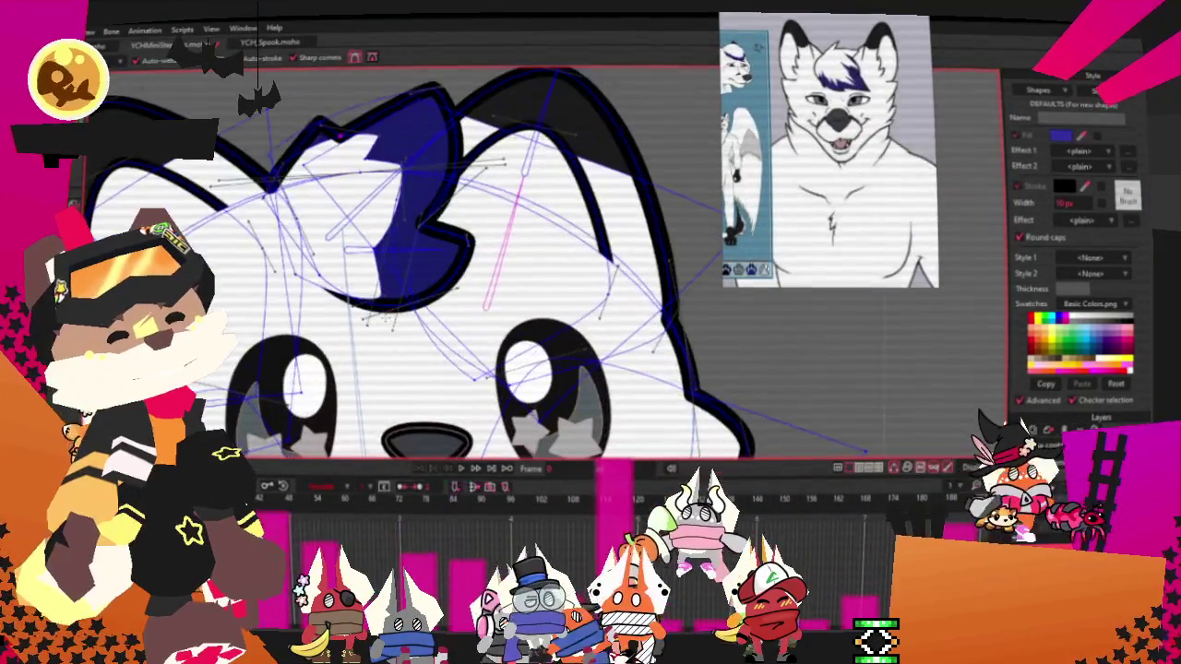
pyautogui.scroll(2, 301, 82)
pyautogui.scroll(2, 301, 82)
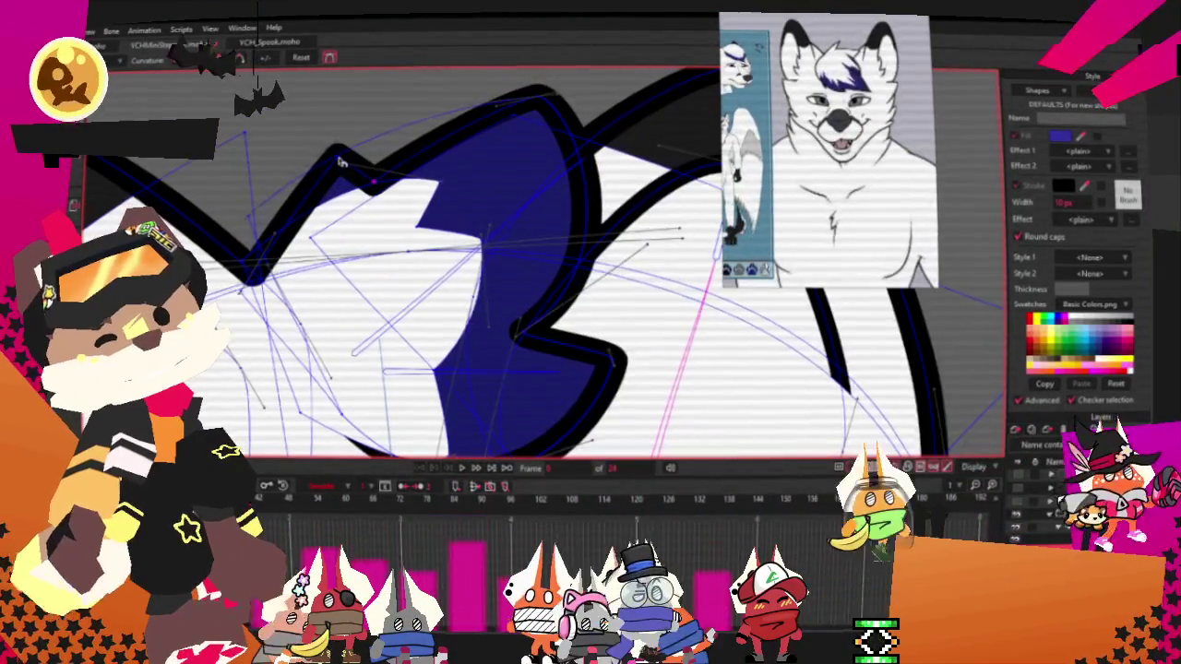
pyautogui.scroll(-3, 381, 162)
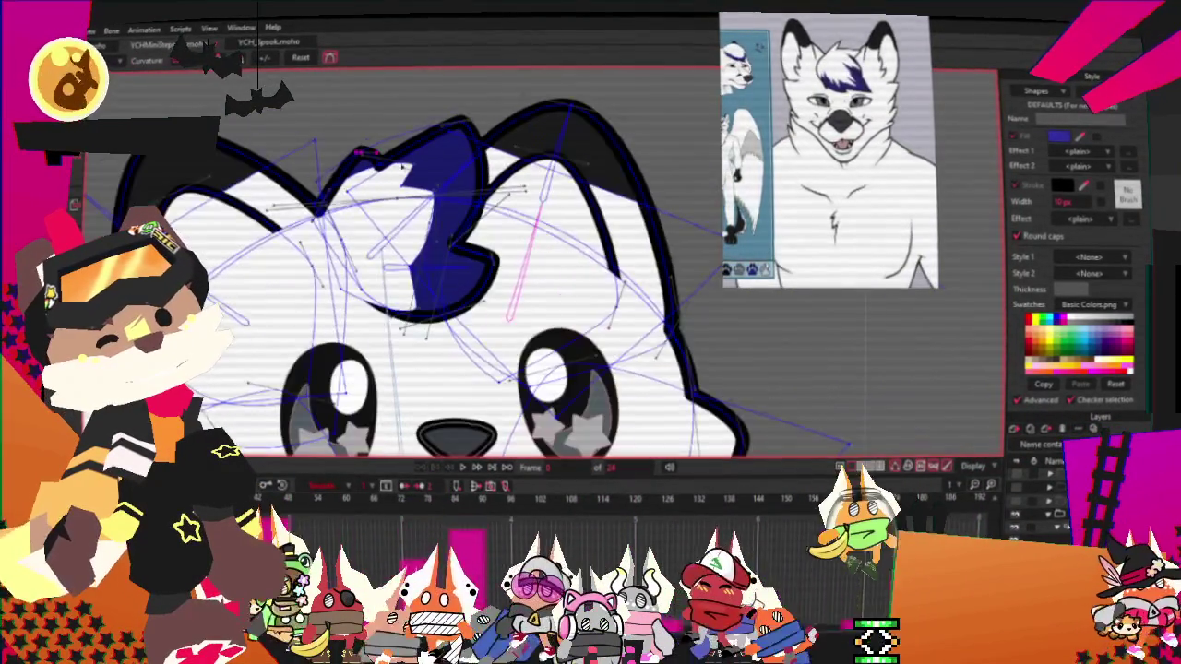
pyautogui.scroll(-3, 446, 337)
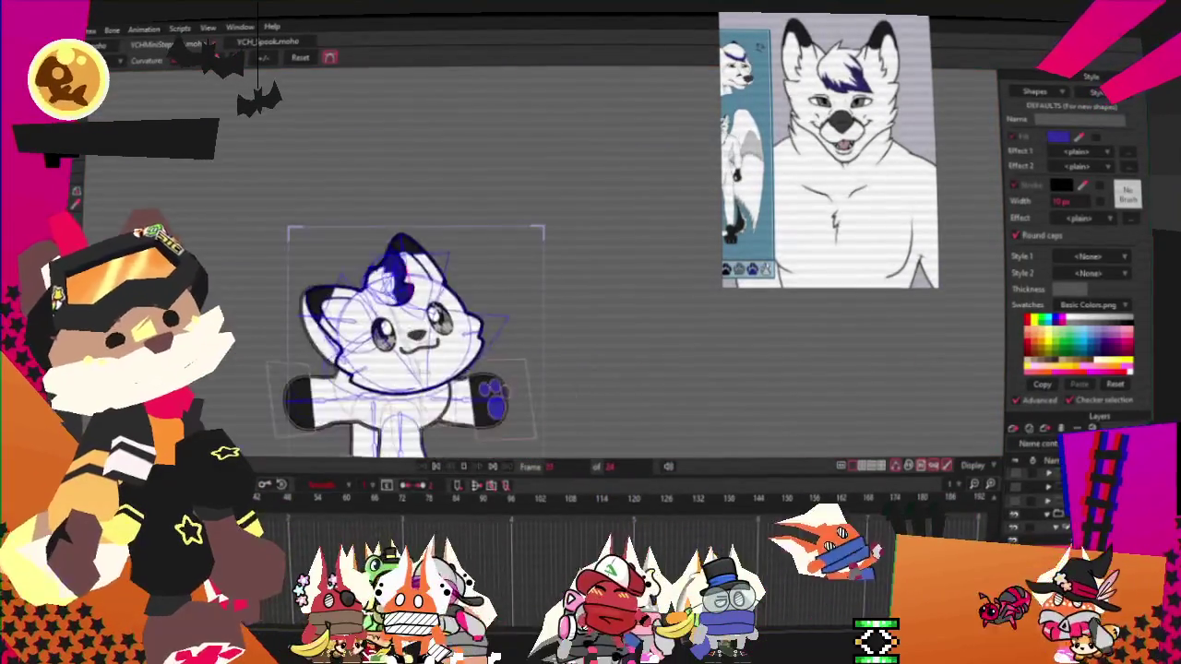
pyautogui.scroll(3, 475, 277)
pyautogui.scroll(-3, 475, 277)
pyautogui.scroll(1, 479, 269)
# Open File Explorer over the Moho canvas
pyautogui.scroll(3, 478, 269)
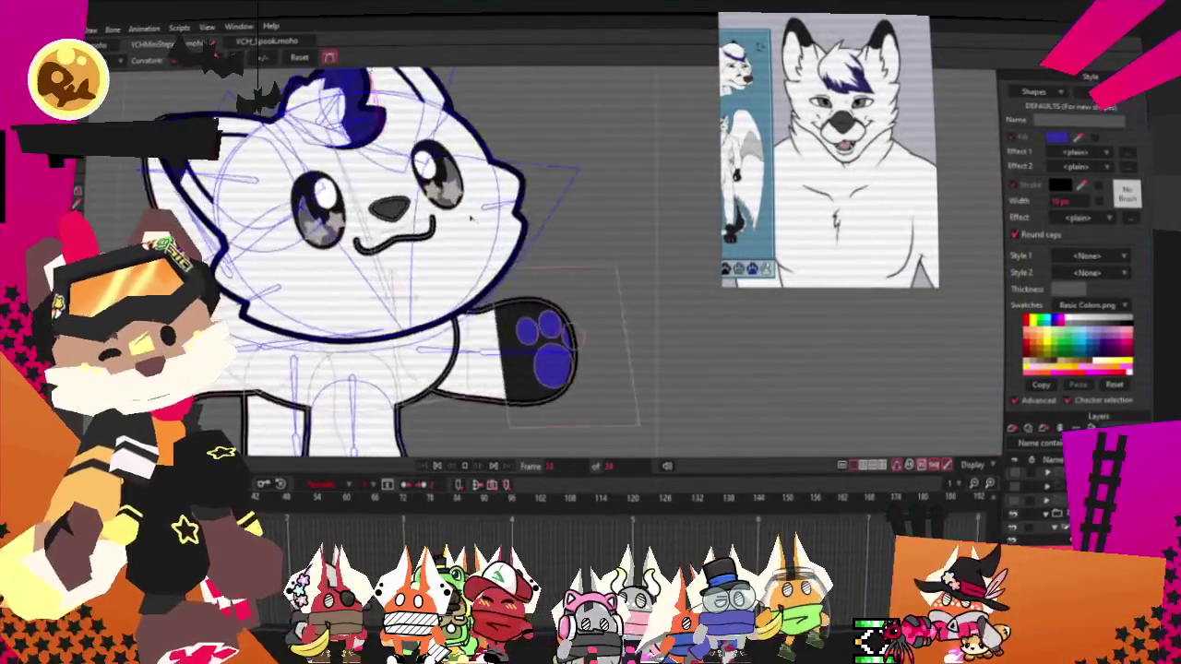
pyautogui.scroll(-3, 479, 270)
pyautogui.scroll(3, 476, 277)
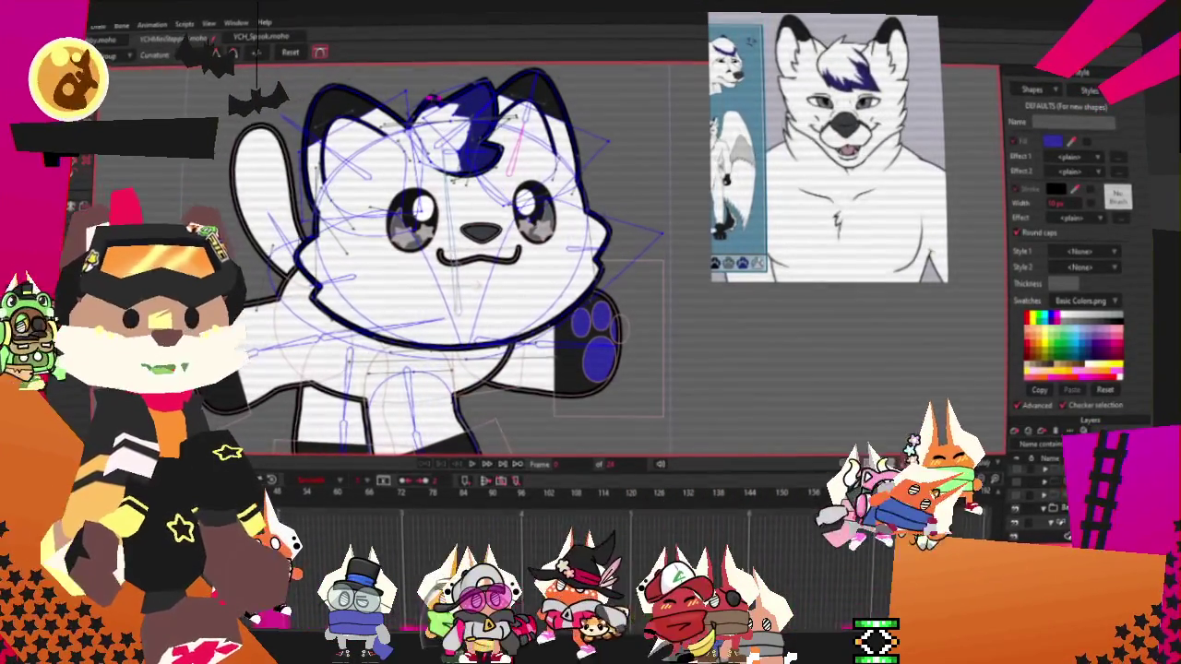
pyautogui.press('super+e')
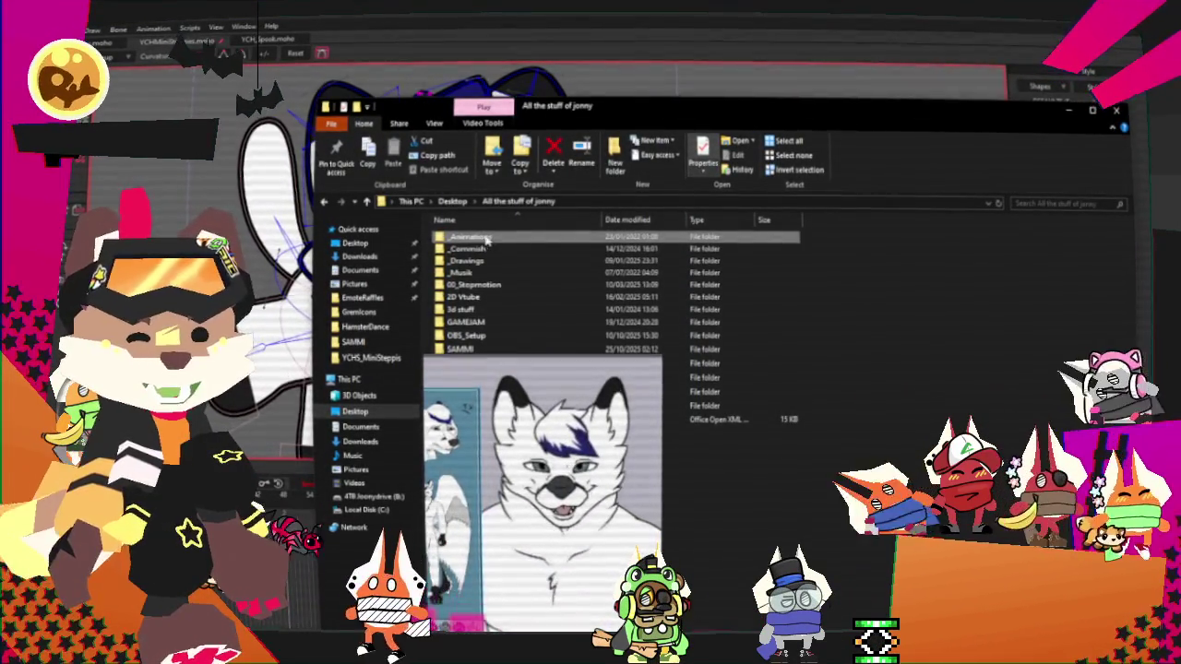
# Browse the _Animations and _shorter ones folders, then return to the main art folder
pyautogui.doubleClick(471, 237)
pyautogui.doubleClick(466, 247)
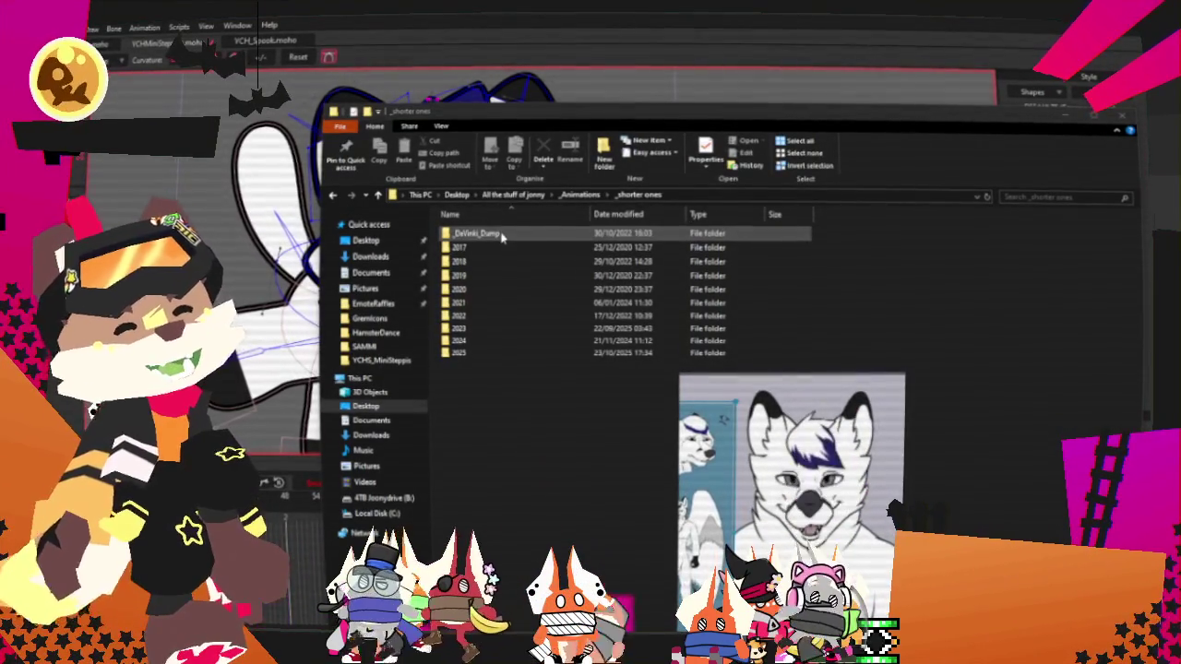
pyautogui.click(572, 197)
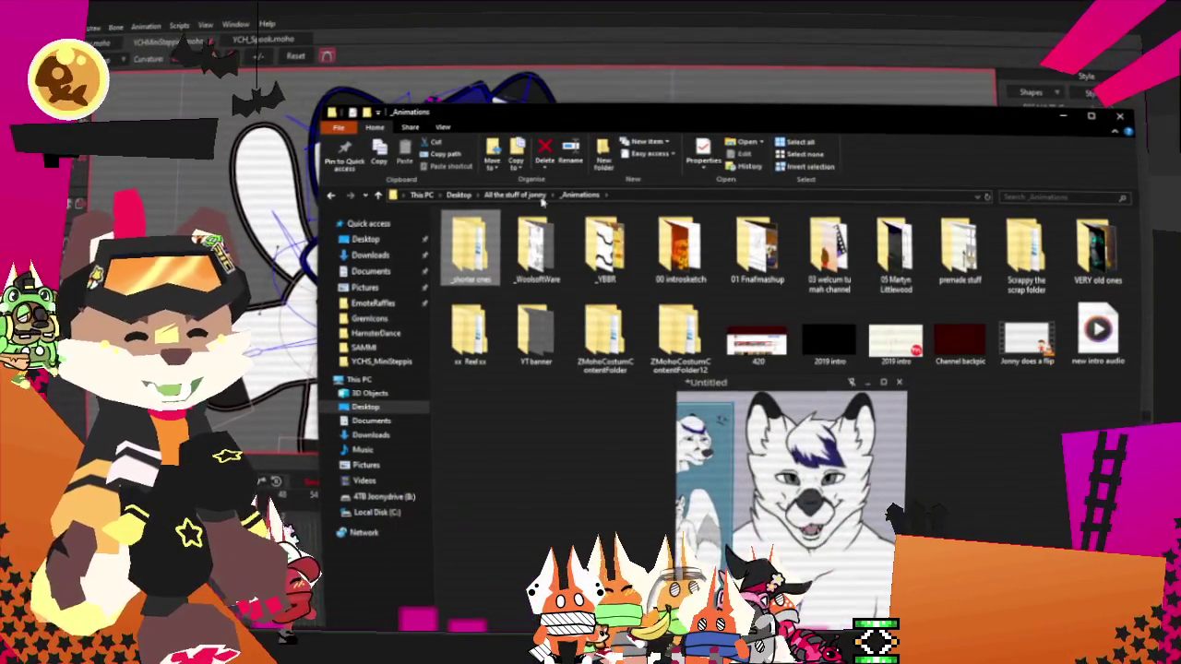
pyautogui.click(518, 196)
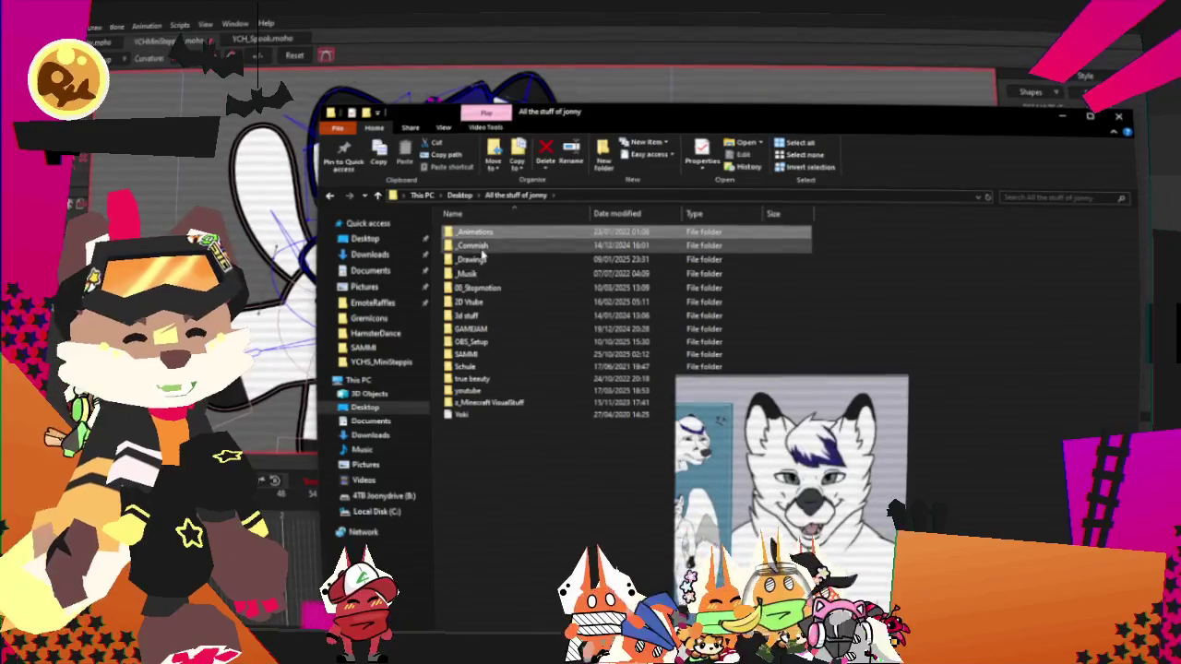
# Open _Commish, shift the reference image window left, then go to _Drawings
pyautogui.doubleClick(481, 248)
pyautogui.moveTo(766, 383); pyautogui.dragTo(586, 378)
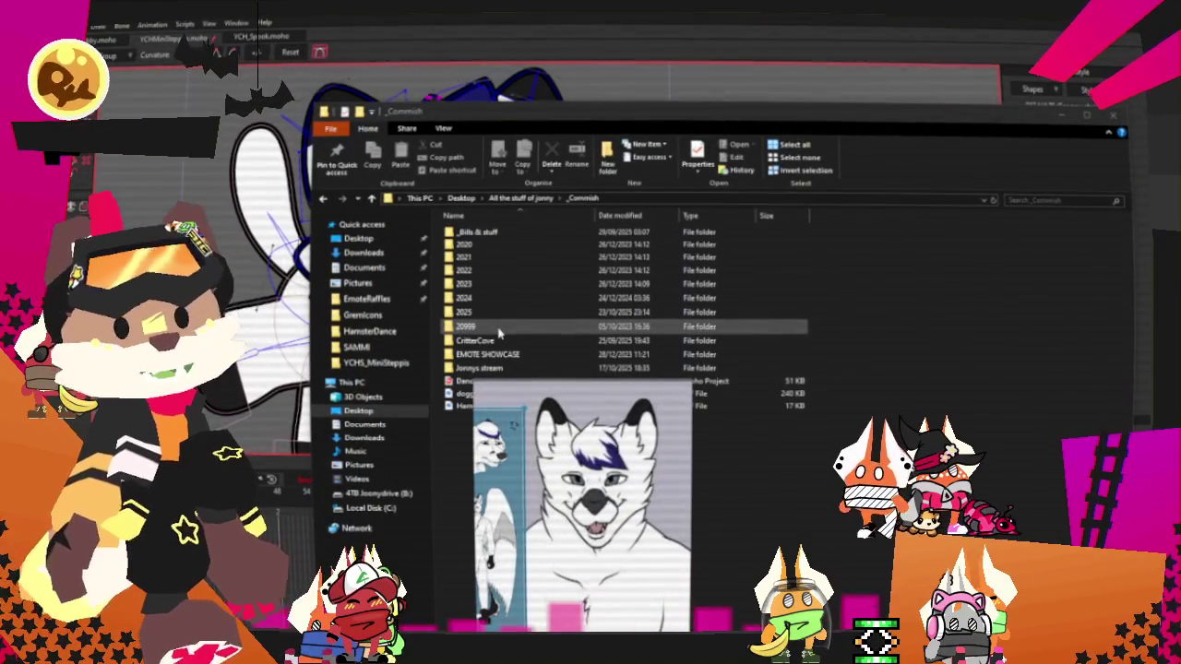
pyautogui.hotkey('alt', 'Left')
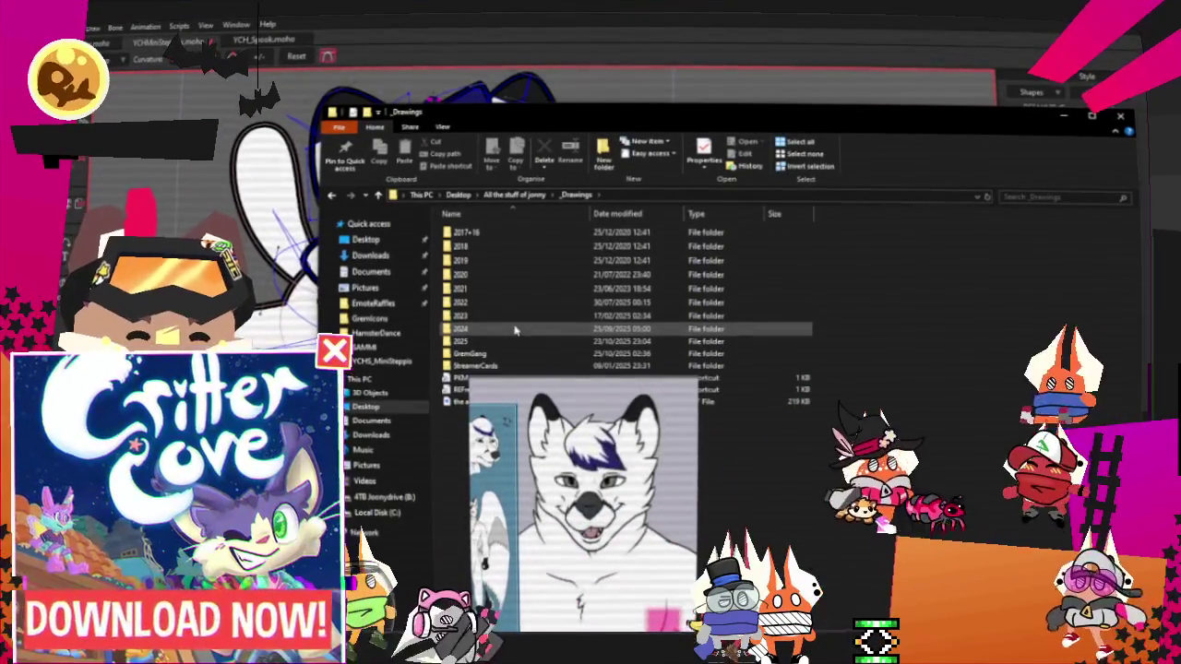
pyautogui.doubleClick(517, 329)
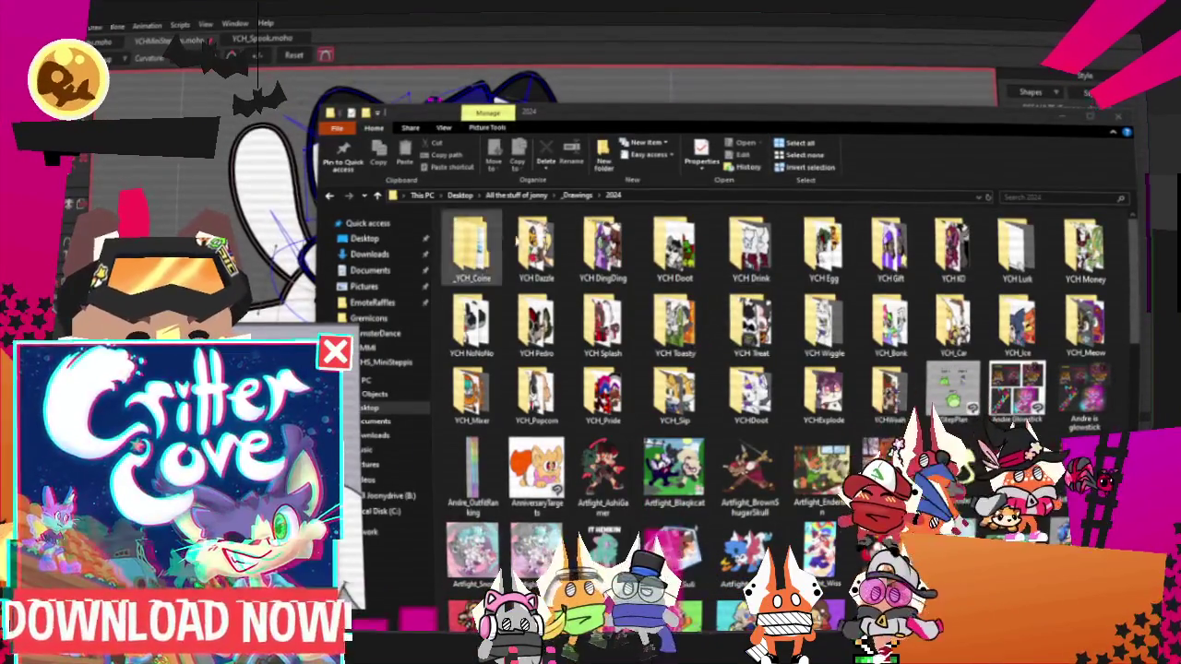
pyautogui.click(577, 196)
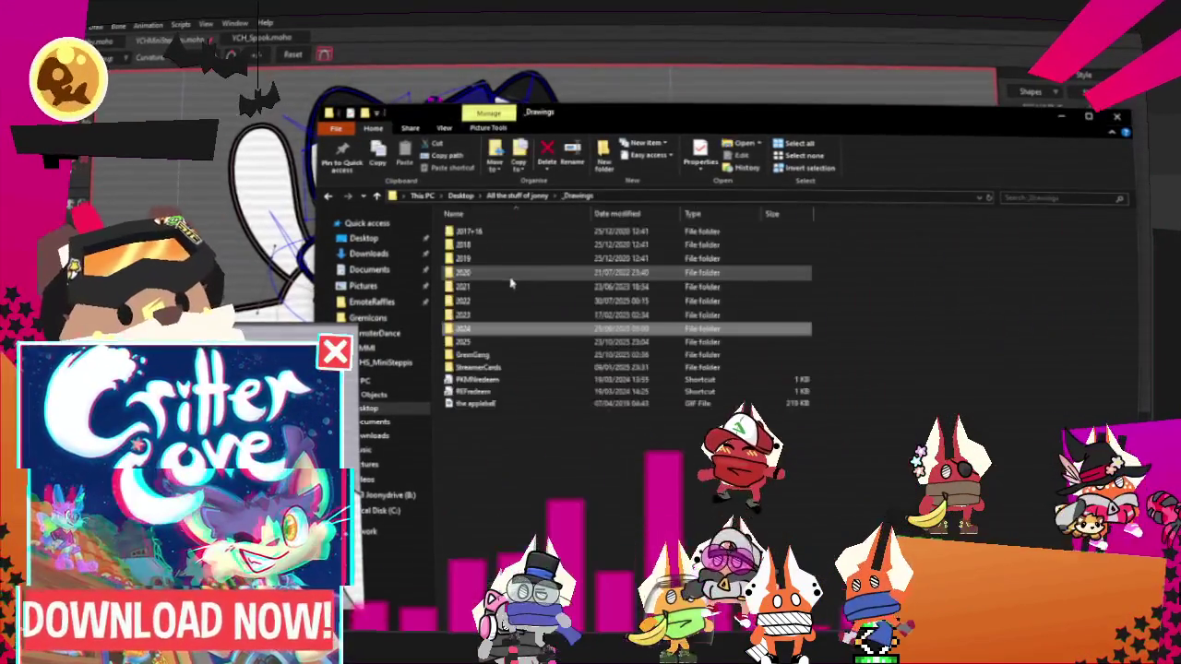
pyautogui.doubleClick(481, 343)
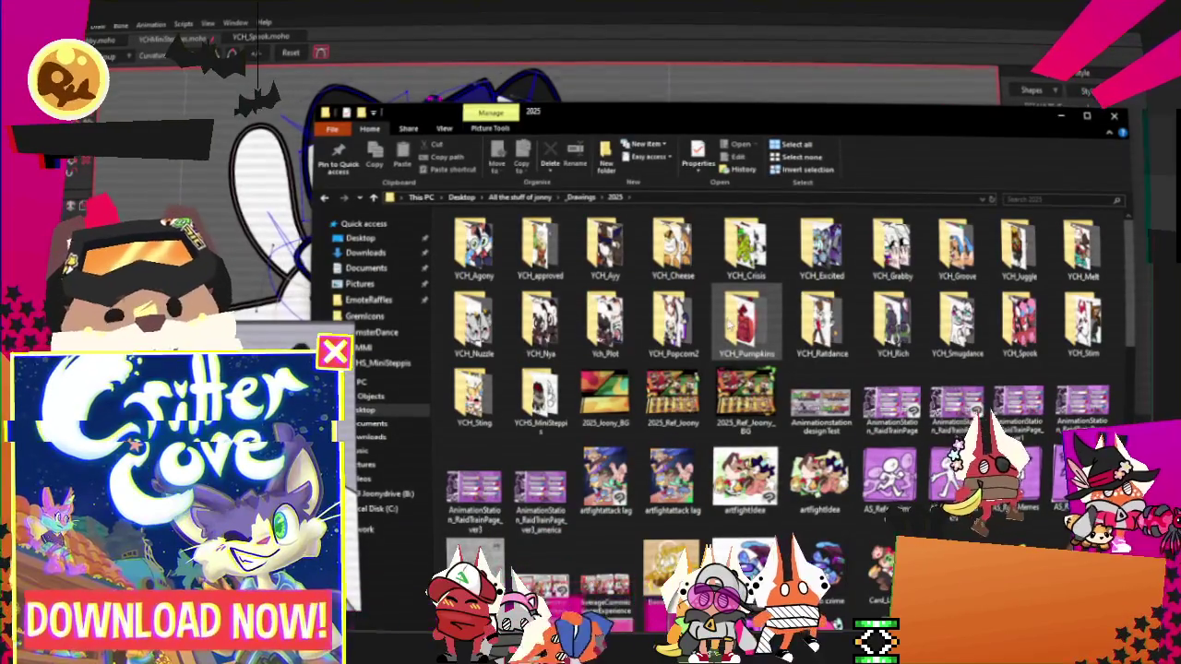
pyautogui.click(581, 198)
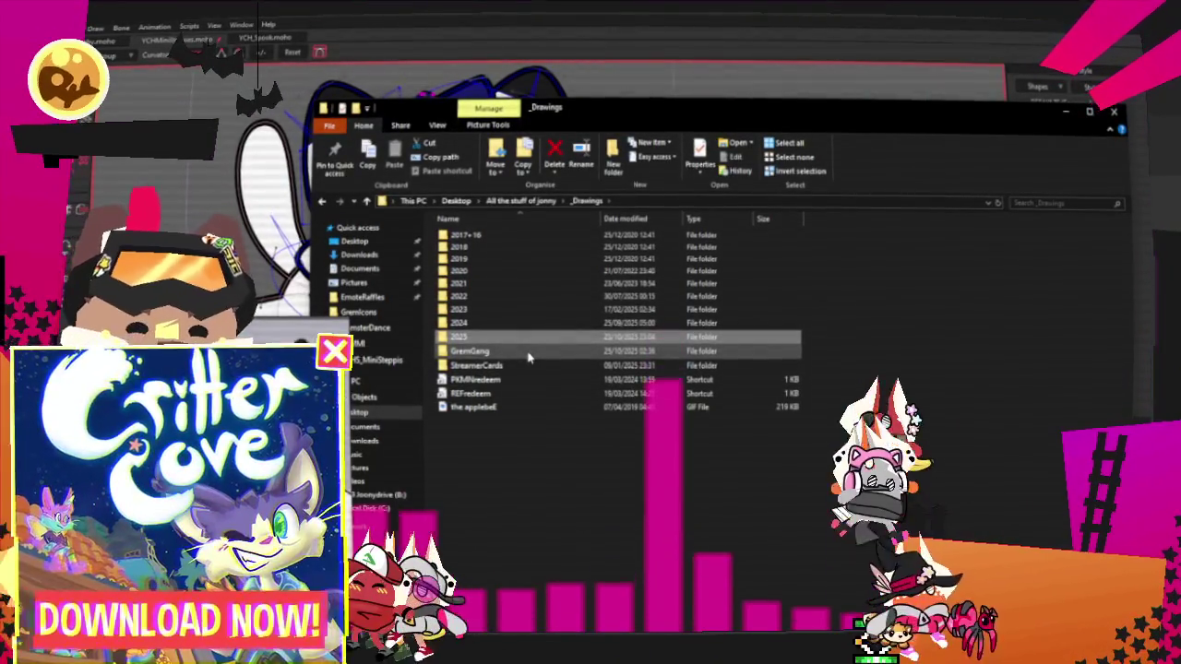
pyautogui.doubleClick(526, 338)
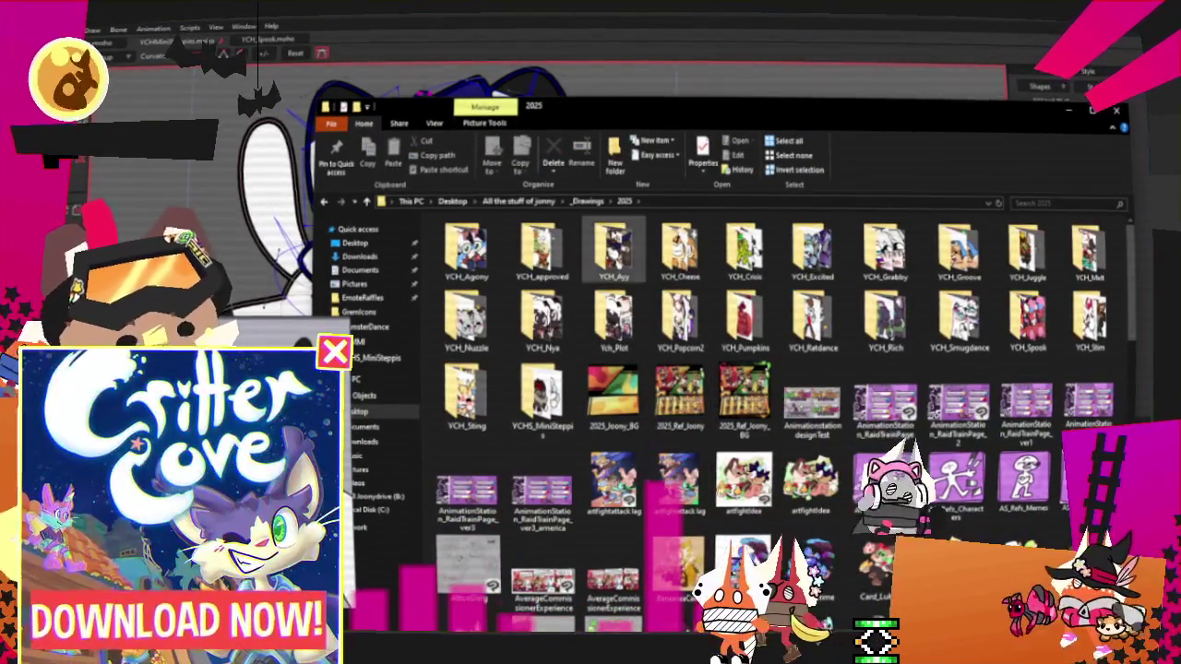
pyautogui.hotkey('alt', 'Left')
pyautogui.doubleClick(453, 340)
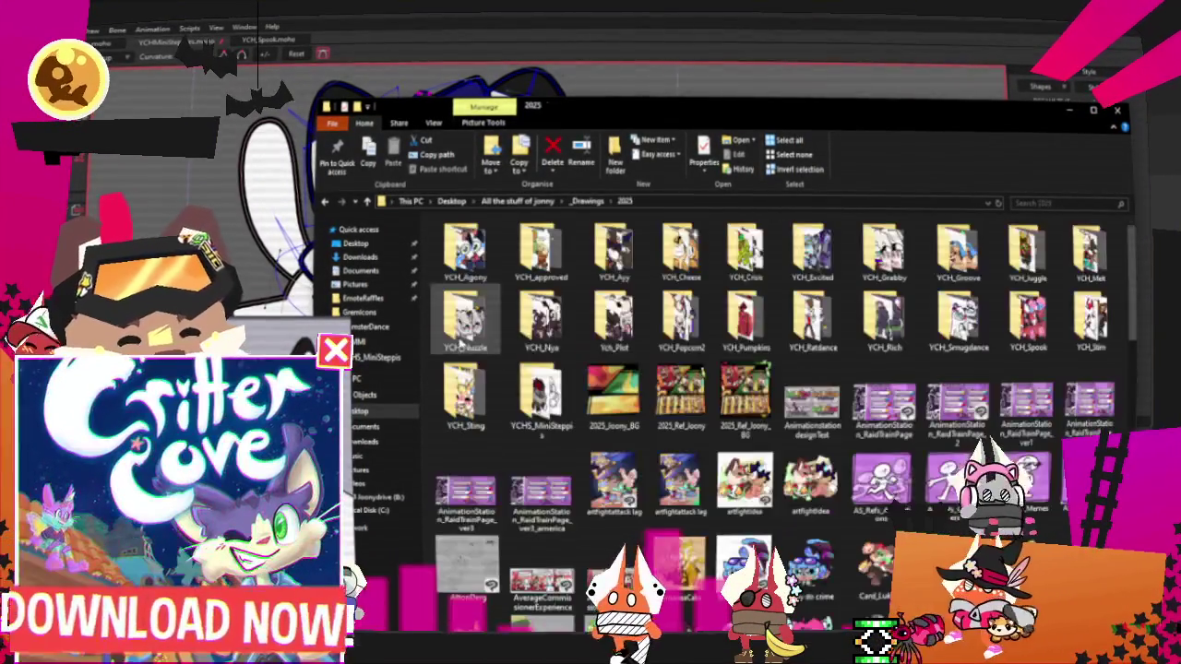
pyautogui.doubleClick(531, 238)
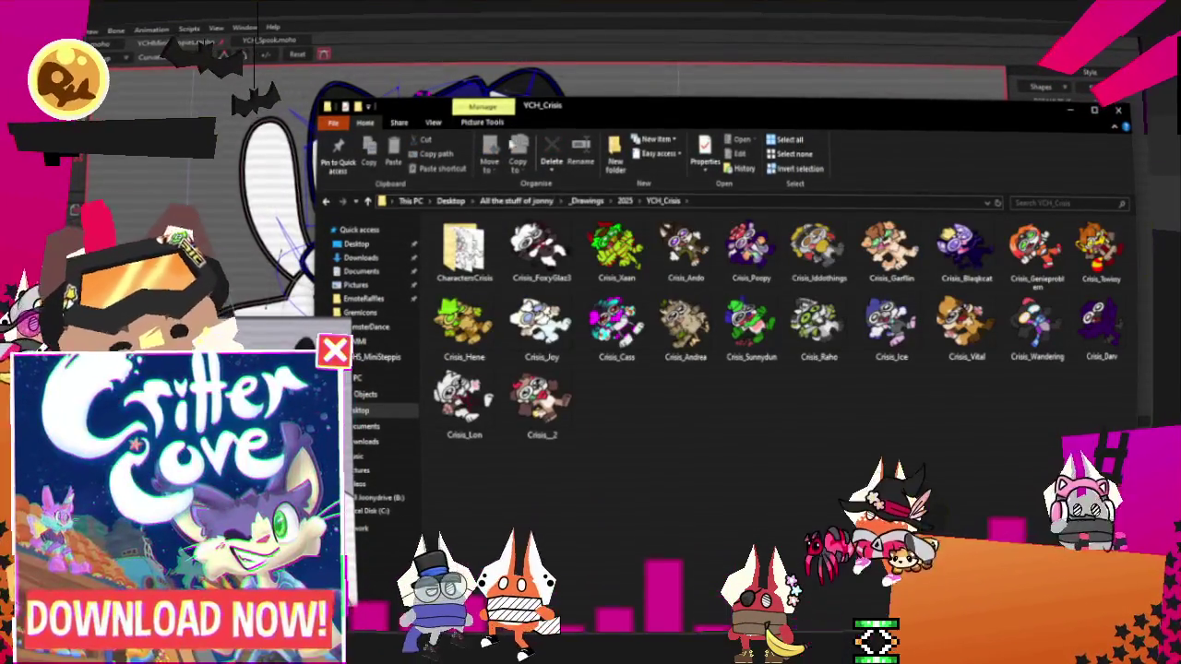
pyautogui.click(625, 200)
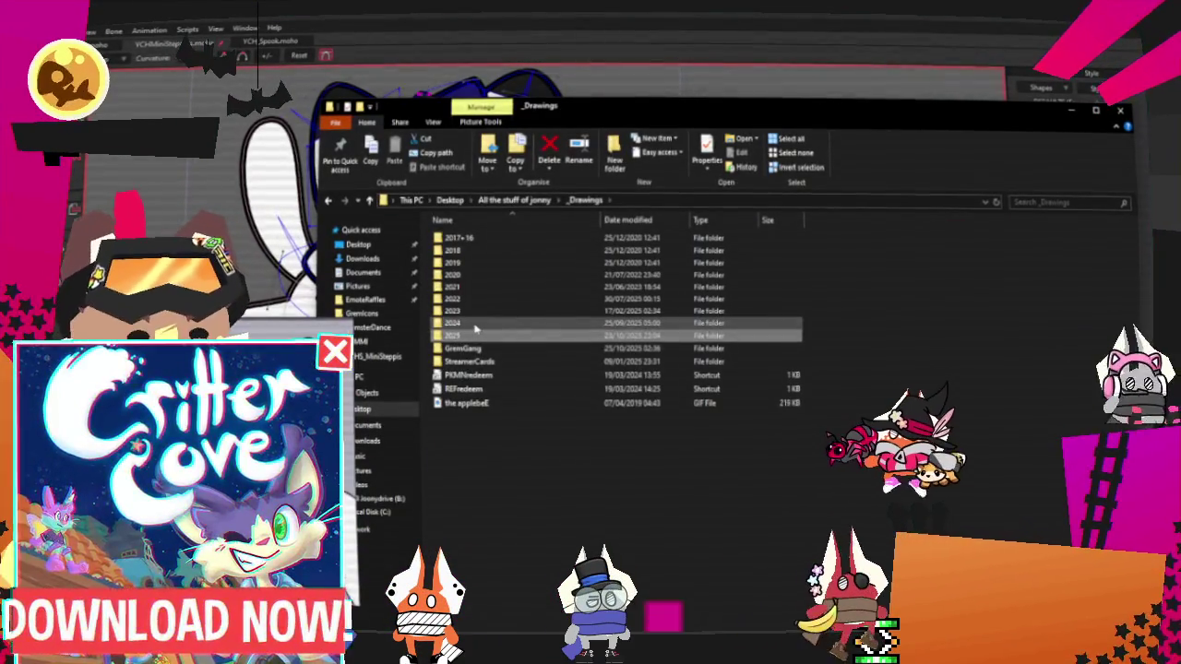
pyautogui.doubleClick(475, 324)
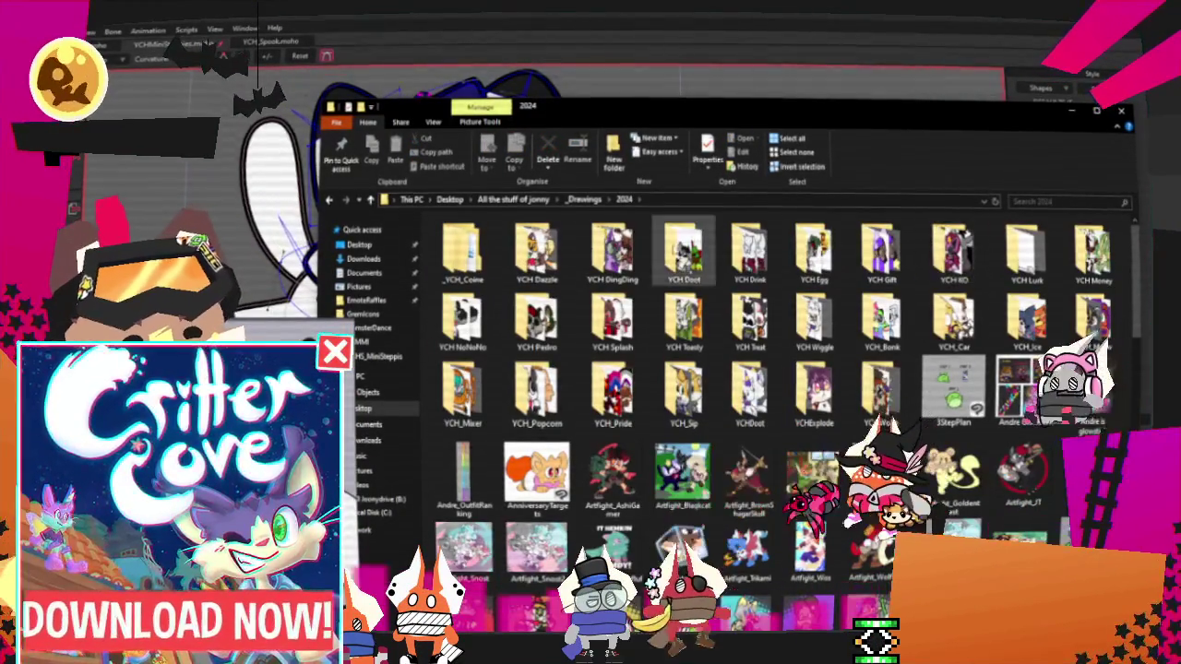
pyautogui.doubleClick(684, 321)
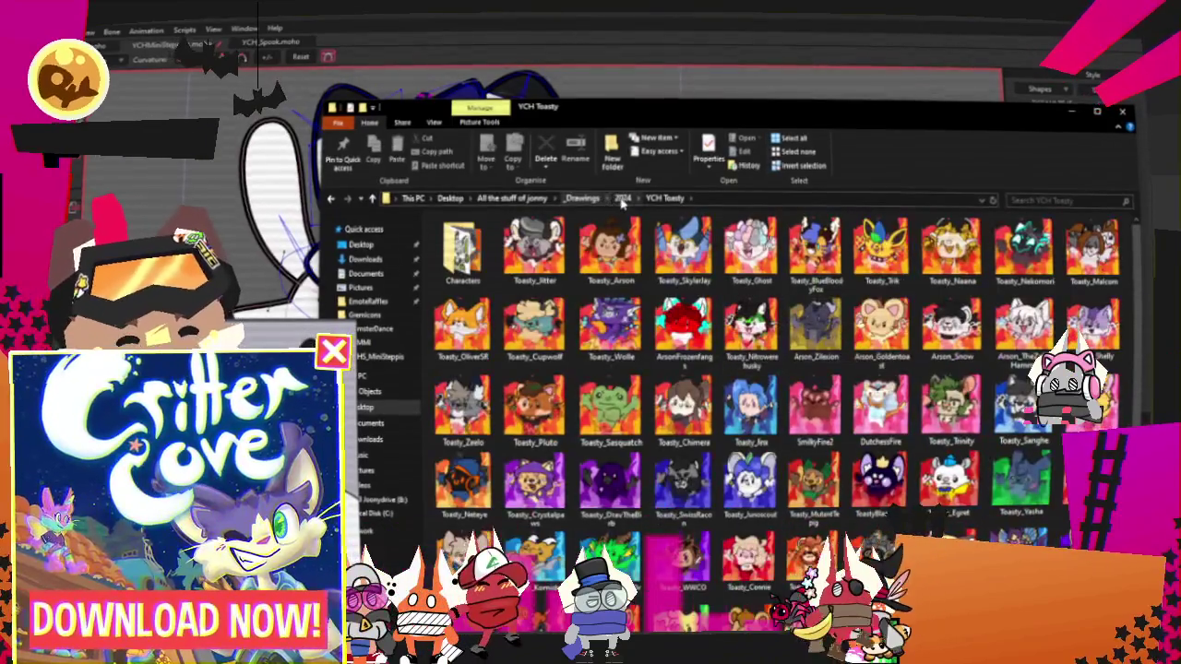
pyautogui.click(621, 198)
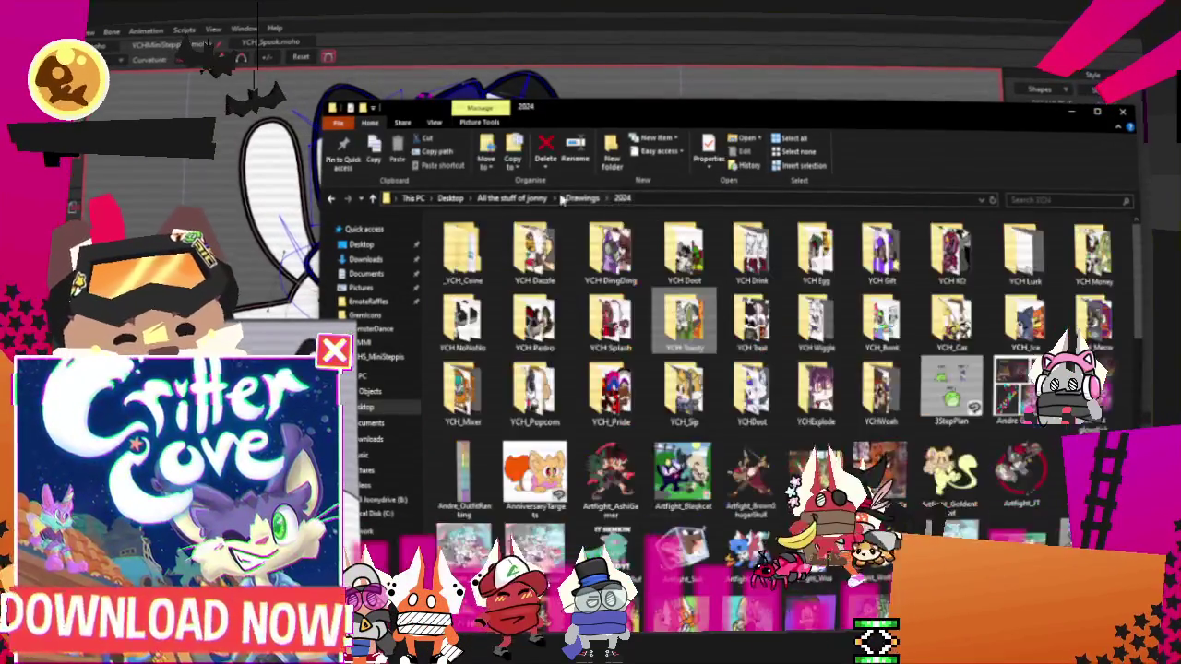
pyautogui.click(581, 198)
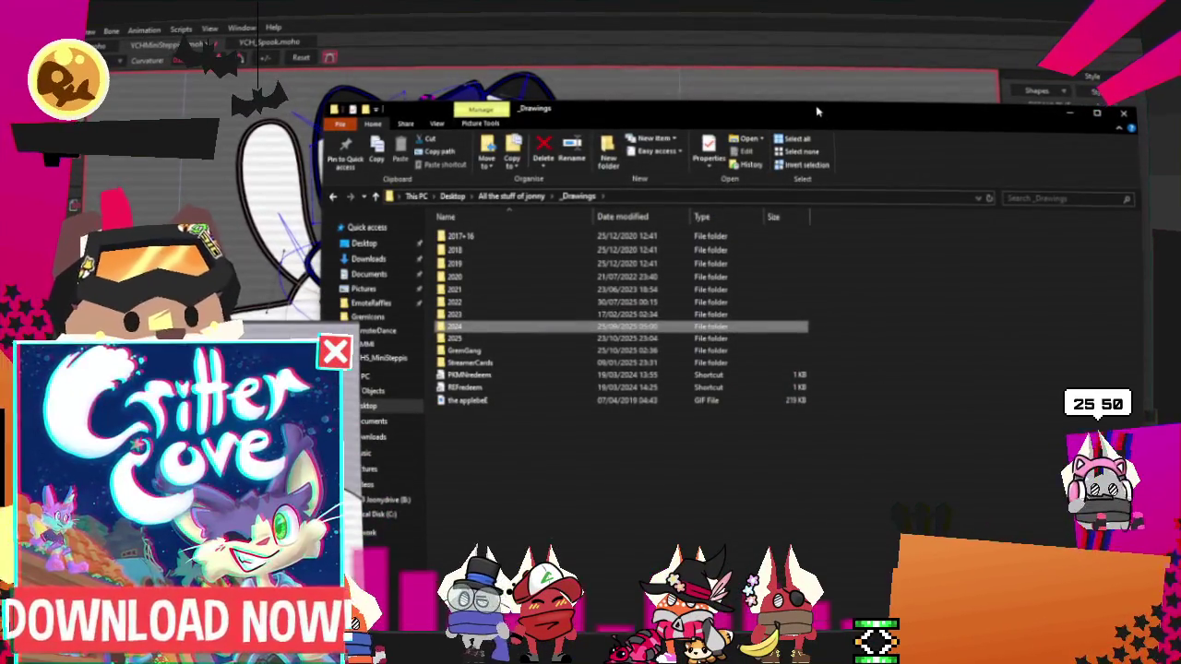
pyautogui.moveTo(817, 112); pyautogui.dragTo(839, 108)
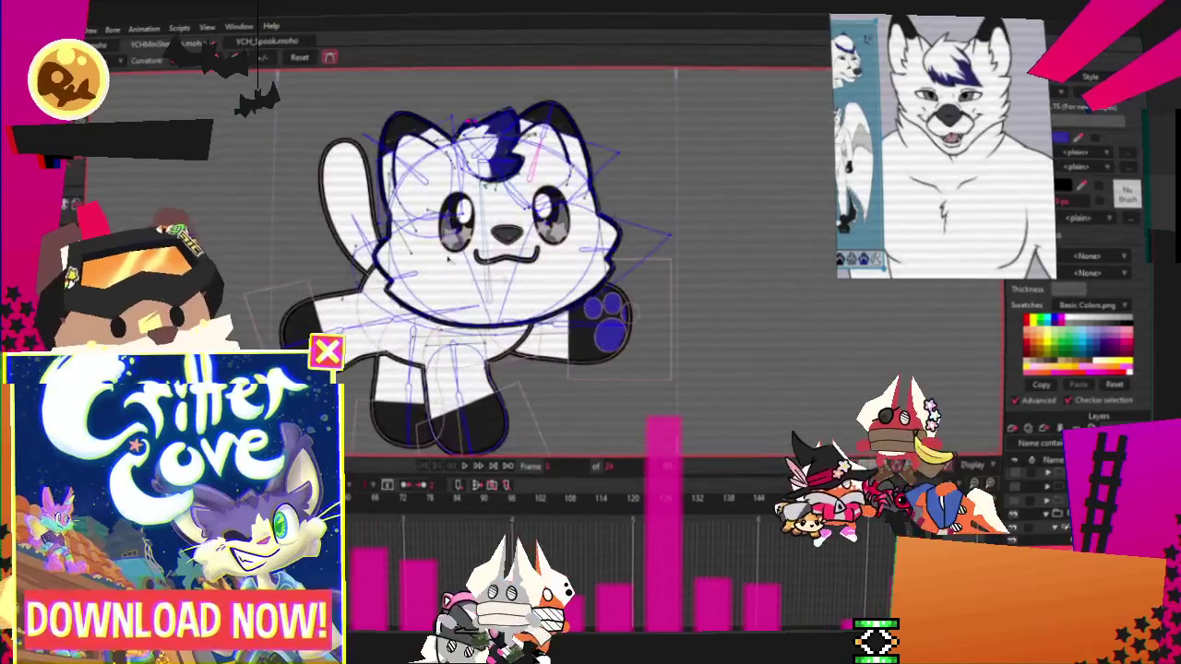
# Advance one frame with Ctrl+Right and zoom out to view the whole white wolf
pyautogui.scroll(2, 479, 264)
pyautogui.scroll(1, 480, 264)
pyautogui.scroll(-1, 517, 249)
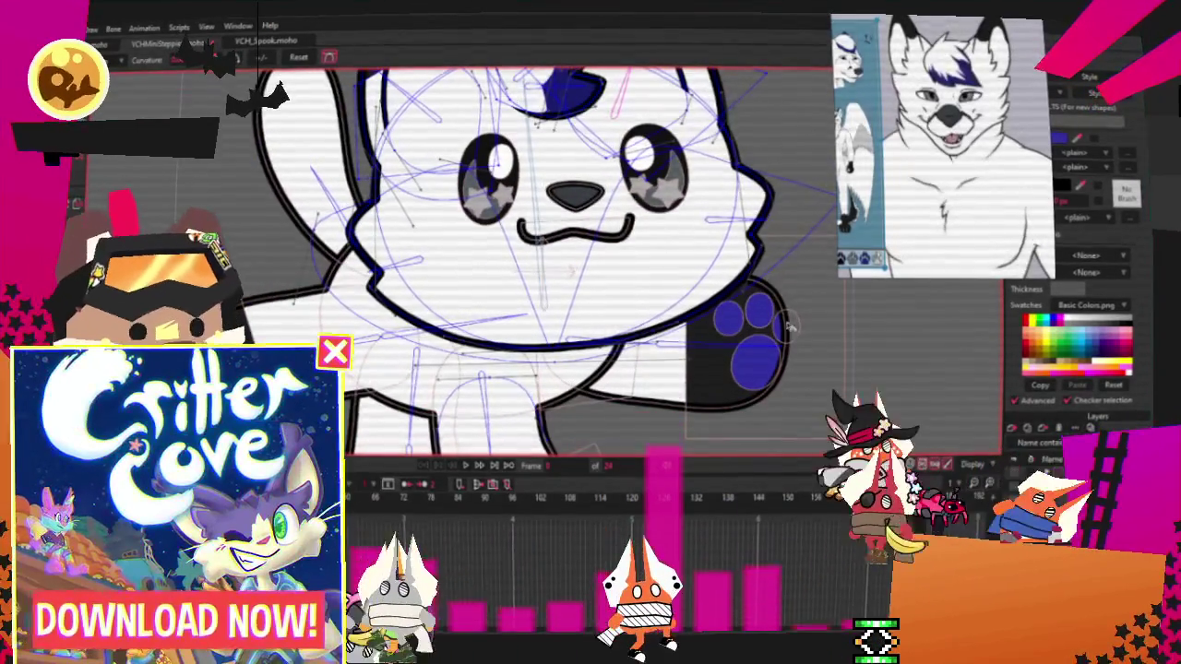
pyautogui.scroll(-2, 554, 259)
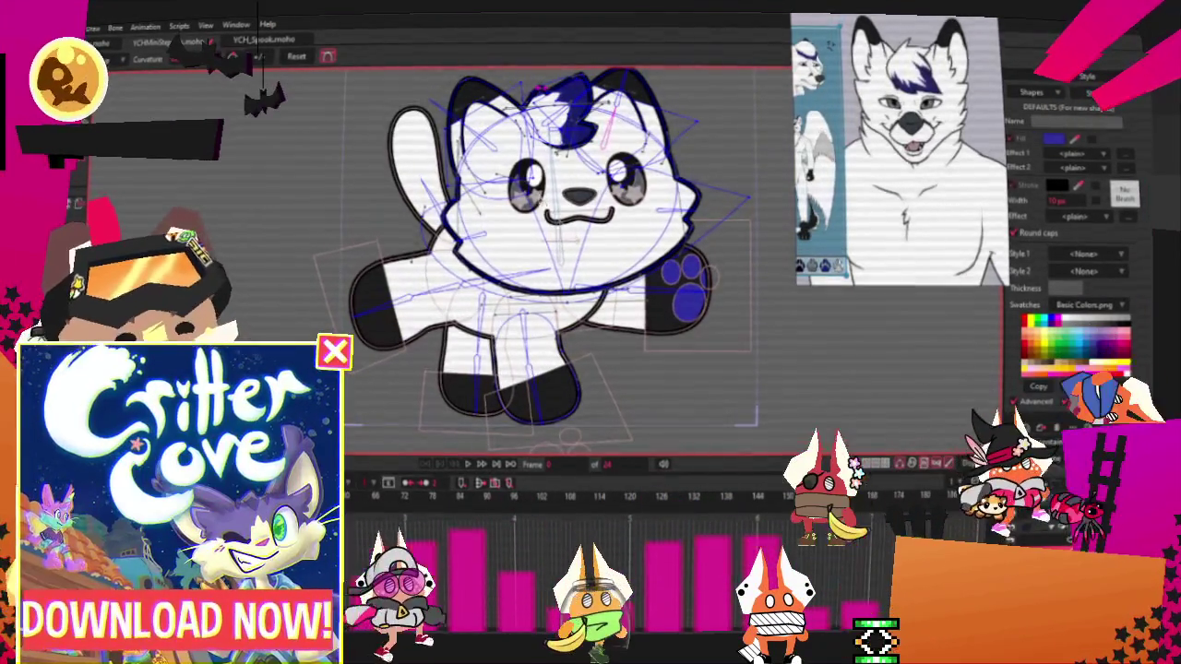
pyautogui.hotkey('ctrl', 'Right')
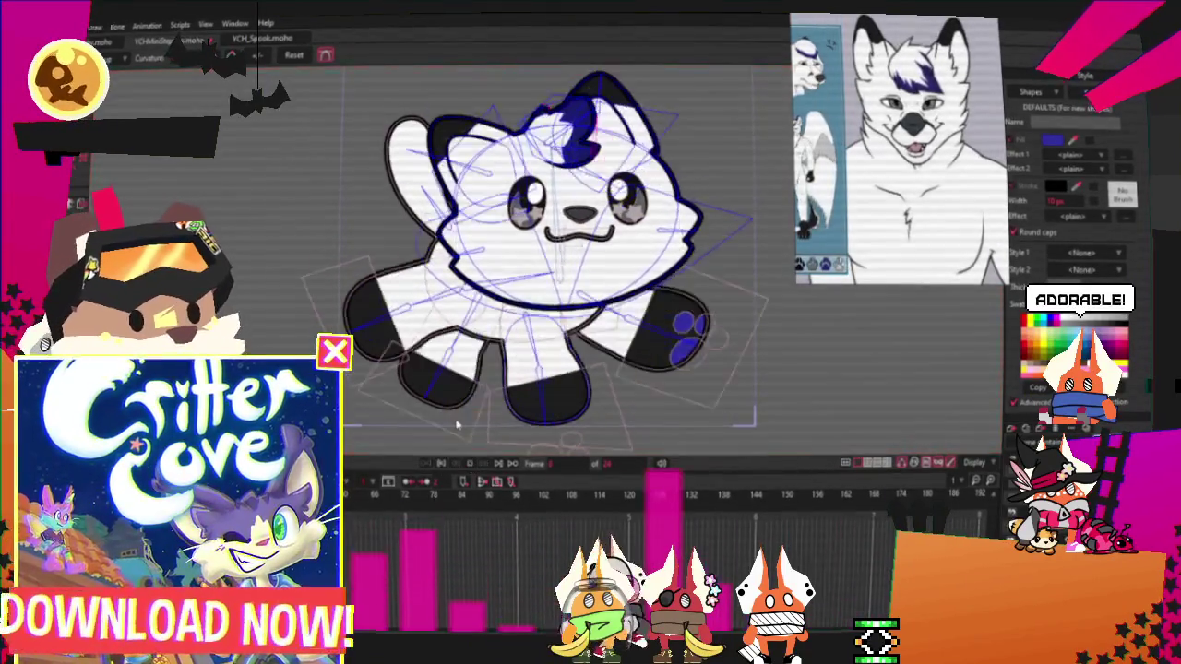
pyautogui.scroll(-3, 637, 247)
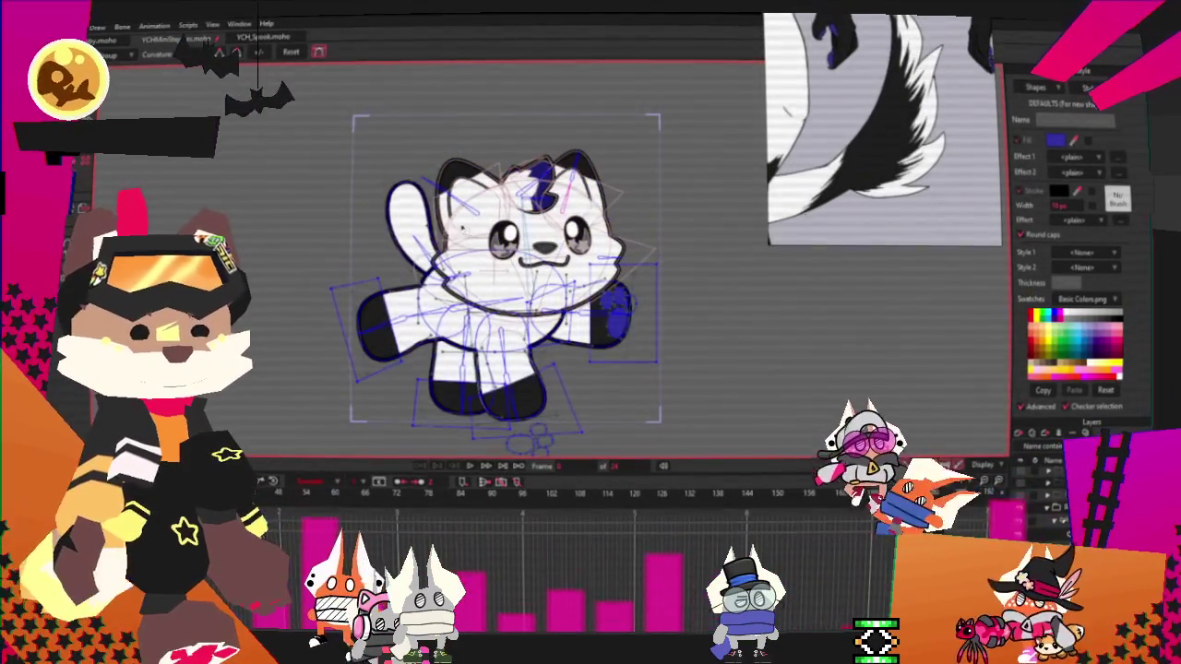
# Select and delete the white arm's points, then undo to restore the arm
pyautogui.scroll(3, 388, 179)
pyautogui.press('a')
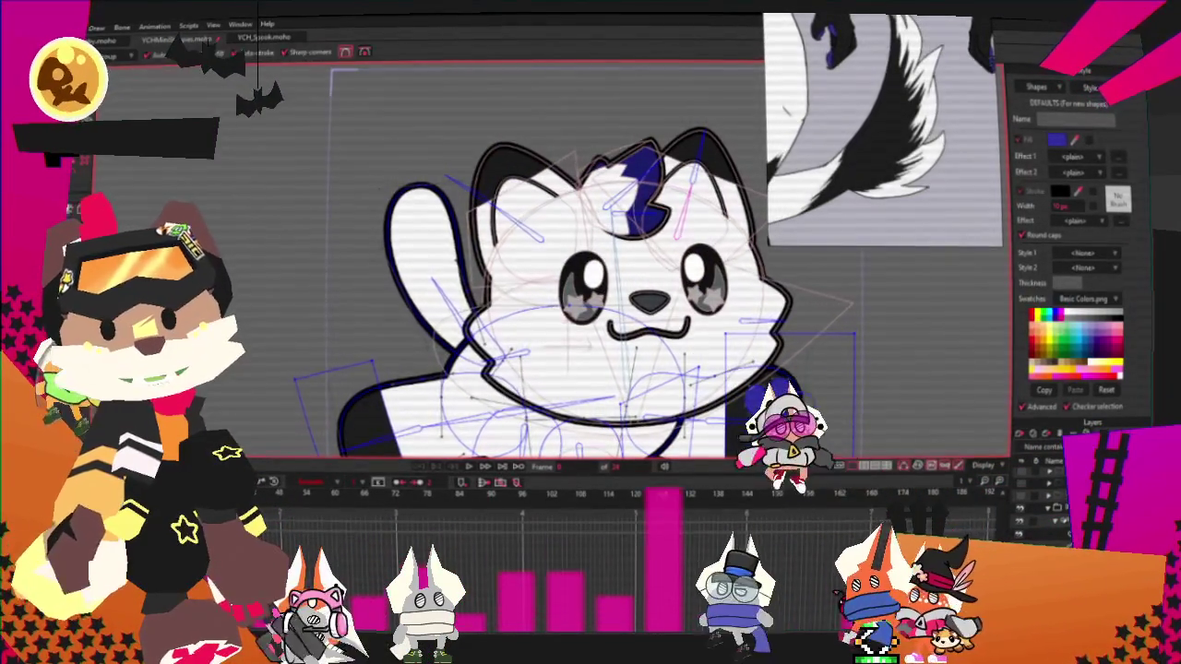
pyautogui.scroll(1, 545, 266)
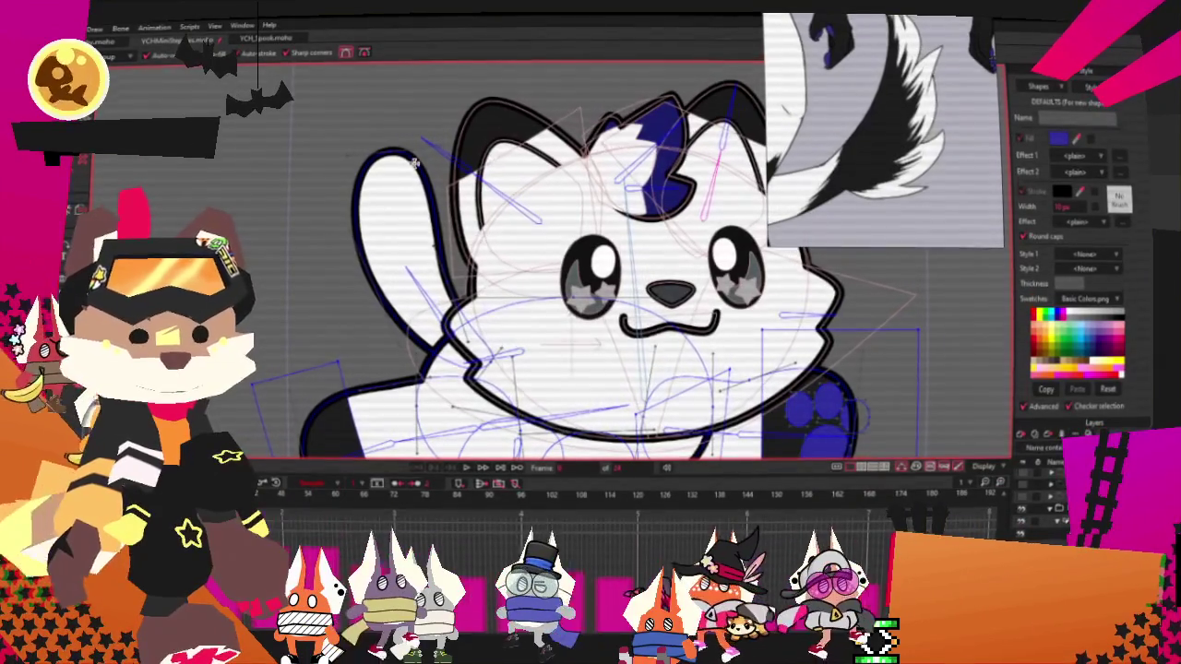
pyautogui.press('t')
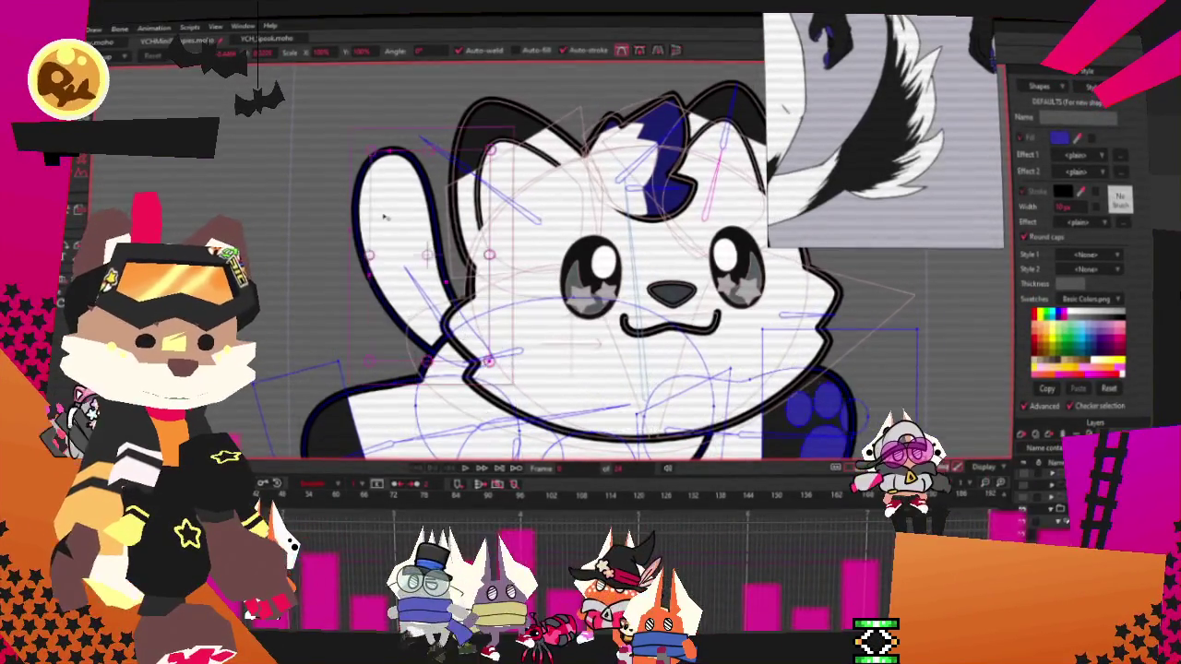
pyautogui.press('Delete')
pyautogui.hotkey('ctrl', 'z')
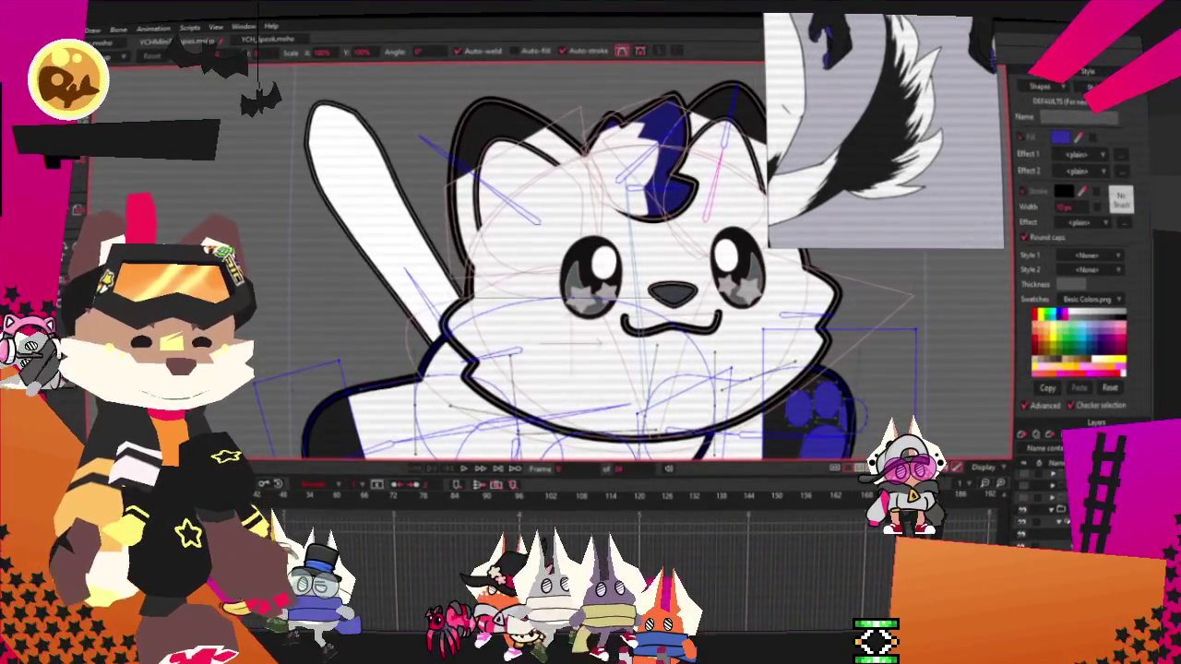
pyautogui.hotkey('ctrl', 'a')
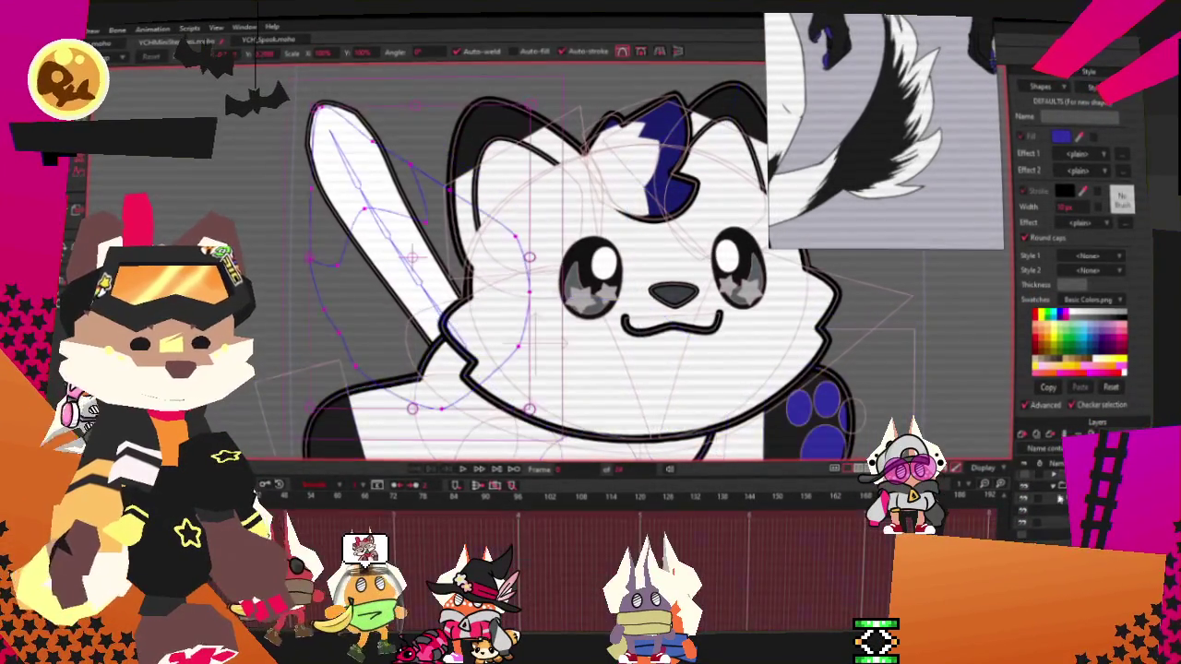
pyautogui.hotkey('ctrl', 'z')
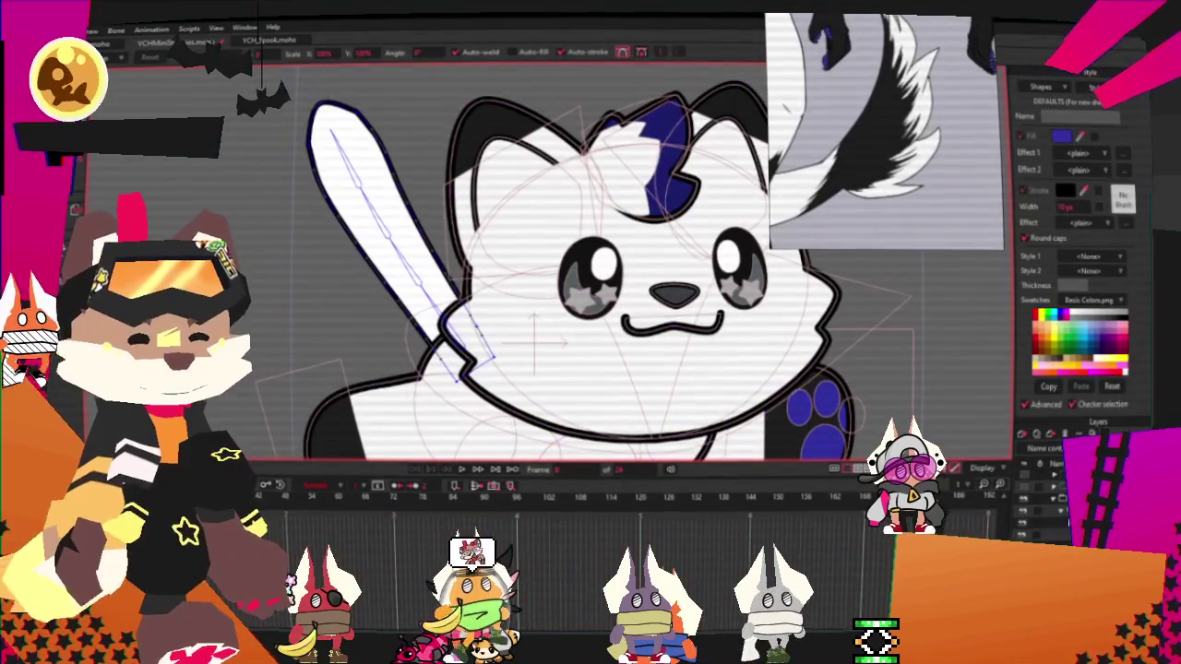
# Pull two fur notches out of the tail's left edge with Add Point
pyautogui.scroll(-2, 595, 281)
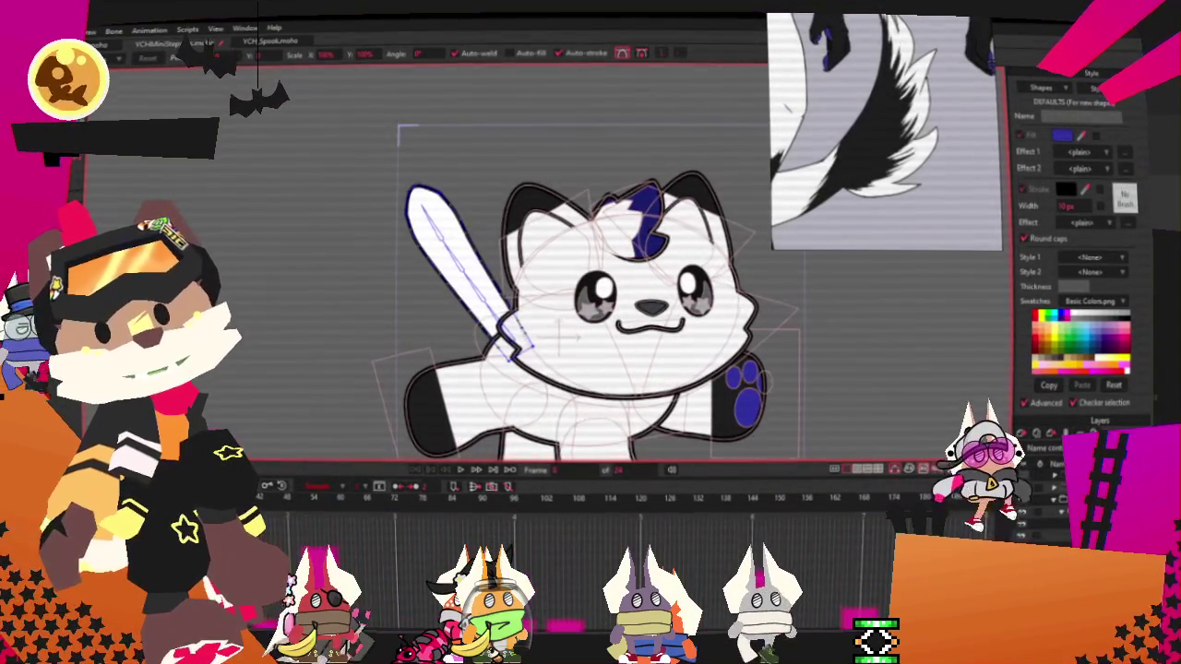
pyautogui.scroll(1, 371, 165)
pyautogui.scroll(1, 397, 166)
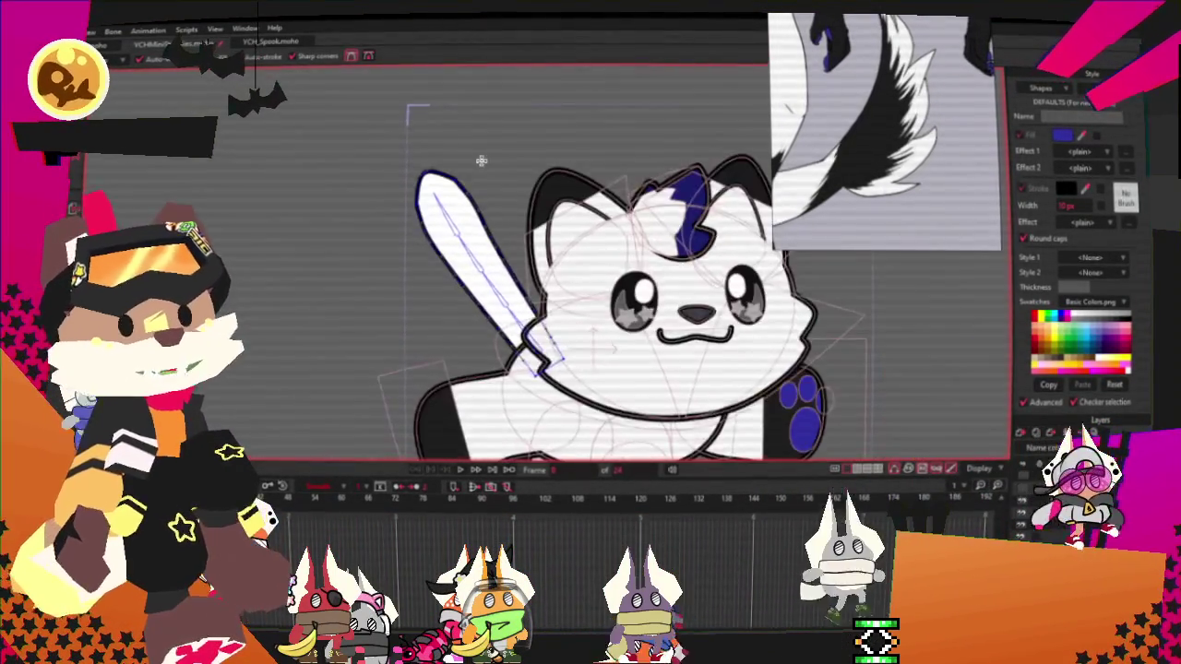
pyautogui.scroll(1, 425, 167)
pyautogui.scroll(2, 461, 169)
pyautogui.scroll(1, 349, 178)
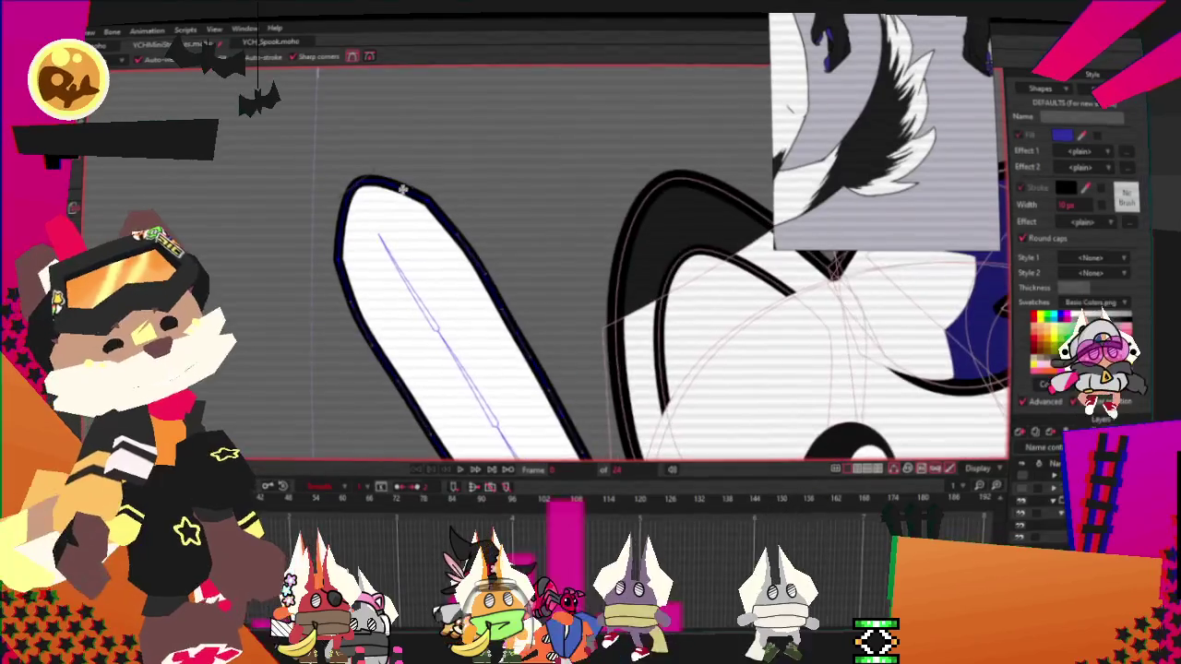
pyautogui.scroll(1, 349, 178)
pyautogui.moveTo(349, 178); pyautogui.dragTo(315, 149)
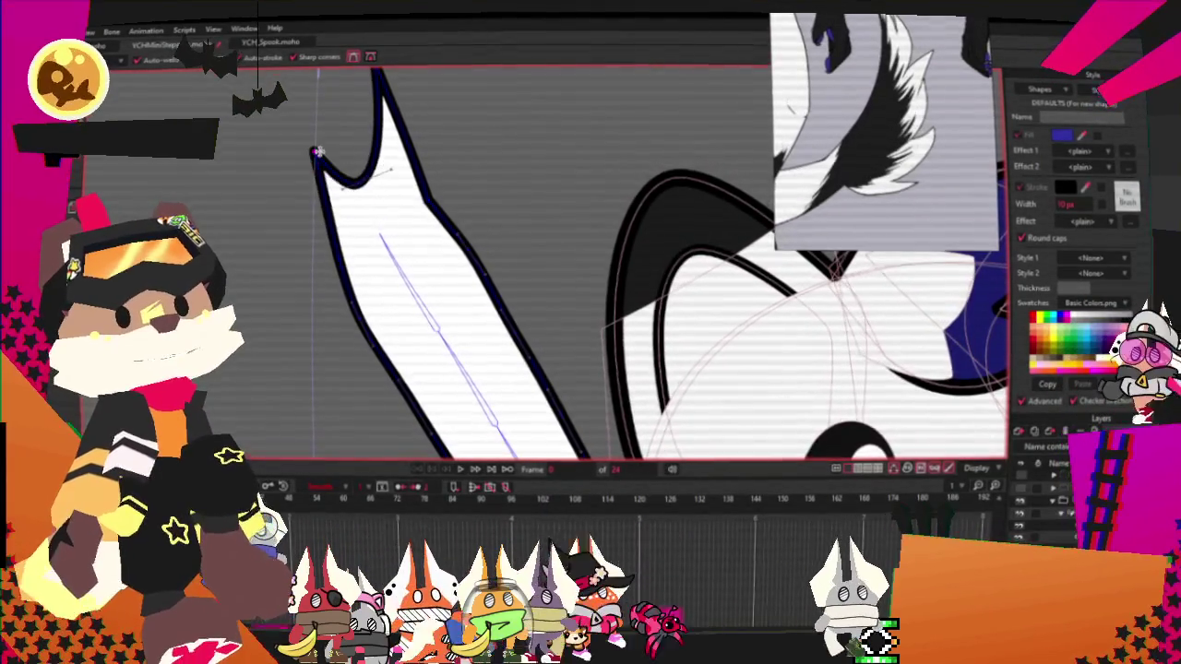
pyautogui.moveTo(341, 274); pyautogui.dragTo(310, 262)
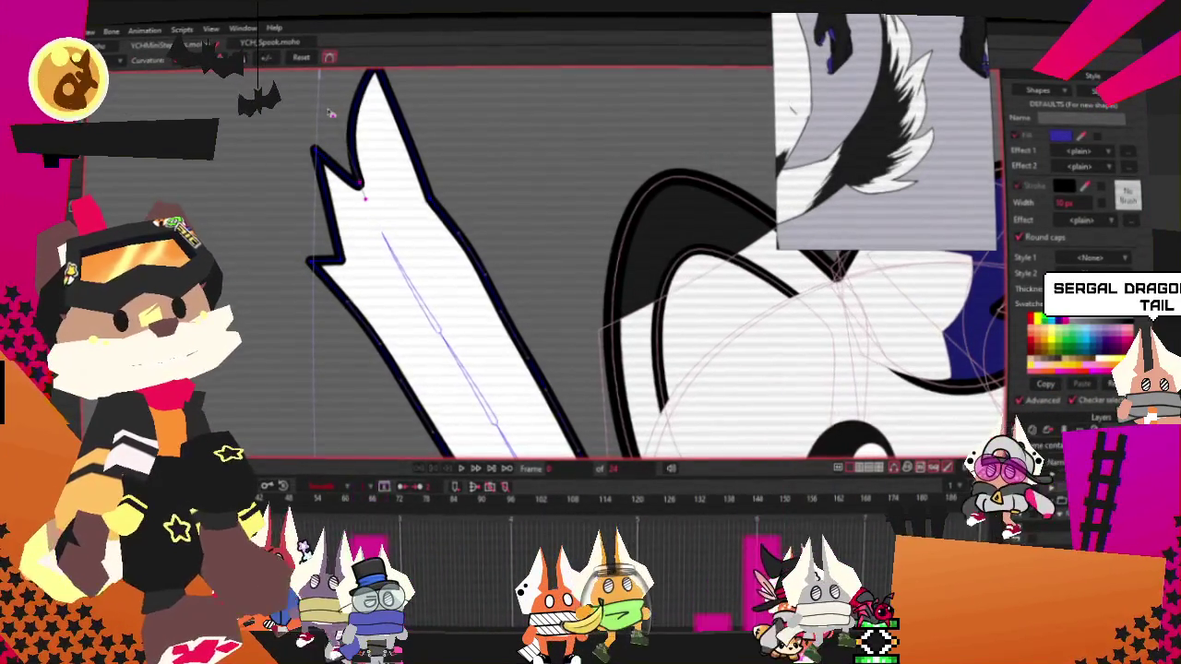
# Shift the notch points and lower-left outline, then smooth the curve below the notch
pyautogui.scroll(1, 342, 228)
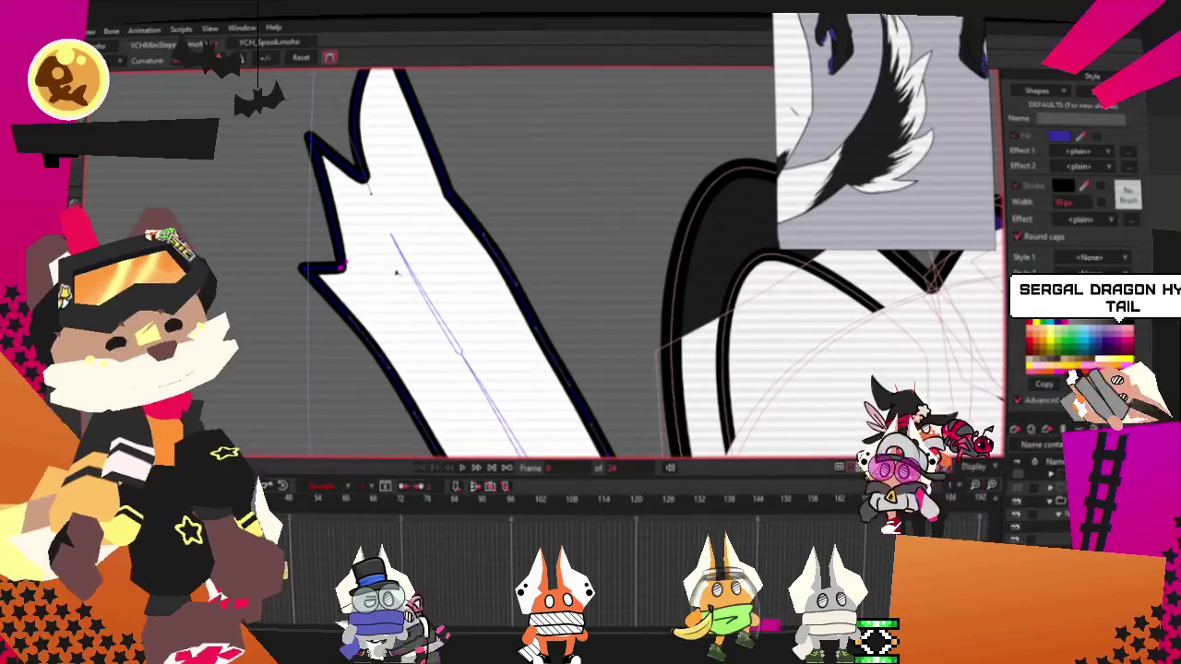
pyautogui.scroll(-1, 292, 219)
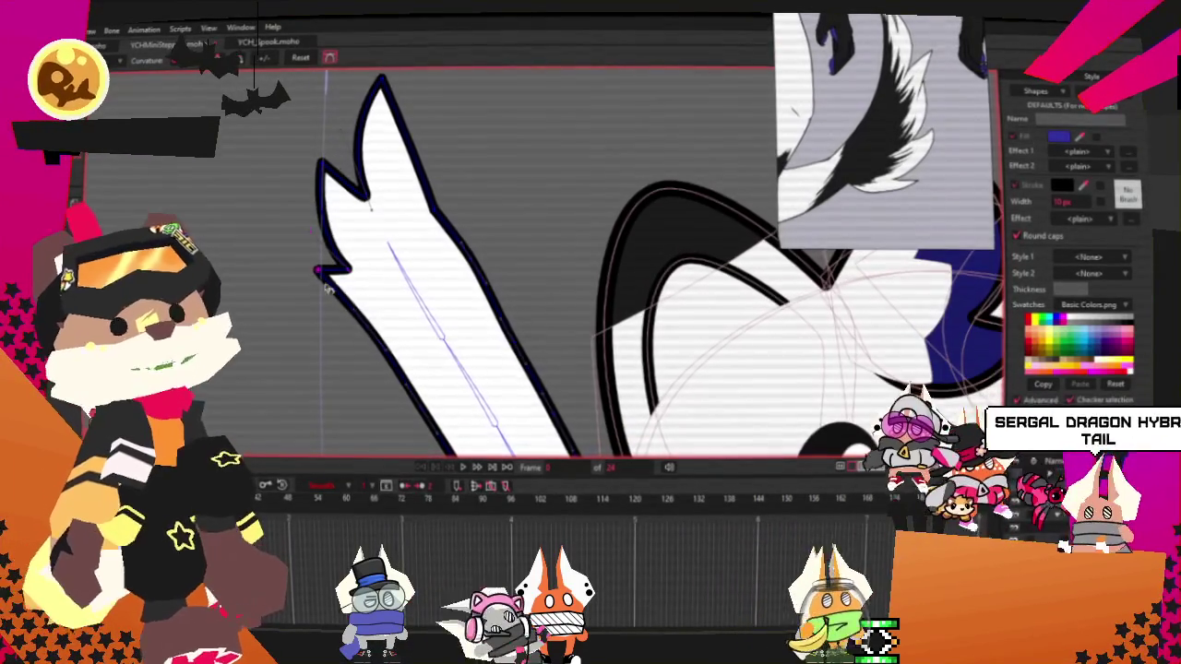
pyautogui.scroll(1, 333, 317)
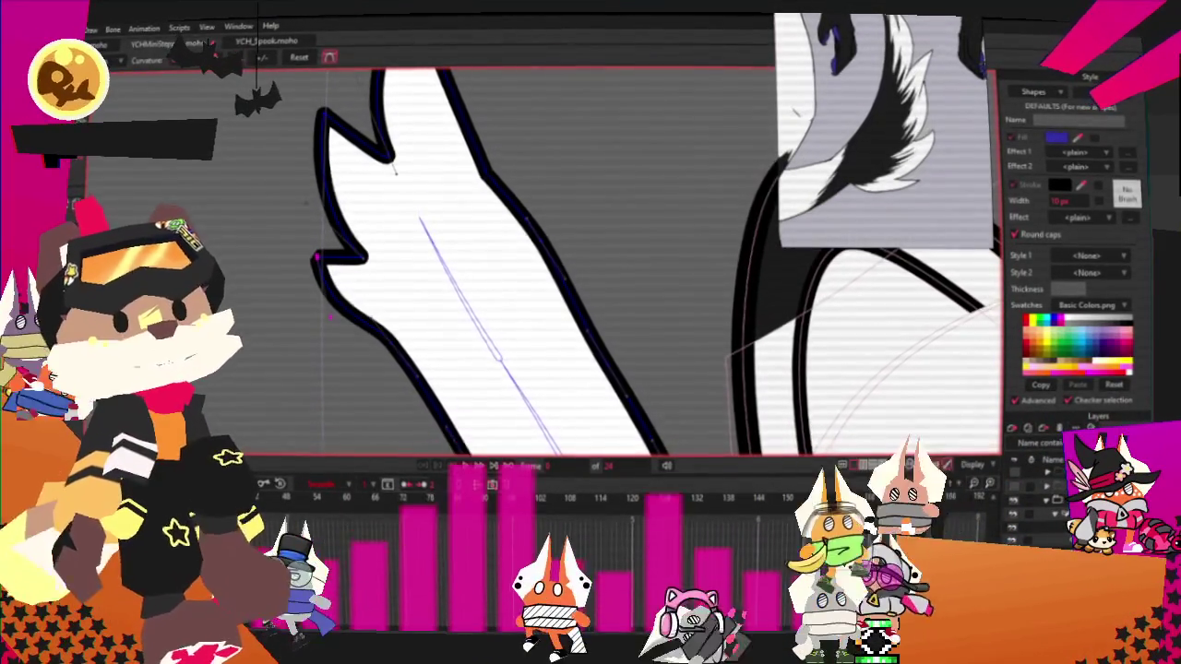
pyautogui.scroll(1, 333, 316)
pyautogui.press('t')
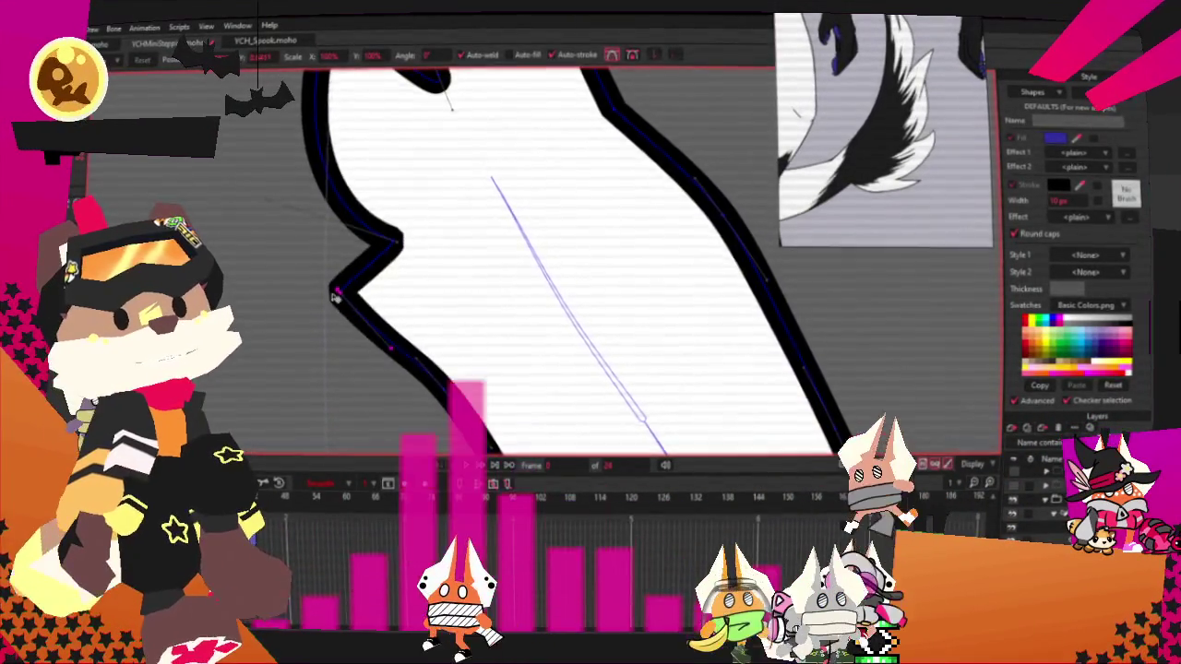
pyautogui.scroll(1, 395, 264)
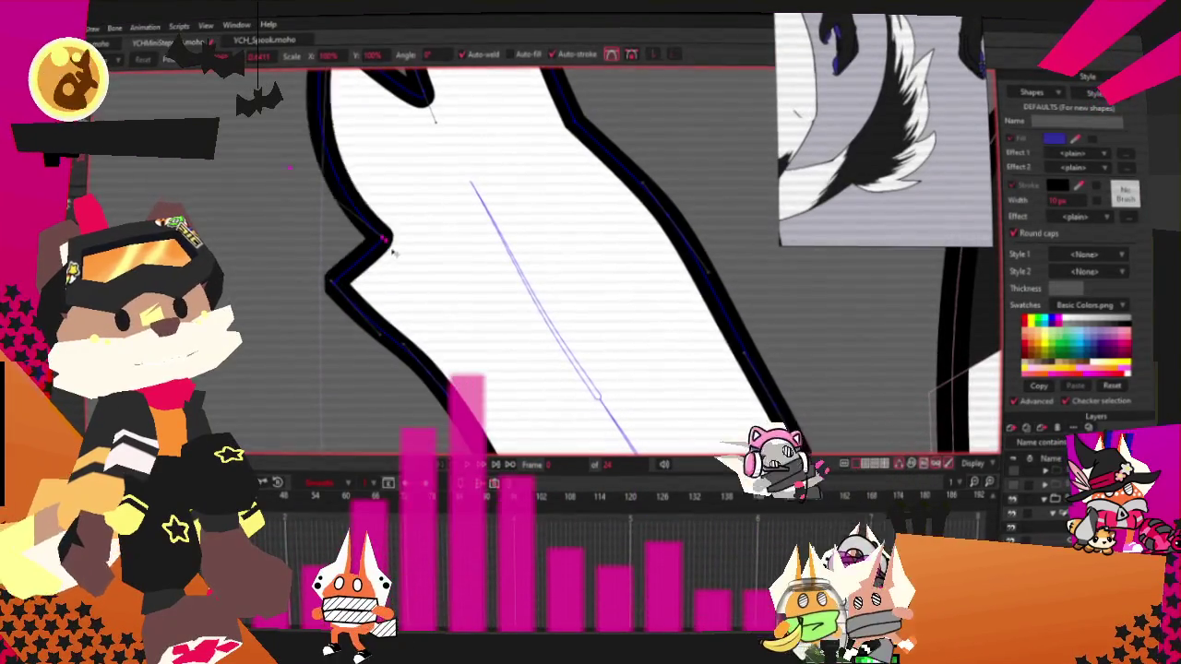
pyautogui.moveTo(375, 239); pyautogui.dragTo(363, 241)
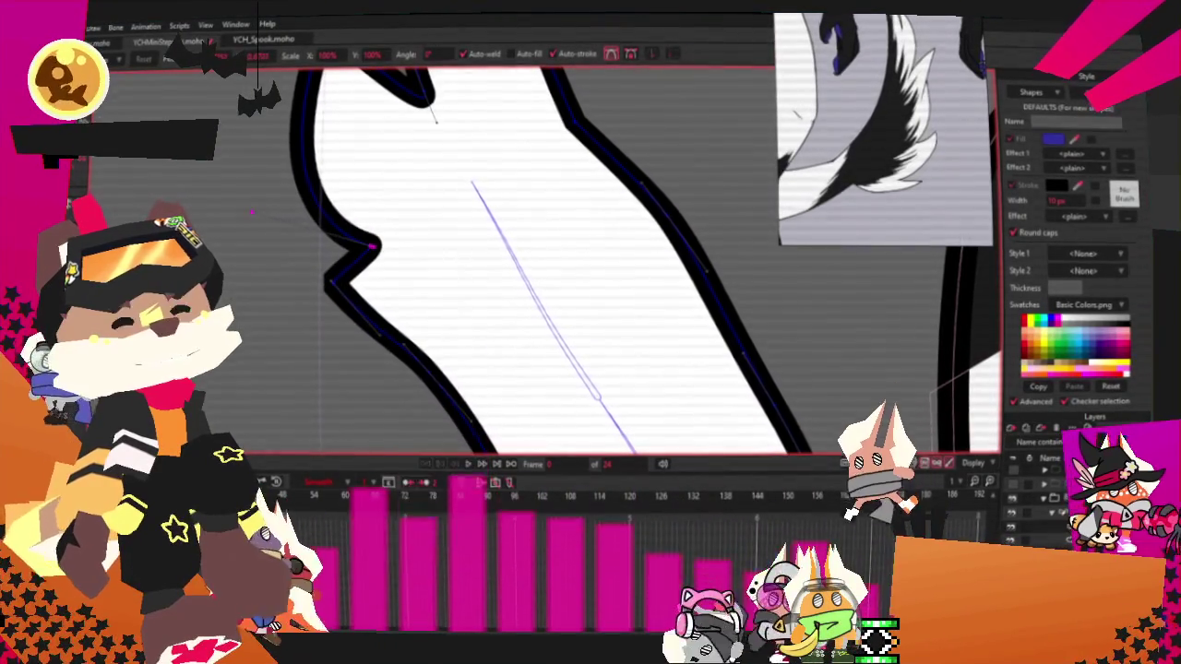
pyautogui.moveTo(409, 352); pyautogui.dragTo(417, 371)
pyautogui.press('c')
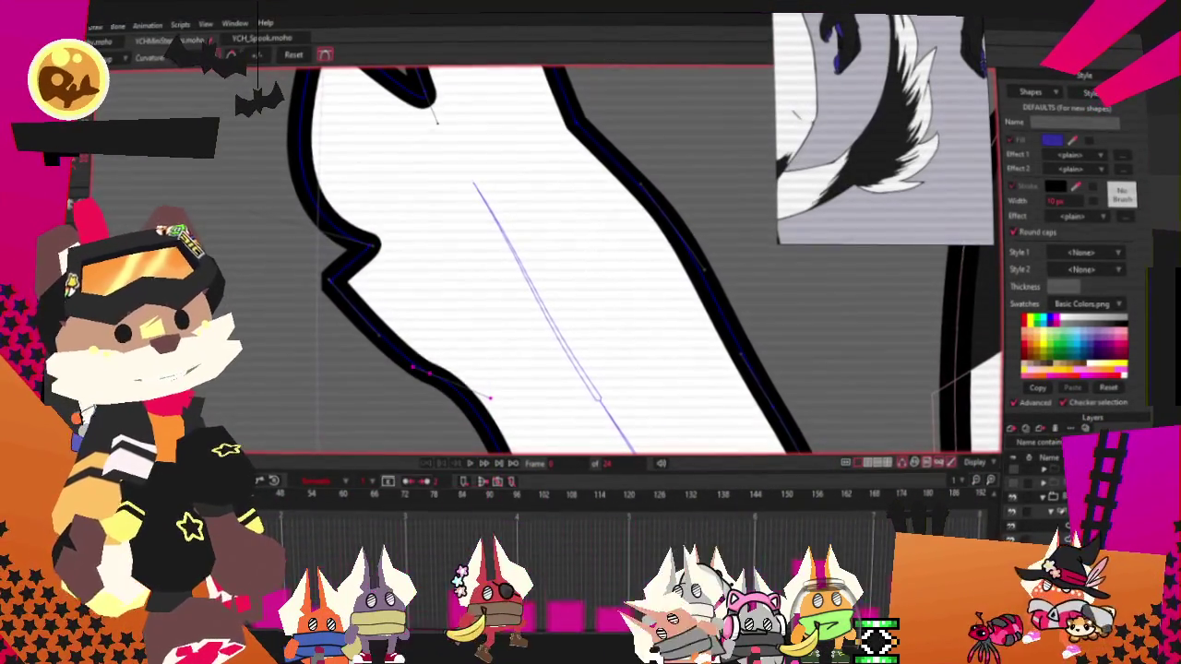
pyautogui.moveTo(385, 330)
pyautogui.mouseDown()
pyautogui.moveTo(334, 274)
pyautogui.moveTo(320, 326)
pyautogui.mouseUp()
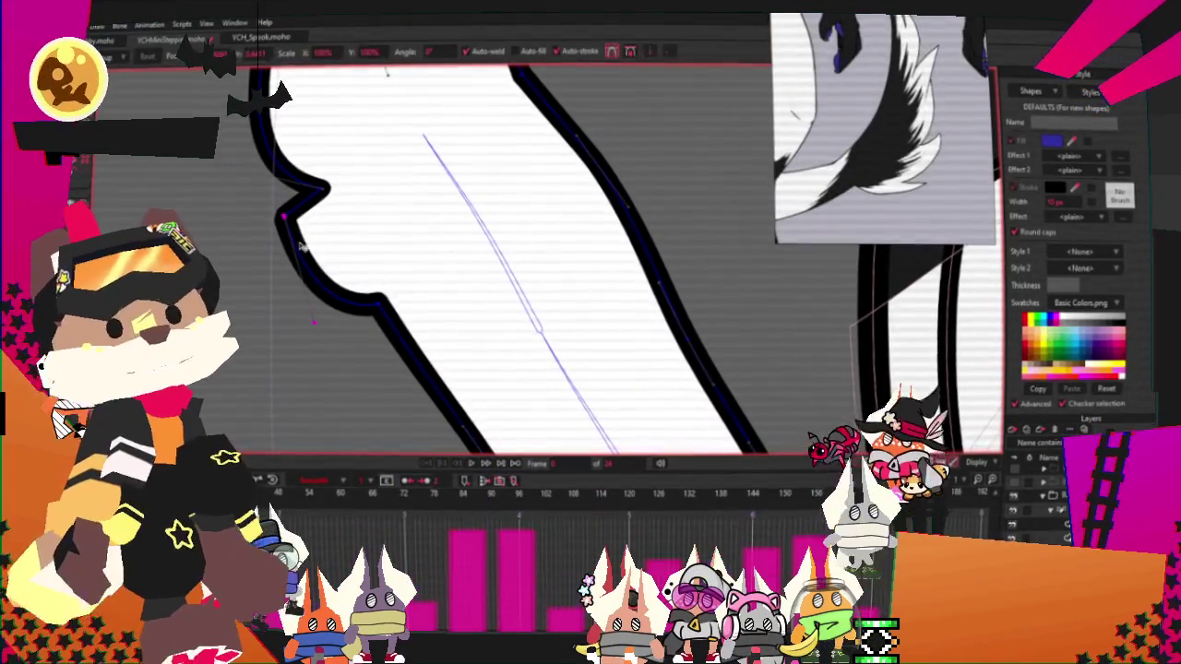
pyautogui.moveTo(303, 248); pyautogui.dragTo(267, 322)
# Pull a new upward fur spike from the tail, raise its point, and preview the animation
pyautogui.scroll(-2, 314, 296)
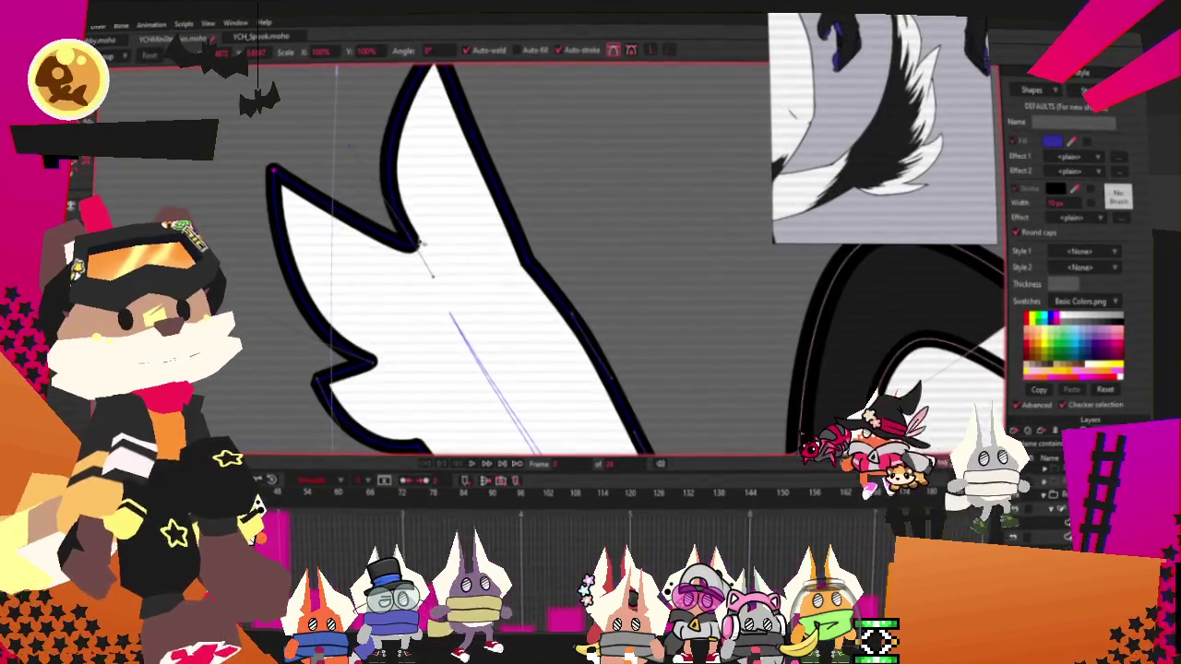
pyautogui.scroll(-2, 364, 227)
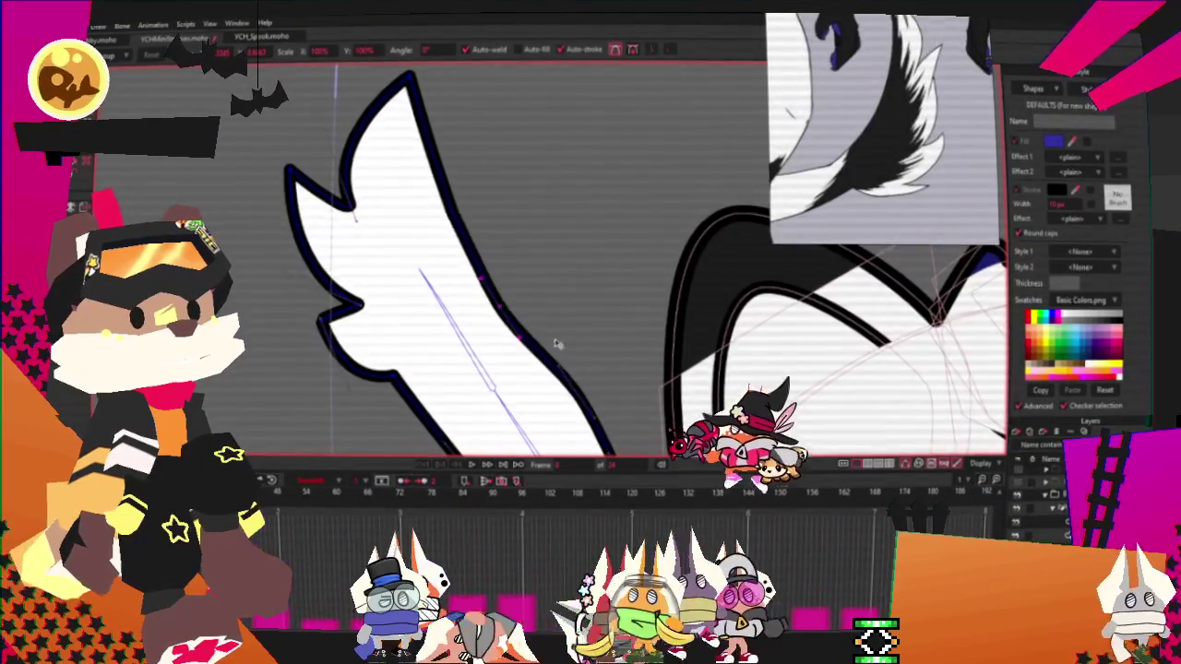
pyautogui.scroll(-2, 556, 343)
pyautogui.scroll(2, 572, 369)
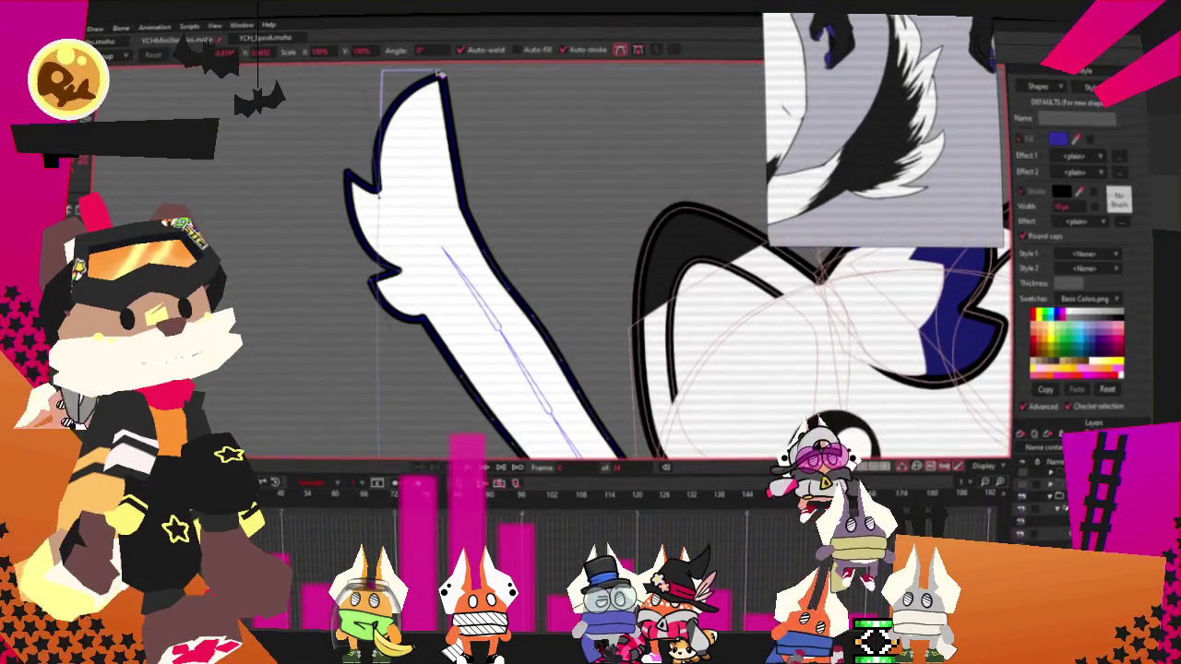
pyautogui.scroll(1, 337, 115)
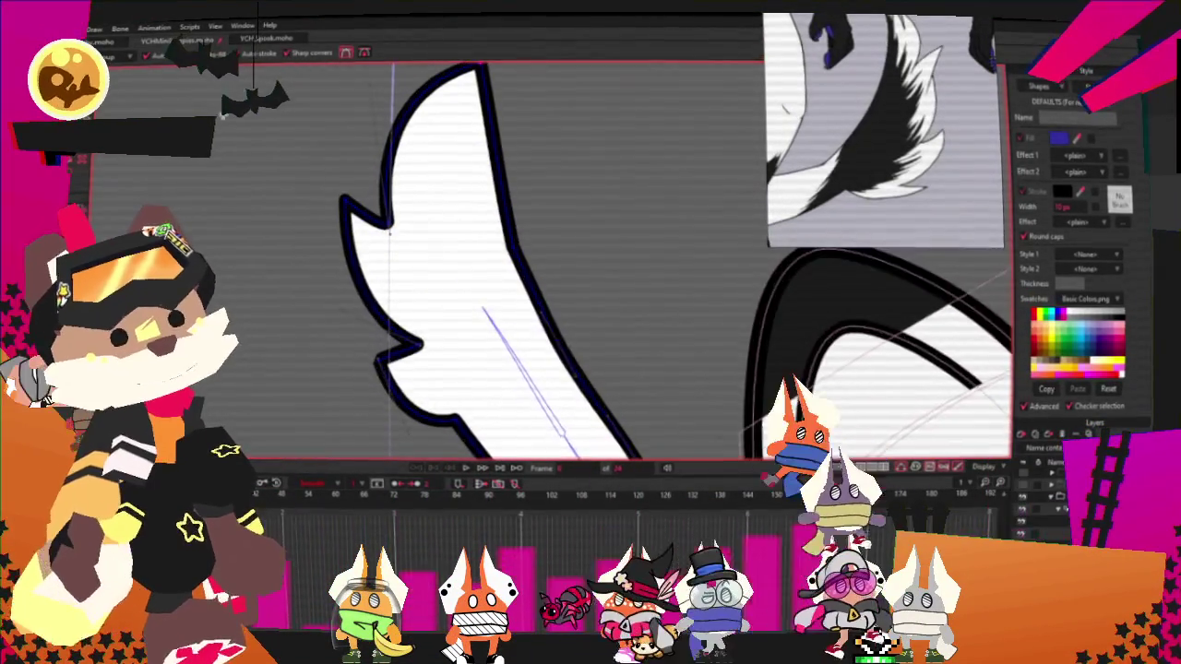
pyautogui.scroll(1, 422, 114)
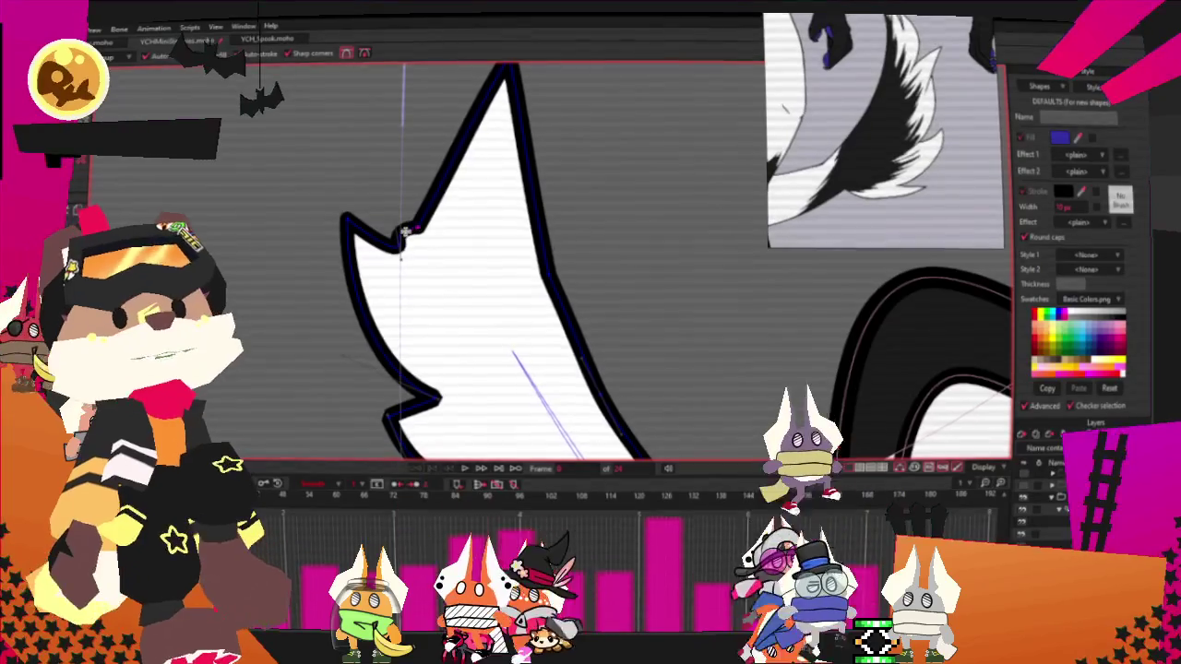
pyautogui.moveTo(417, 227); pyautogui.dragTo(417, 102)
pyautogui.press('t')
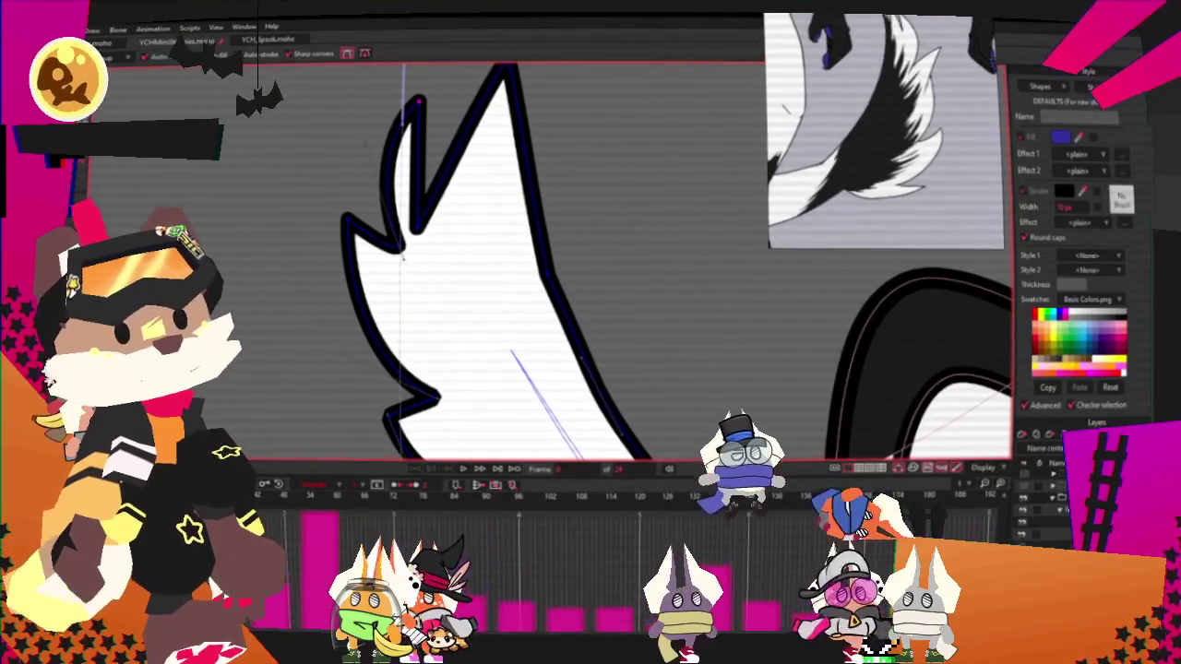
pyautogui.moveTo(411, 231); pyautogui.dragTo(426, 171)
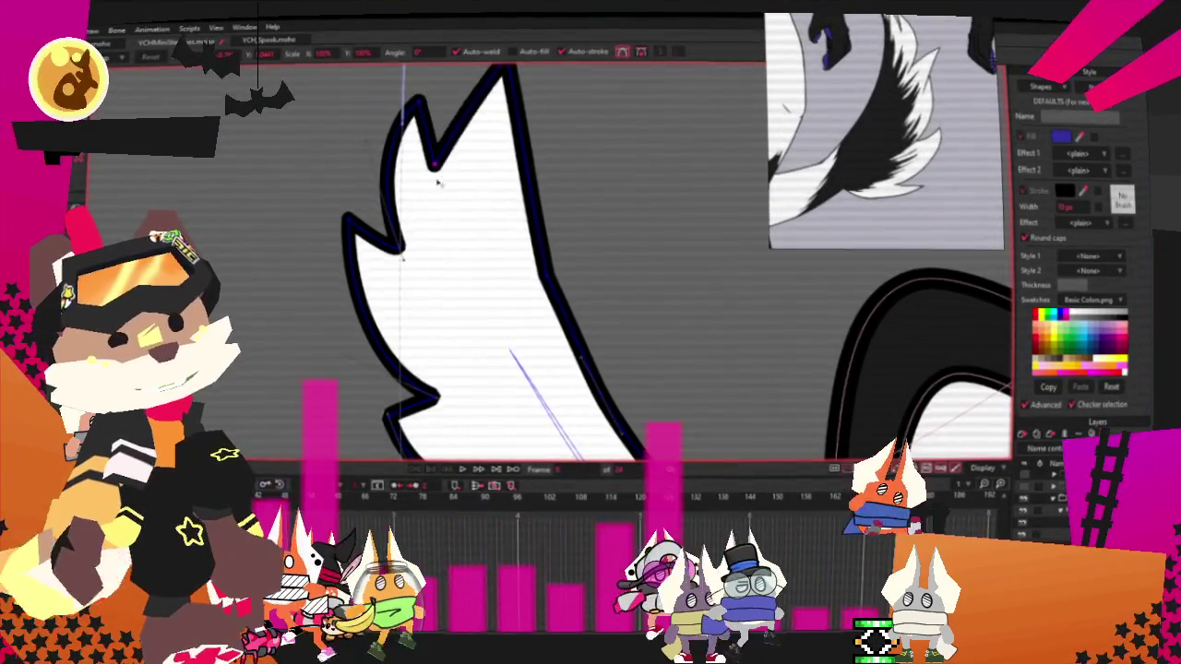
pyautogui.scroll(-2, 441, 169)
pyautogui.press('c')
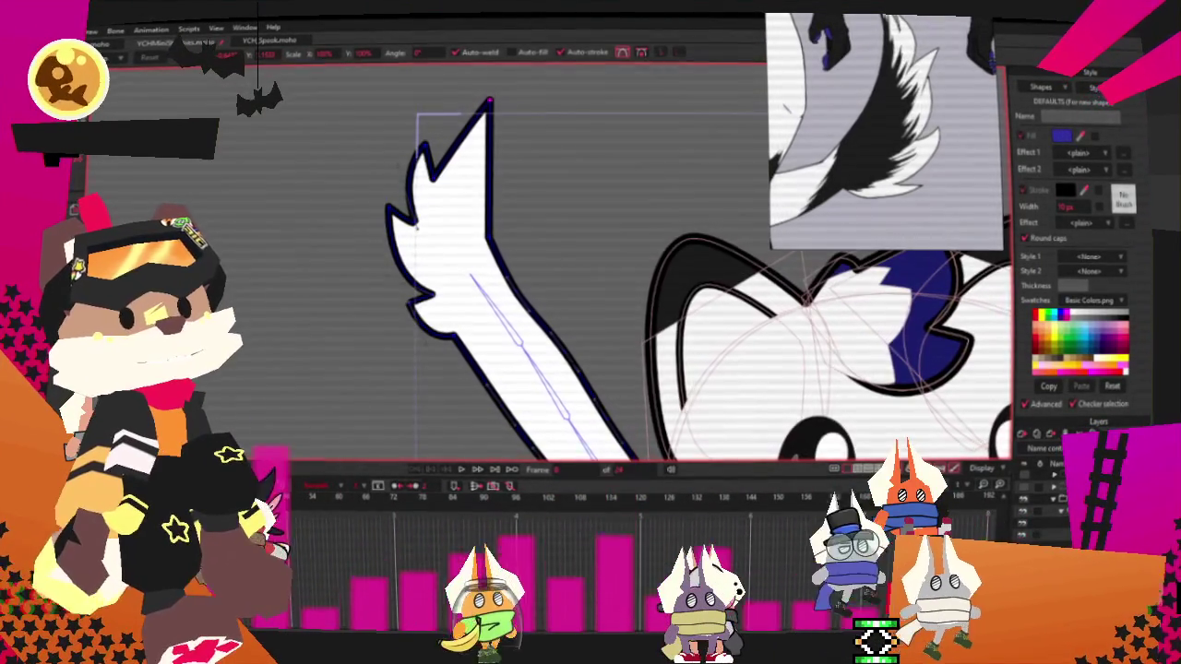
pyautogui.scroll(2, 517, 201)
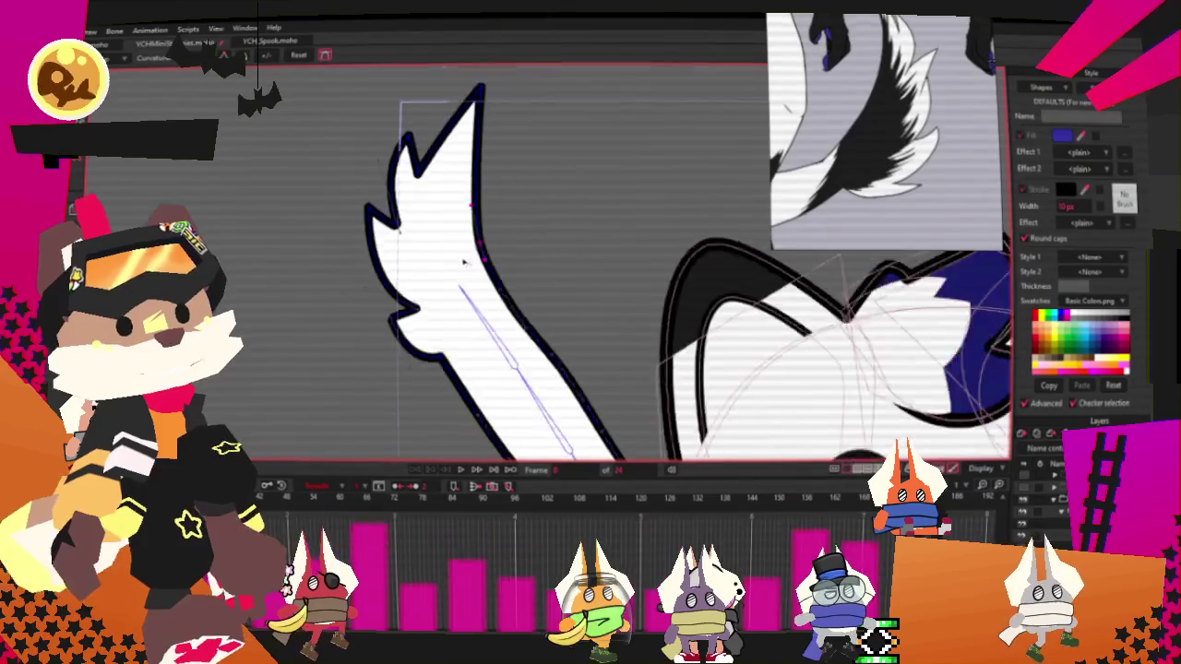
pyautogui.scroll(1, 489, 106)
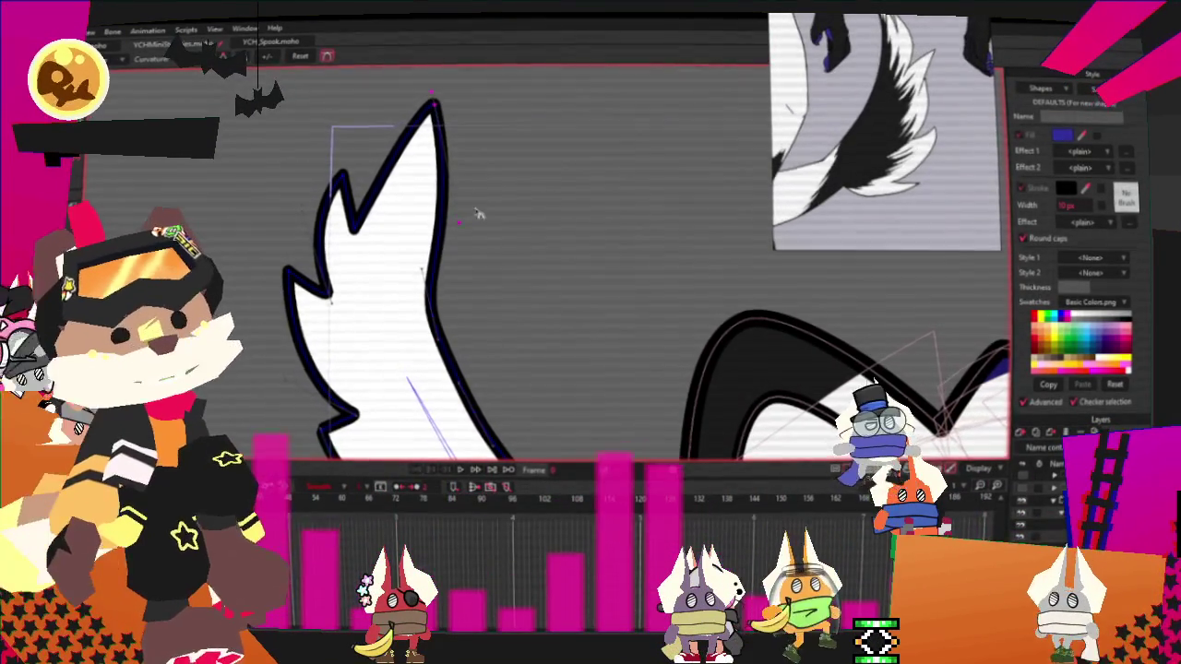
pyautogui.press('space')
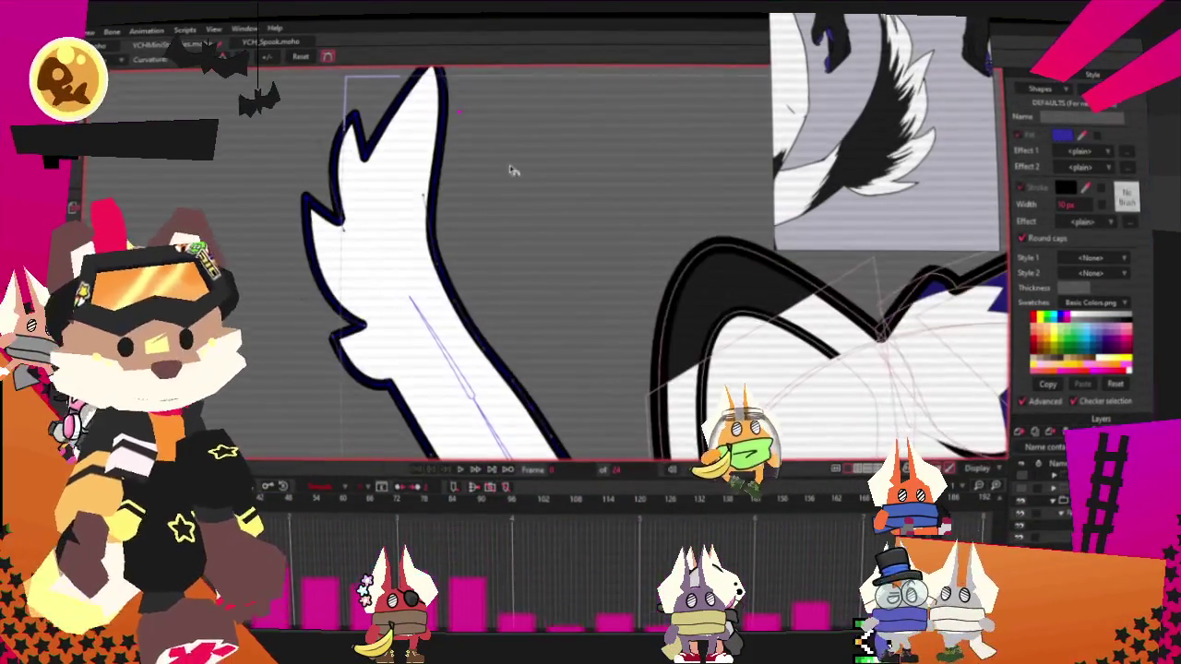
pyautogui.scroll(2, 490, 223)
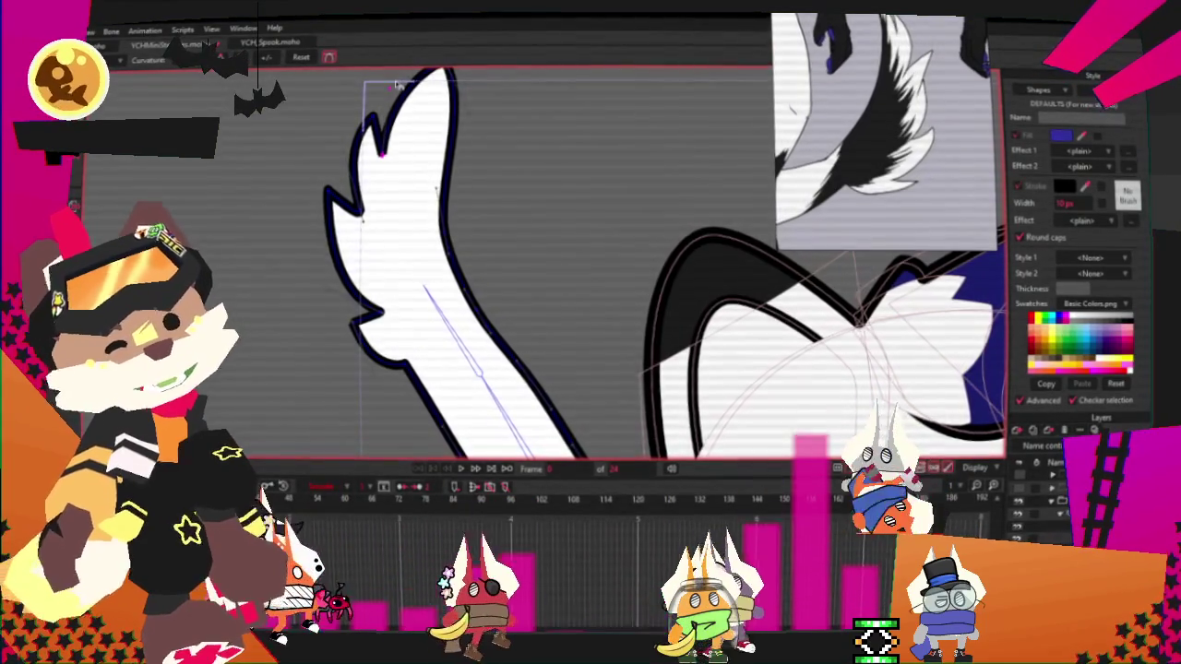
# Lasso the tail's left-edge tuft points and nudge them right, then slightly left
pyautogui.press('g')
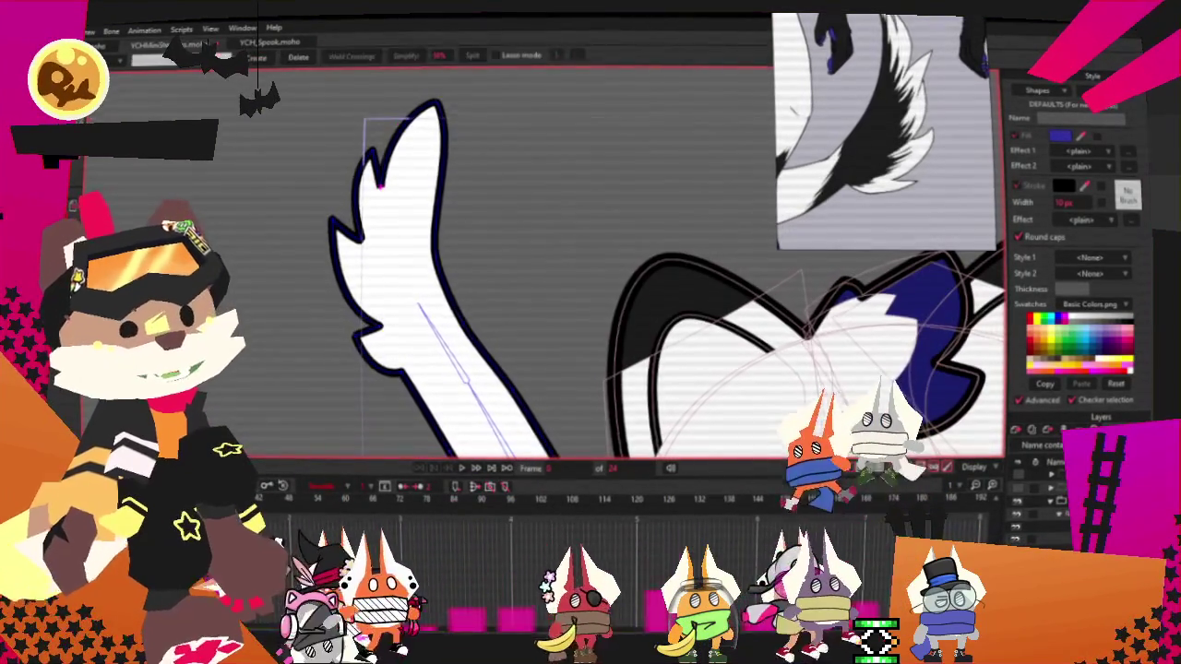
pyautogui.moveTo(261, 128); pyautogui.dragTo(393, 346)
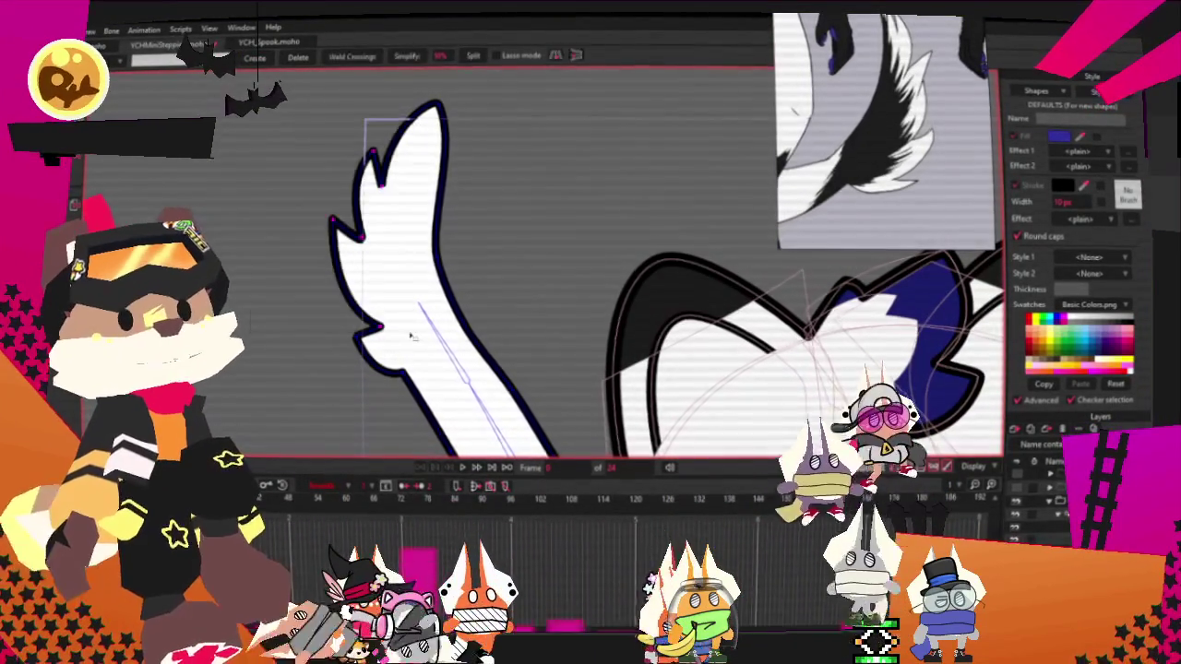
pyautogui.scroll(2, 378, 238)
pyautogui.press('t')
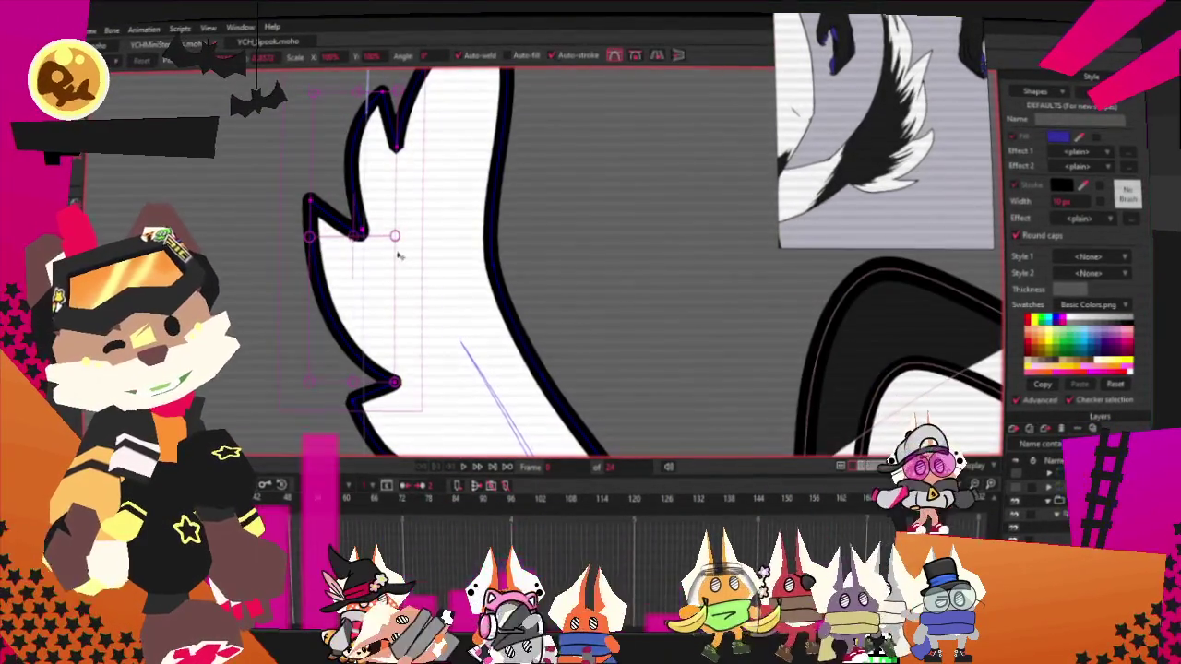
pyautogui.moveTo(382, 235); pyautogui.dragTo(366, 265)
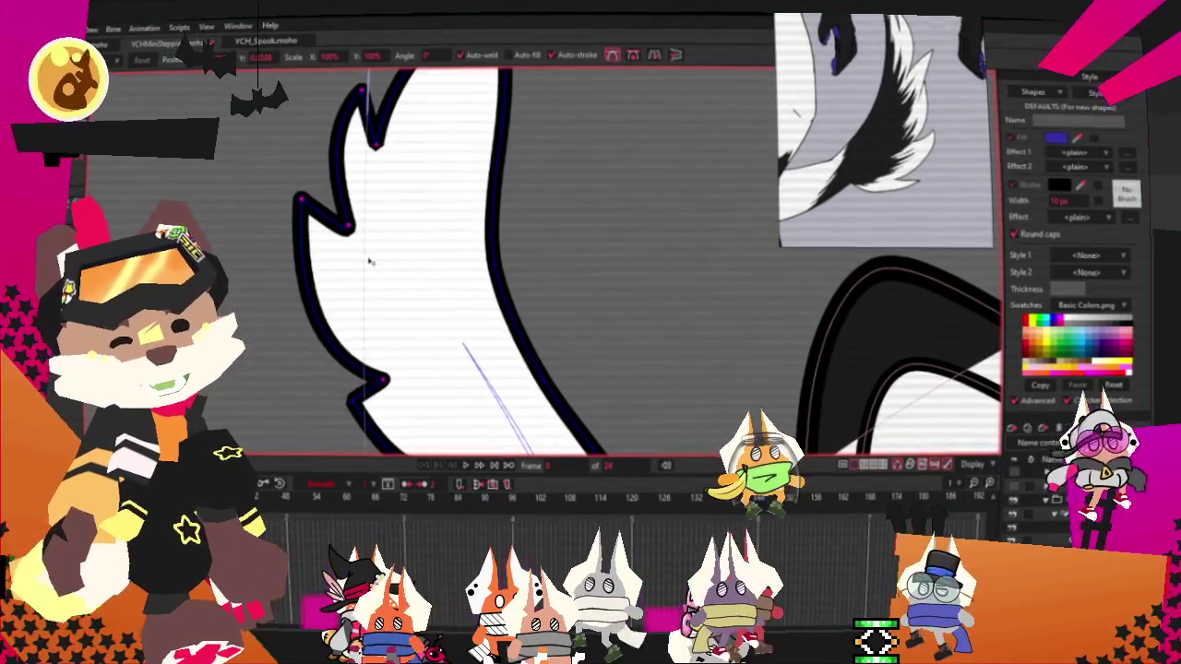
pyautogui.scroll(-1, 366, 263)
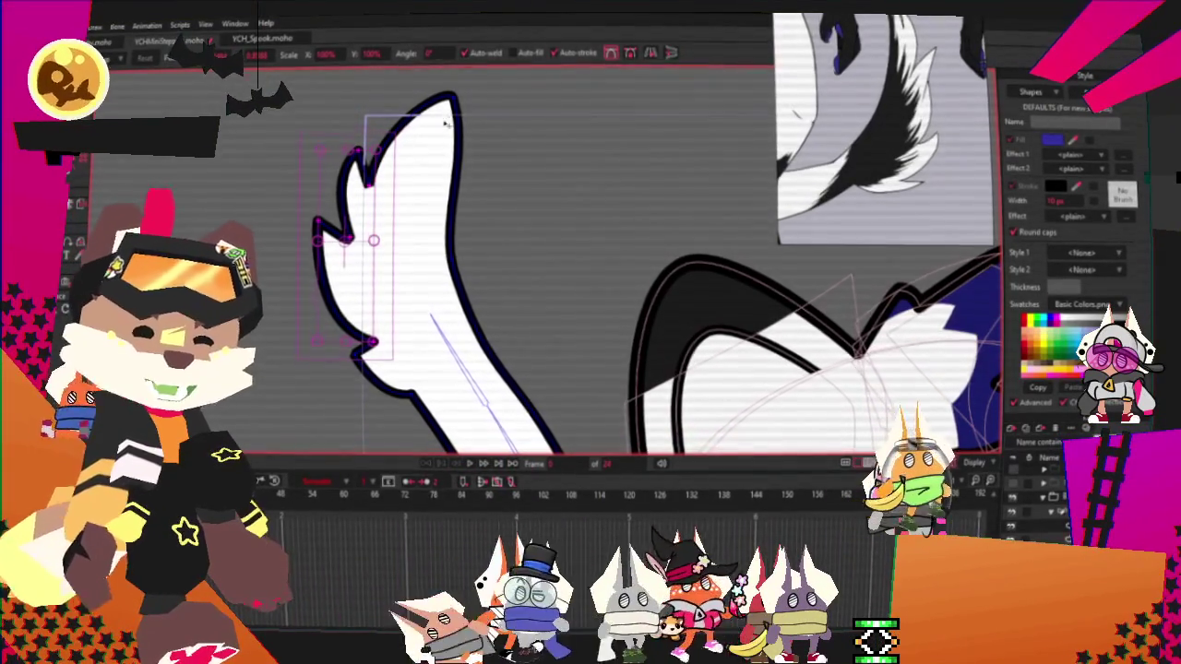
pyautogui.moveTo(408, 172); pyautogui.dragTo(397, 172)
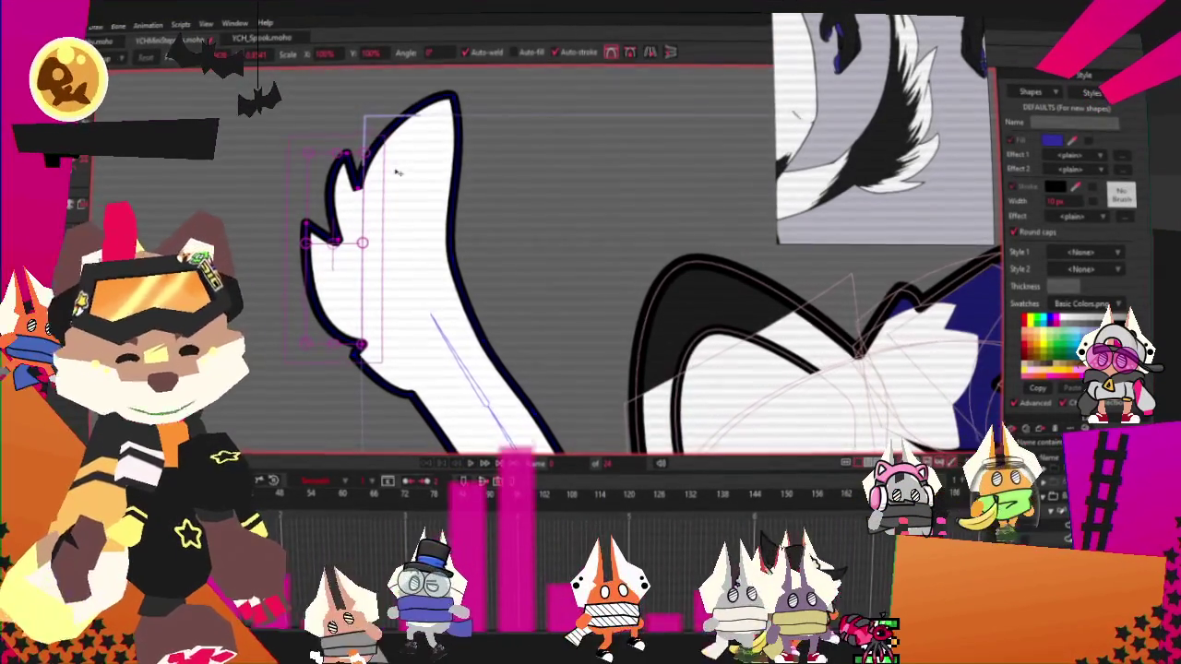
pyautogui.scroll(2, 464, 103)
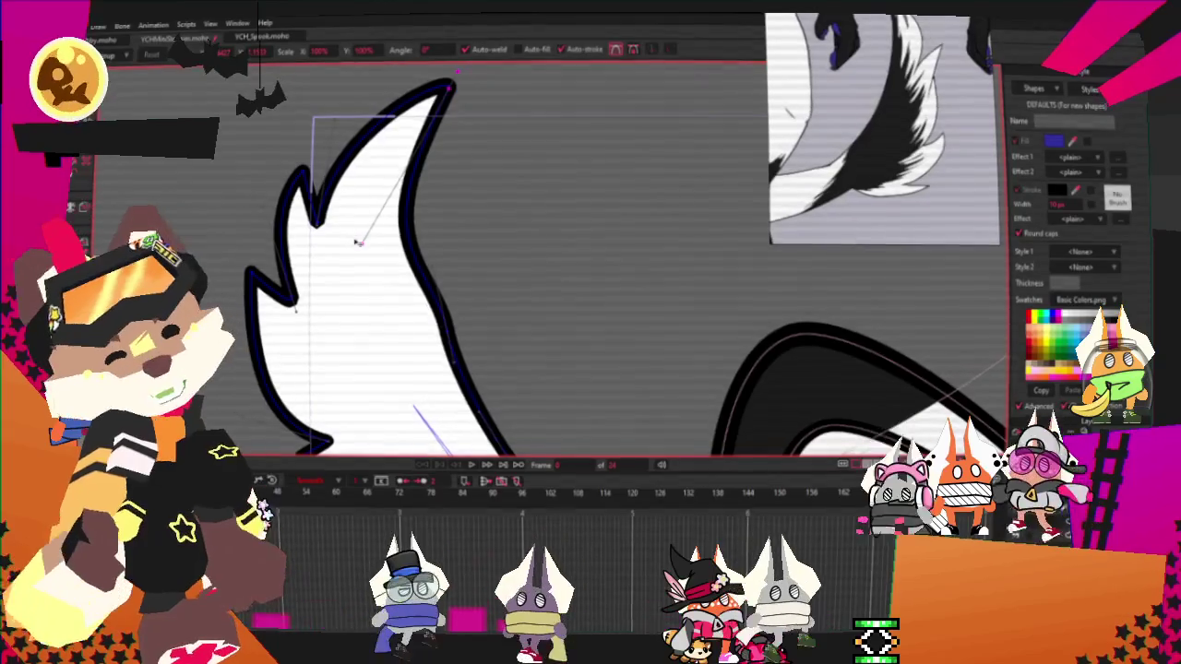
pyautogui.scroll(2, 357, 241)
pyautogui.scroll(2, 364, 244)
pyautogui.scroll(-4, 378, 249)
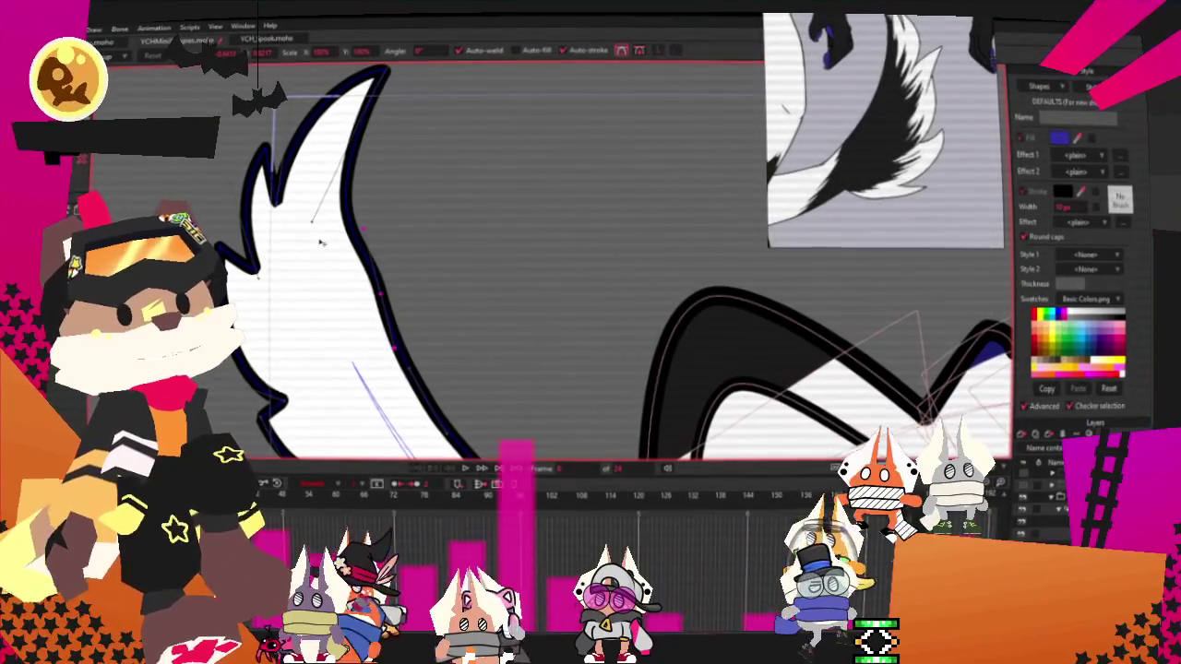
pyautogui.scroll(-3, 367, 193)
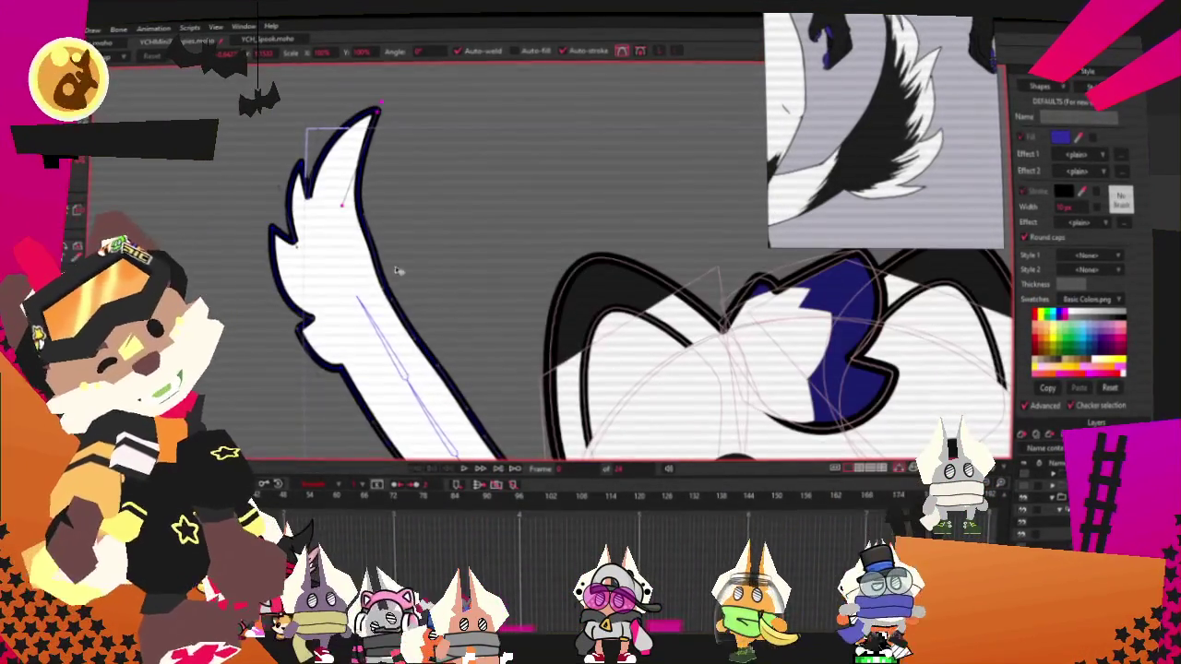
# Zoom around the upper tail while switching between the Select Points and Transform Points tools
pyautogui.scroll(-3, 369, 208)
pyautogui.scroll(1, 437, 370)
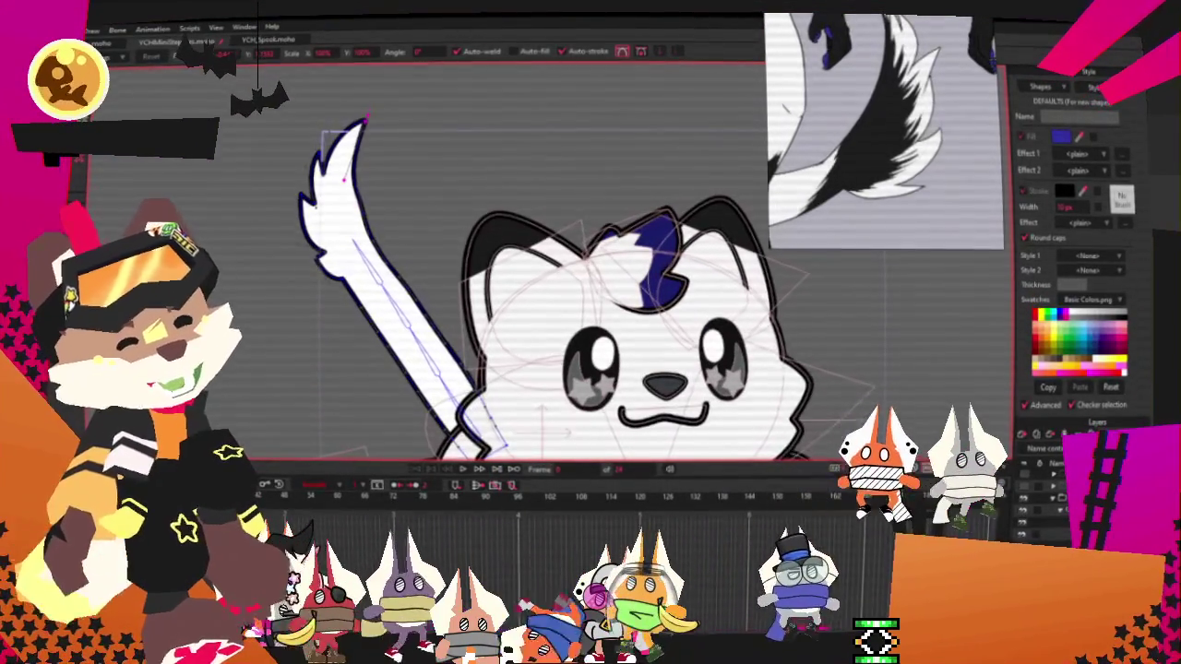
pyautogui.press('g')
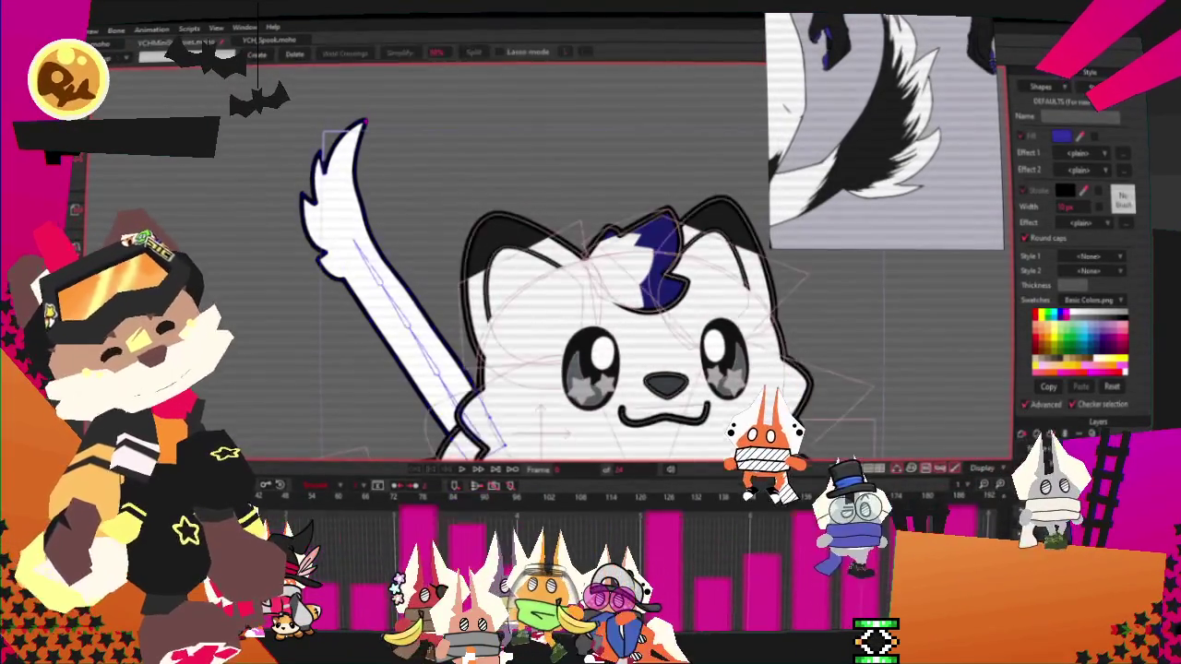
pyautogui.scroll(3, 422, 341)
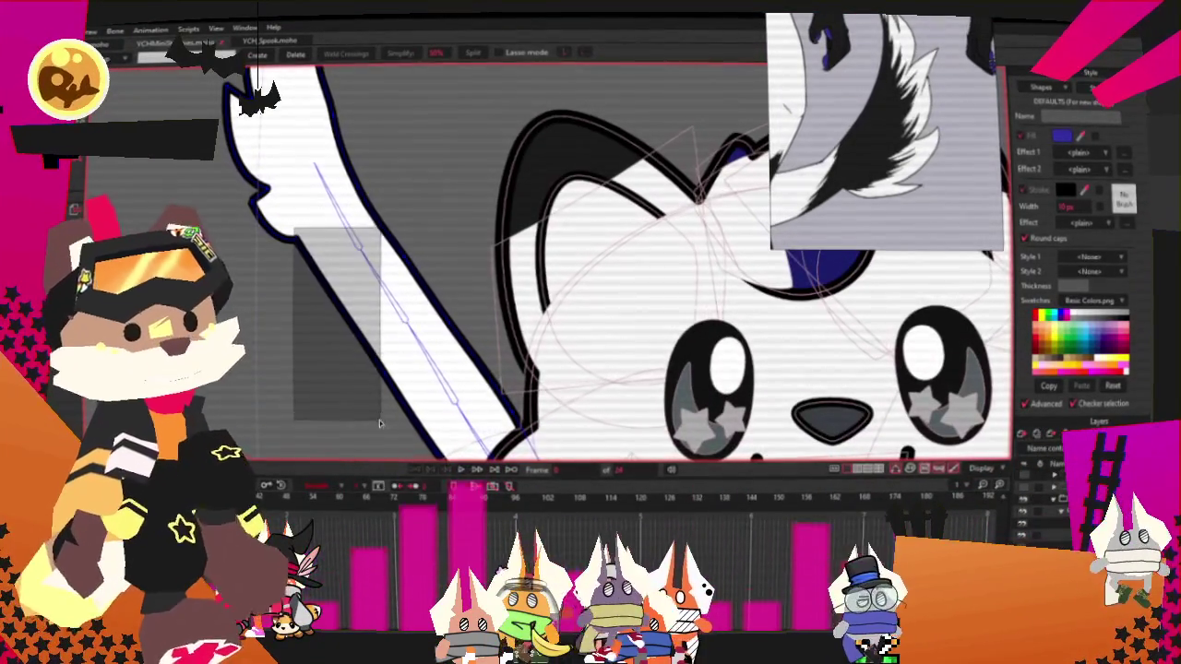
pyautogui.scroll(-2, 355, 356)
pyautogui.scroll(-1, 360, 358)
pyautogui.scroll(2, 388, 365)
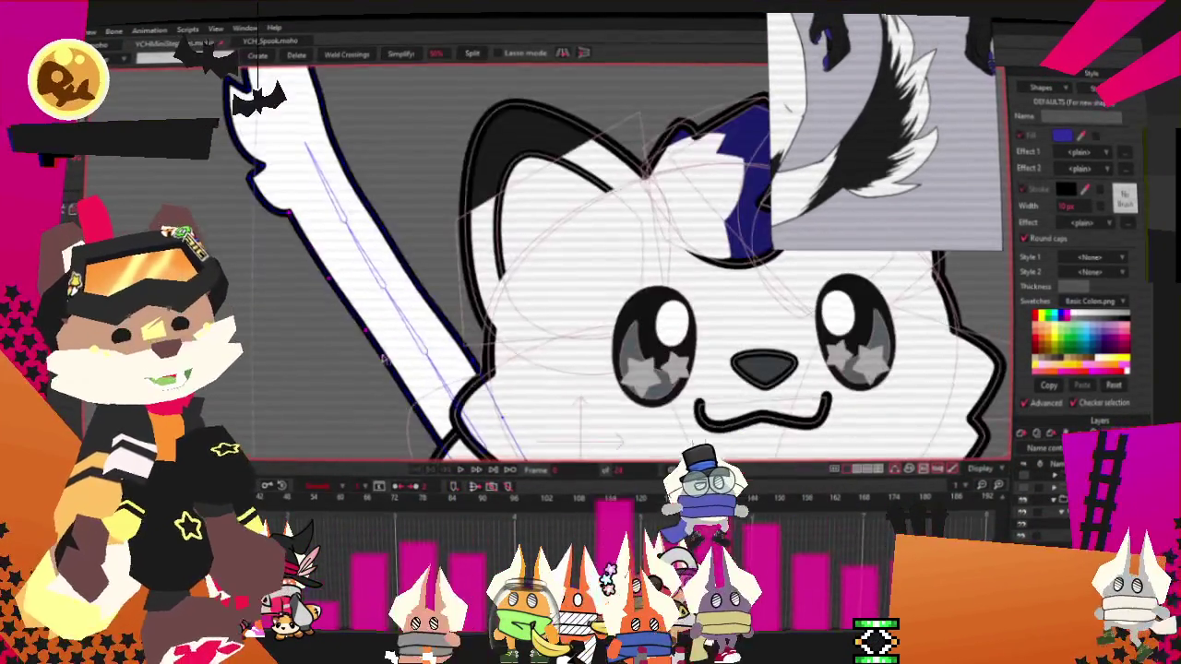
pyautogui.scroll(1, 399, 366)
pyautogui.scroll(-2, 402, 370)
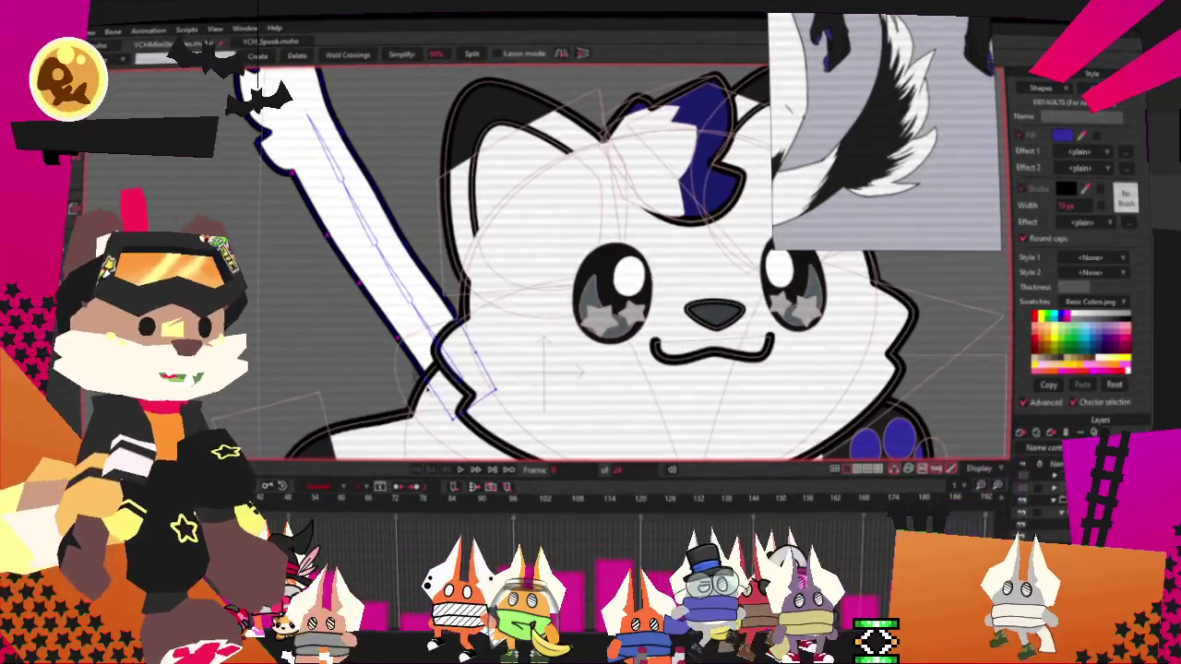
pyautogui.scroll(2, 420, 401)
pyautogui.scroll(-2, 420, 404)
pyautogui.press('t')
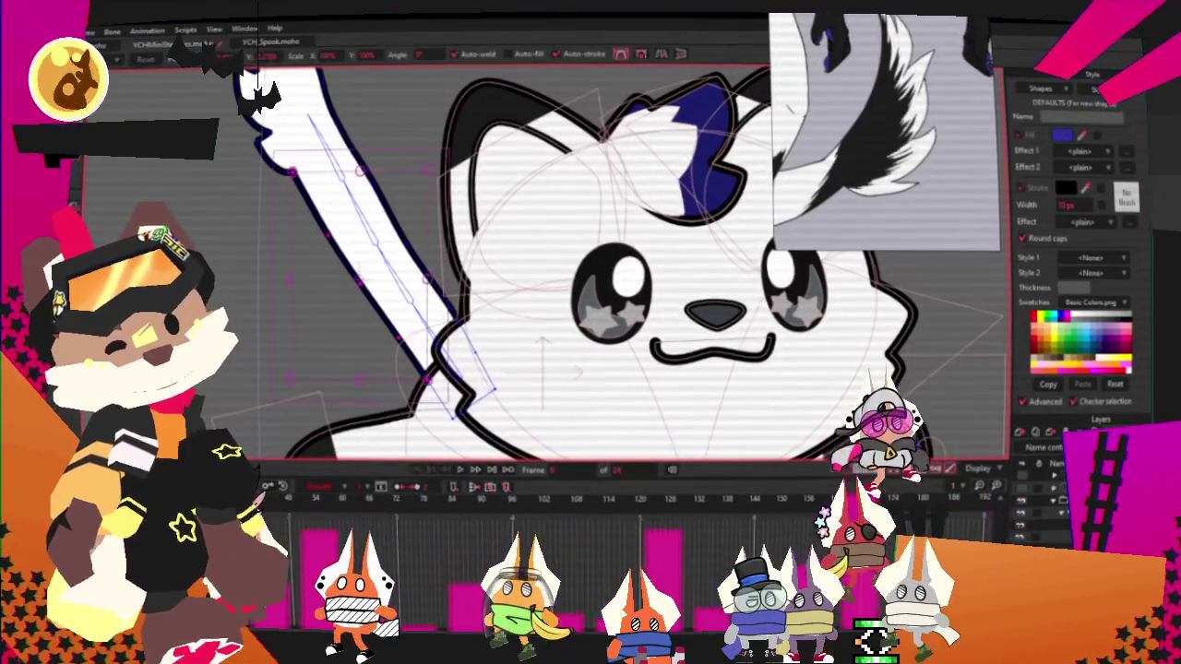
pyautogui.scroll(3, 411, 279)
pyautogui.scroll(-2, 411, 280)
pyautogui.scroll(2, 439, 320)
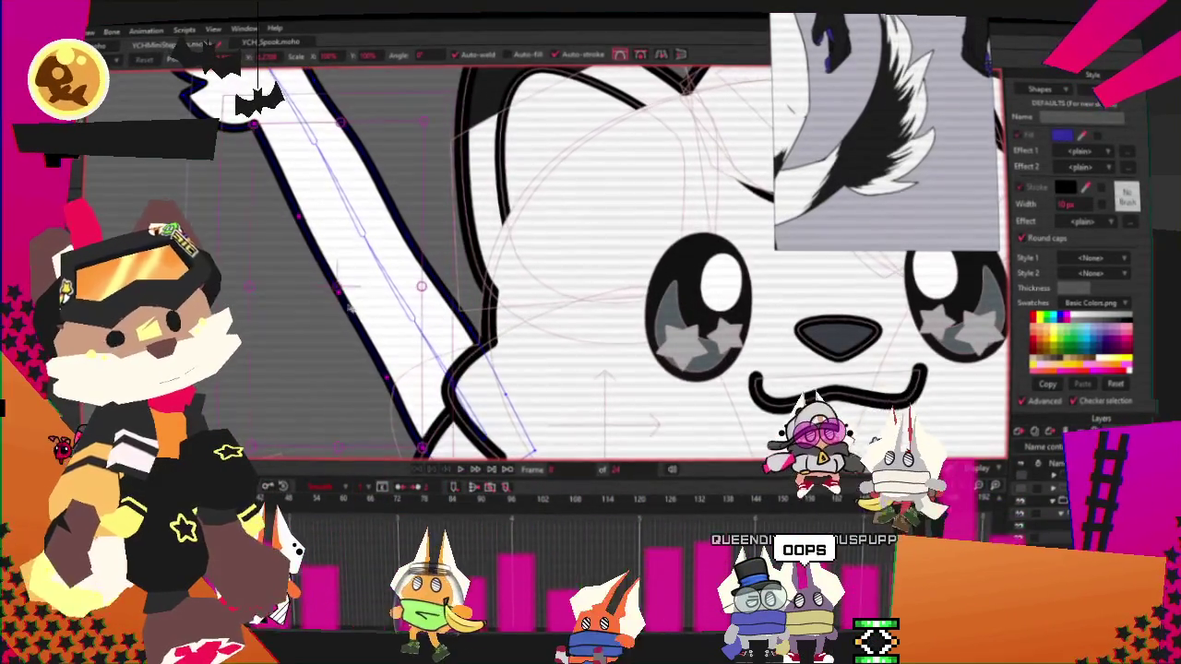
pyautogui.scroll(-2, 421, 286)
pyautogui.scroll(2, 371, 151)
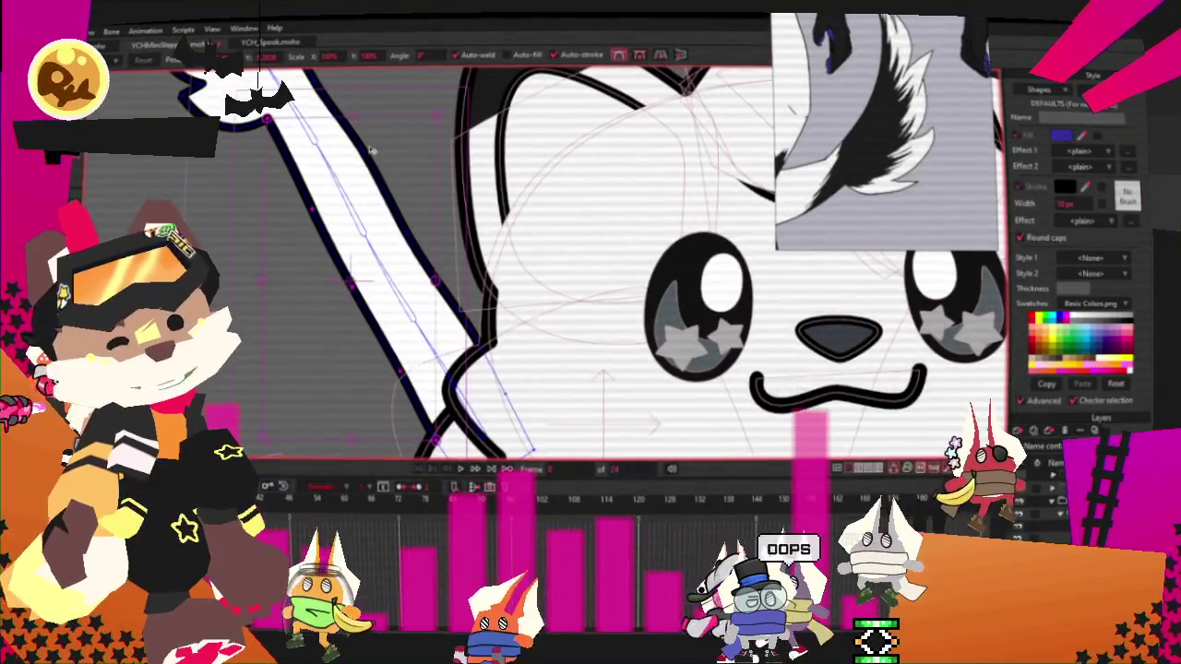
pyautogui.scroll(-2, 370, 150)
pyautogui.scroll(2, 367, 152)
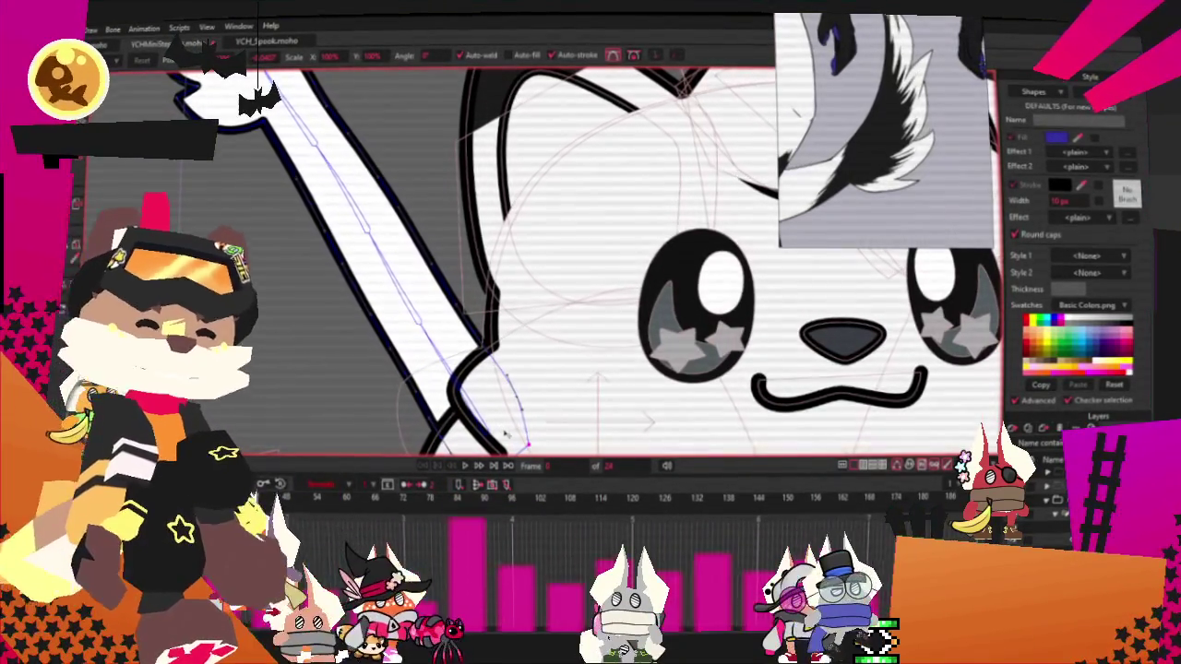
pyautogui.scroll(-3, 506, 434)
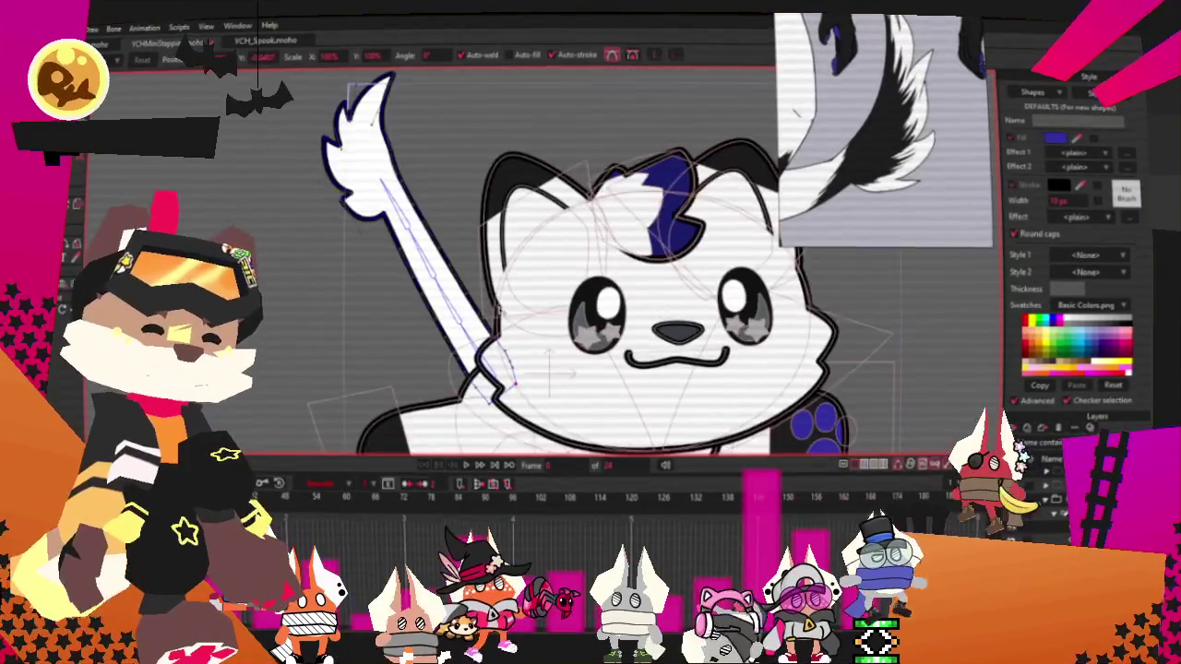
pyautogui.scroll(2, 397, 164)
pyautogui.scroll(-1, 397, 165)
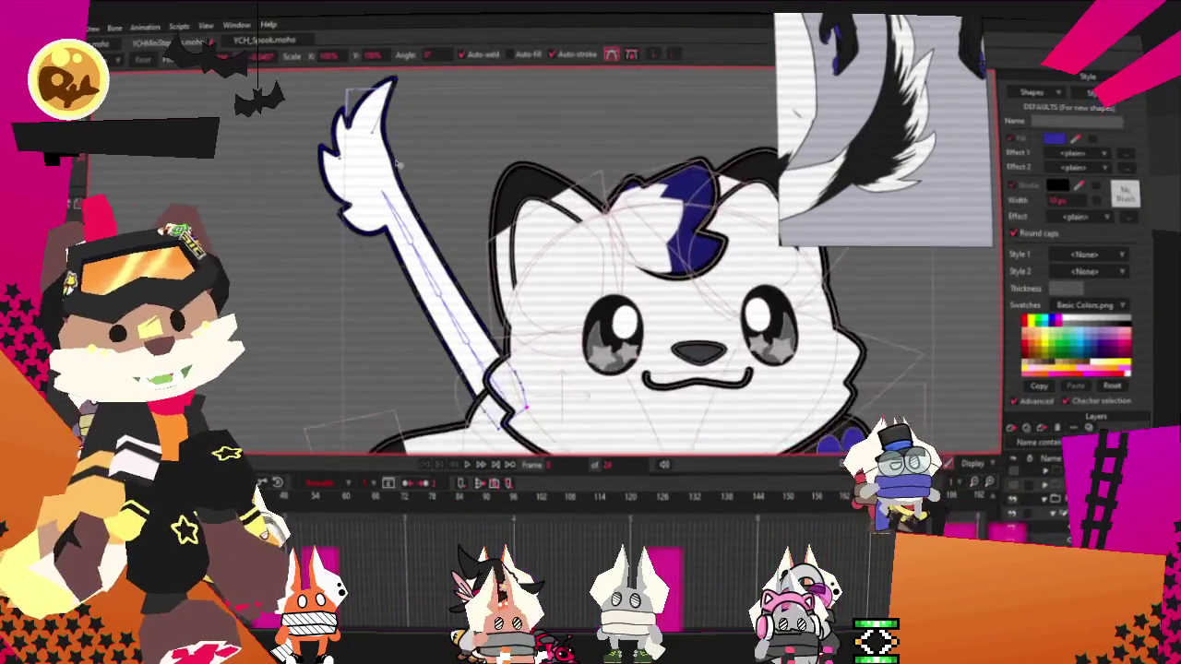
pyautogui.scroll(2, 397, 164)
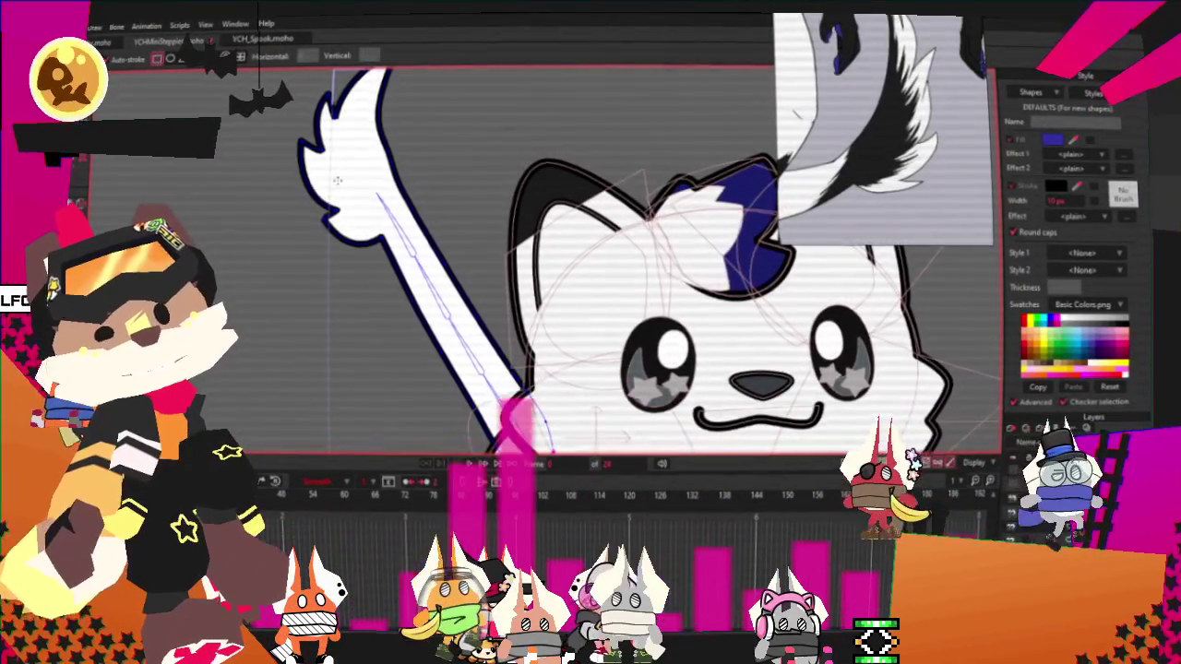
pyautogui.scroll(-1, 336, 180)
pyautogui.scroll(2, 337, 180)
pyautogui.scroll(1, 397, 231)
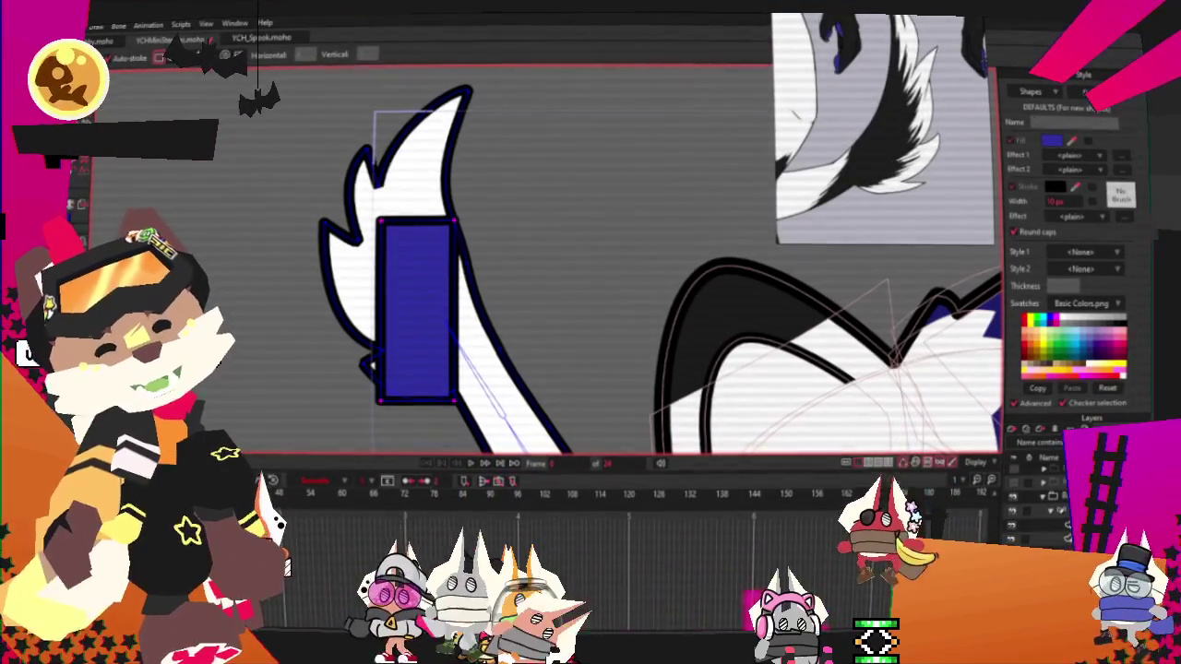
# Select the blue rectangle over the tail and remove its blue fill
pyautogui.press('t')
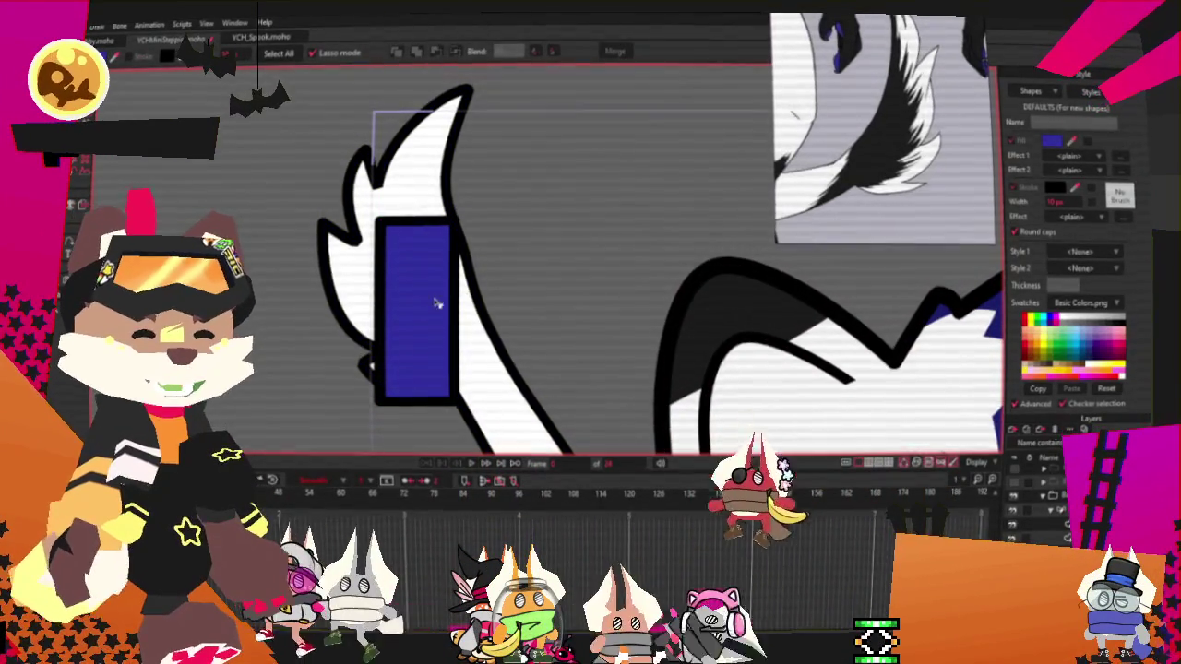
pyautogui.click(437, 305)
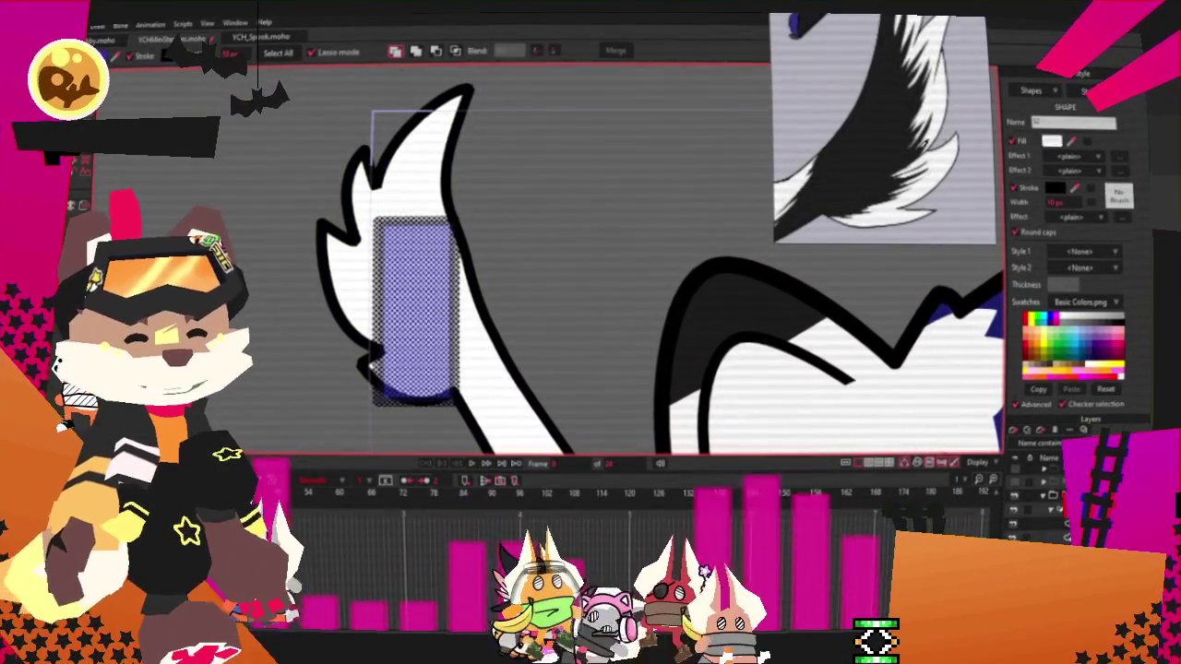
pyautogui.click(1072, 143)
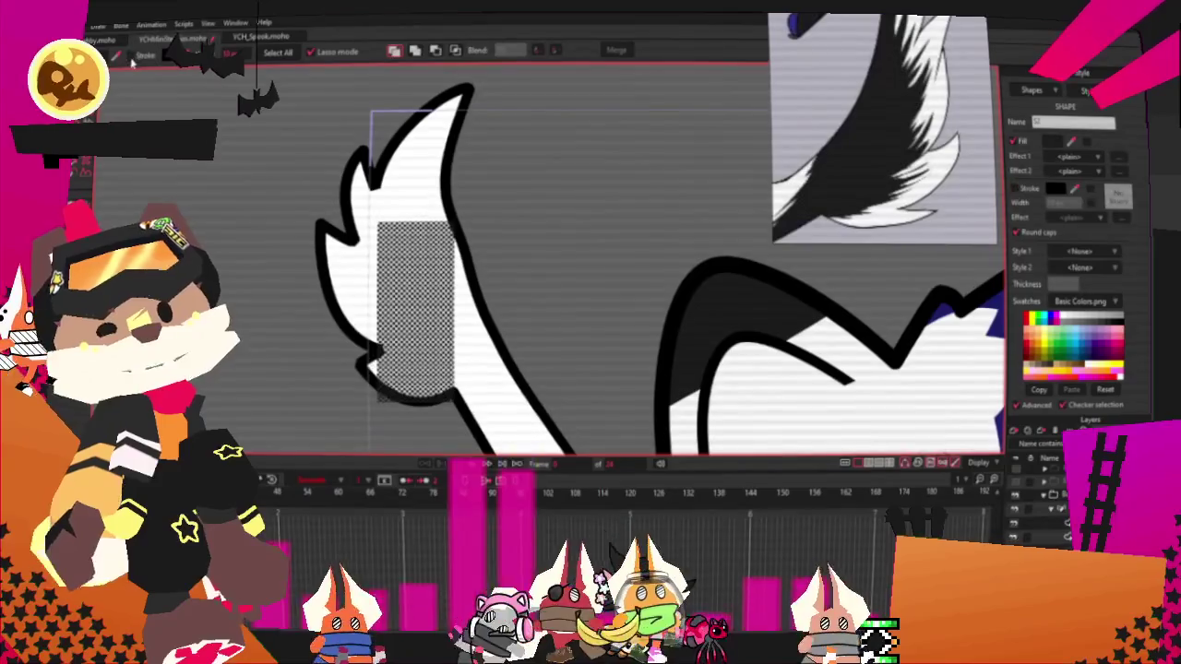
# Draw a new shape extending the black tail fill out to the outline
pyautogui.press('r')
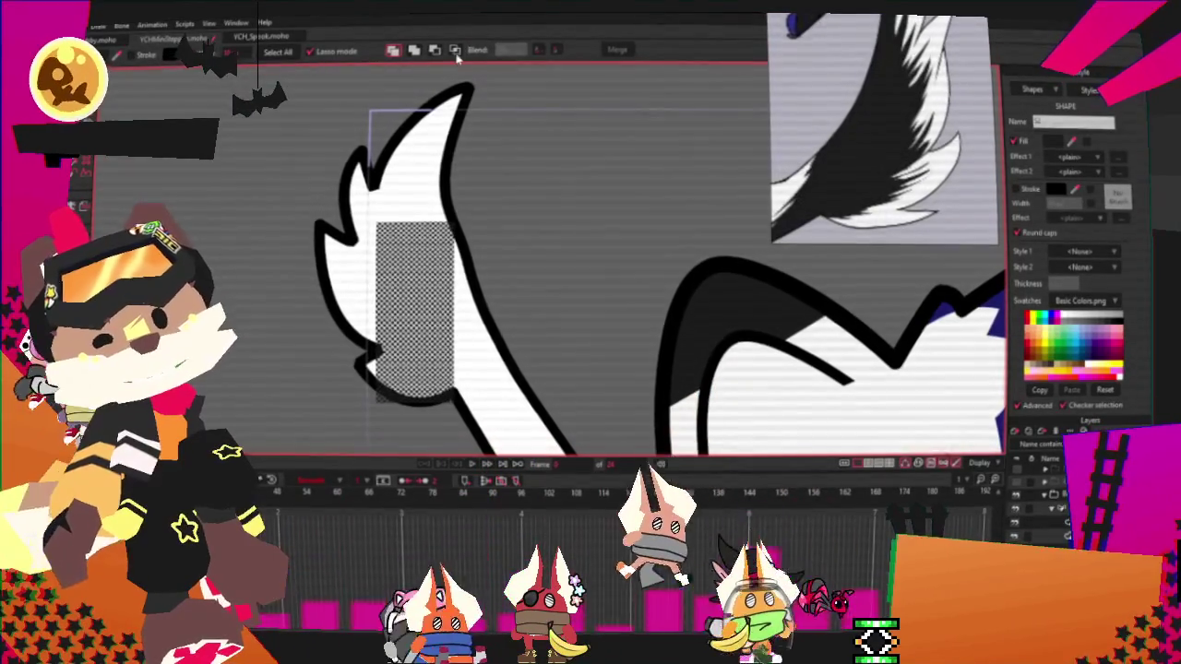
pyautogui.scroll(2, 406, 268)
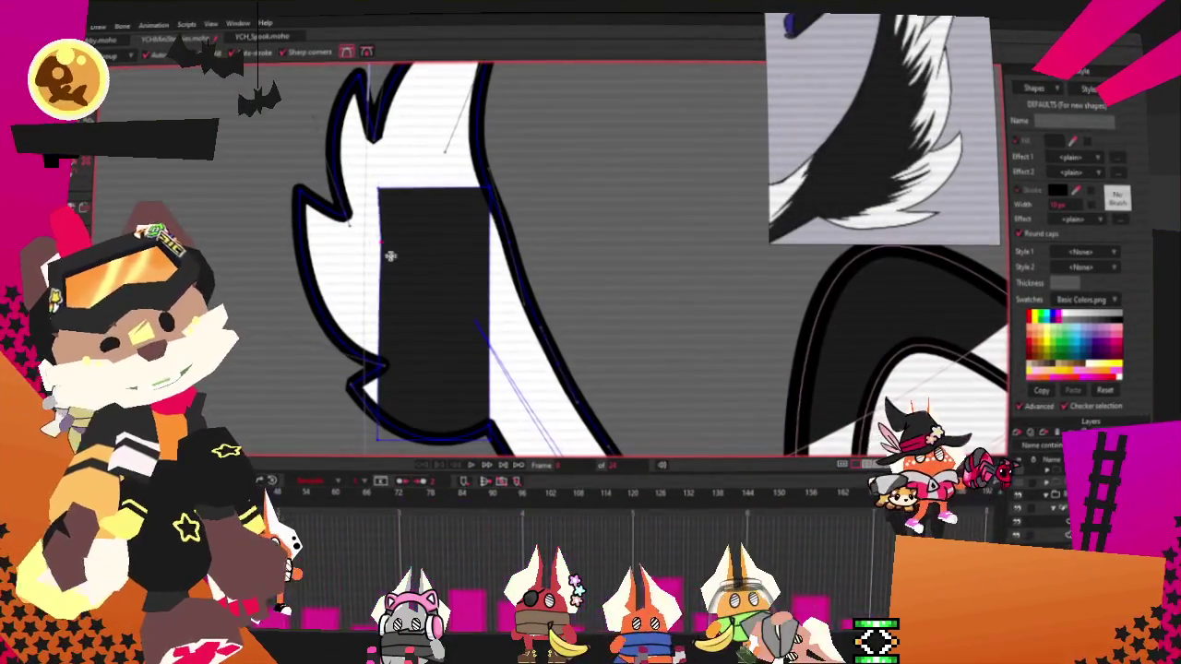
pyautogui.moveTo(391, 258)
pyautogui.mouseDown()
pyautogui.moveTo(353, 298)
pyautogui.moveTo(474, 409)
pyautogui.mouseUp()
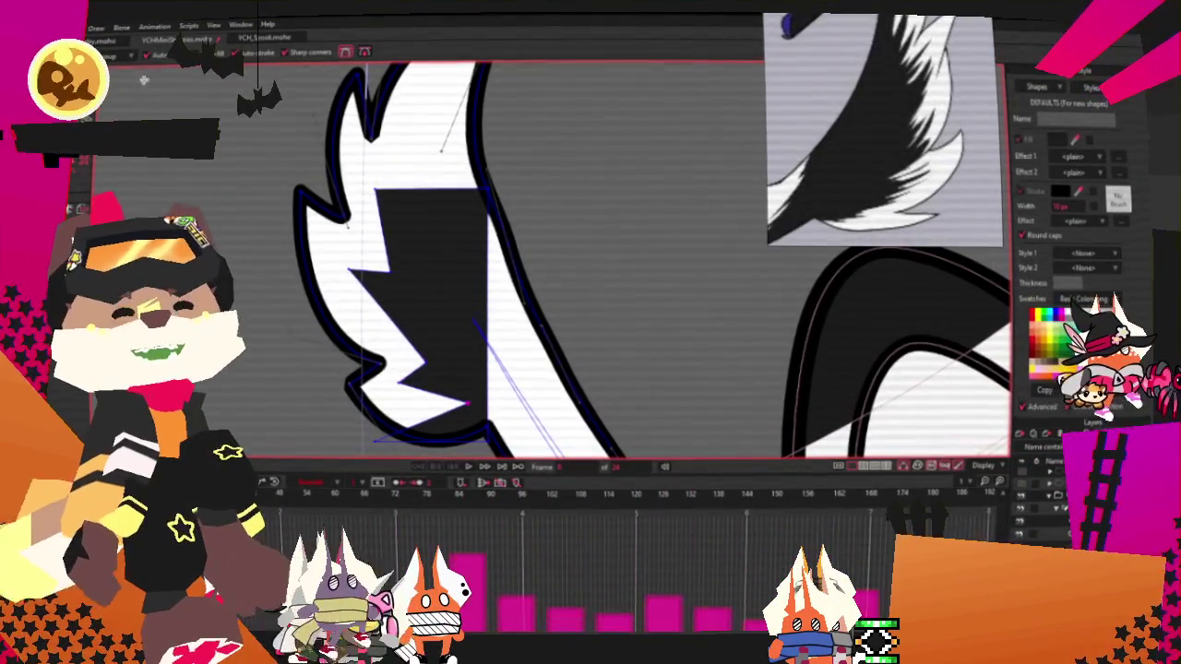
# Round the outline near the lower tip and smooth the upper-left point's curve
pyautogui.press('t')
pyautogui.scroll(-2, 312, 162)
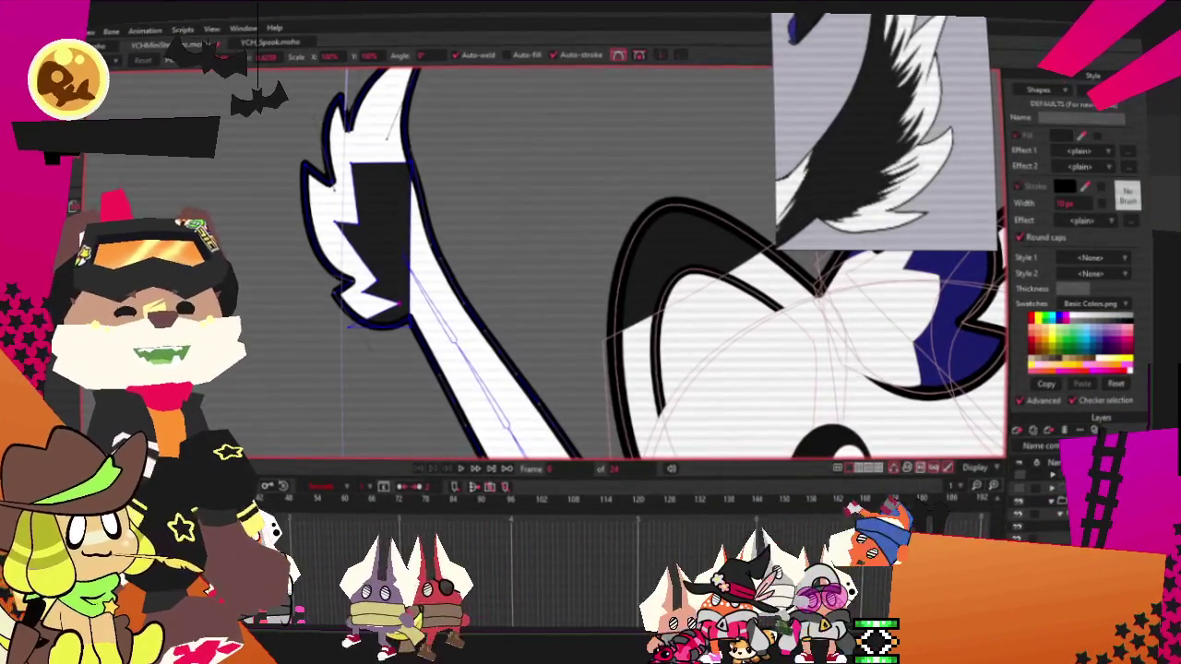
pyautogui.scroll(2, 238, 381)
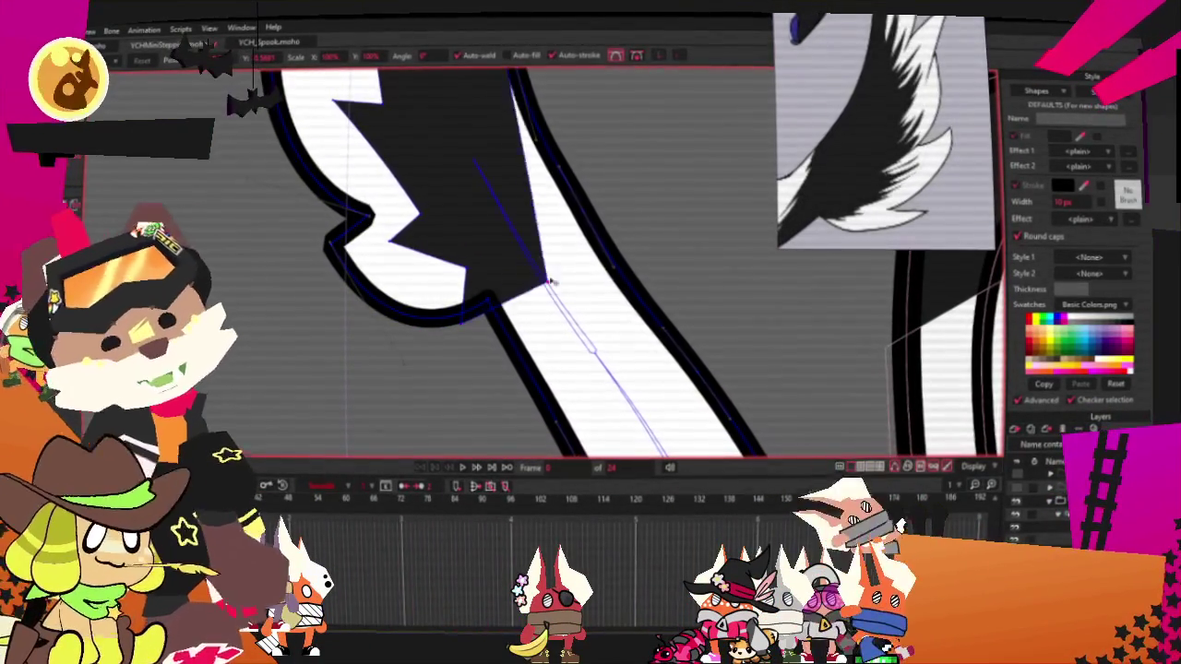
pyautogui.moveTo(469, 330)
pyautogui.mouseDown()
pyautogui.moveTo(495, 328)
pyautogui.moveTo(447, 378)
pyautogui.mouseUp()
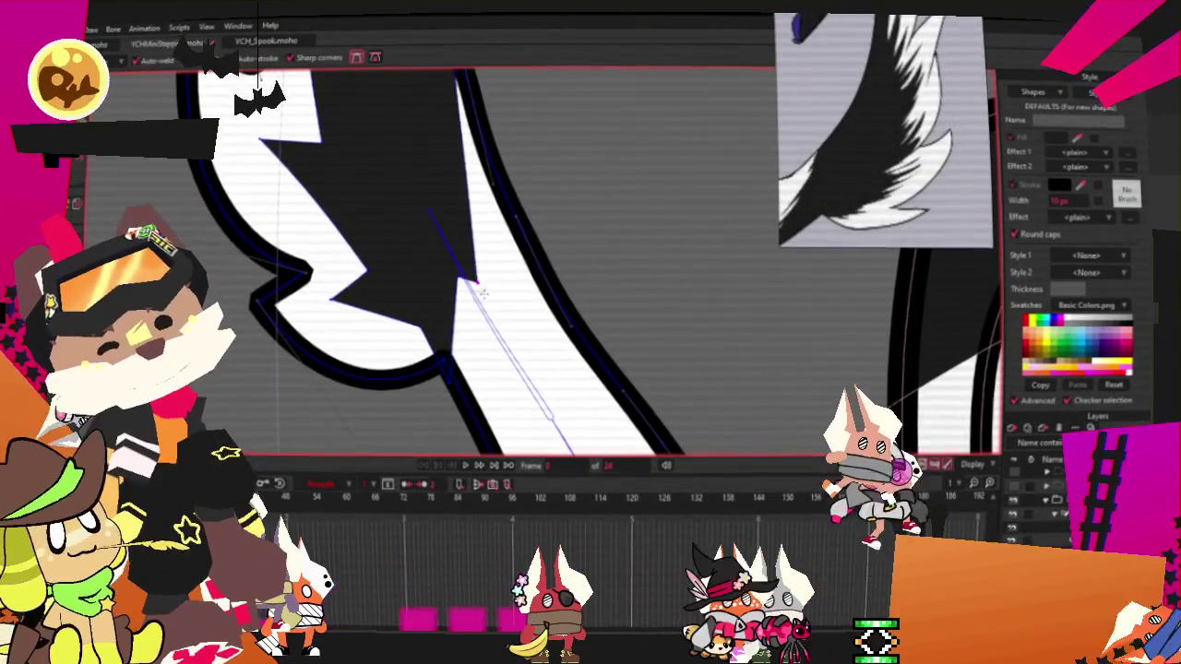
pyautogui.scroll(-3, 461, 240)
pyautogui.scroll(2, 461, 240)
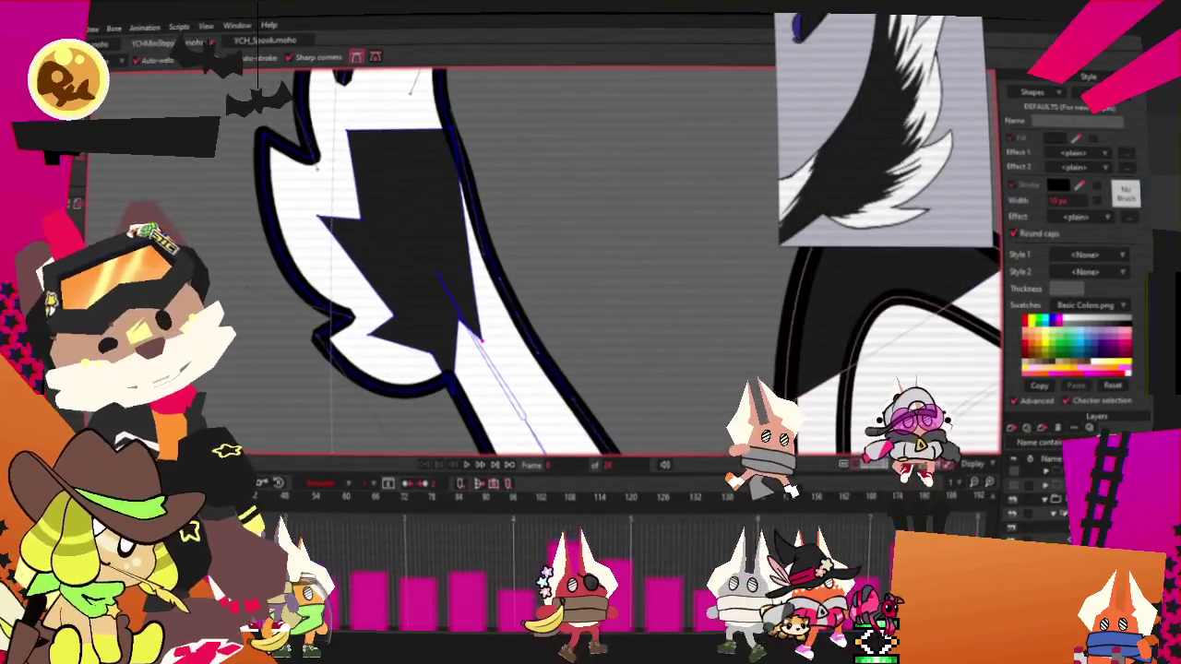
pyautogui.scroll(1, 471, 304)
pyautogui.press('c')
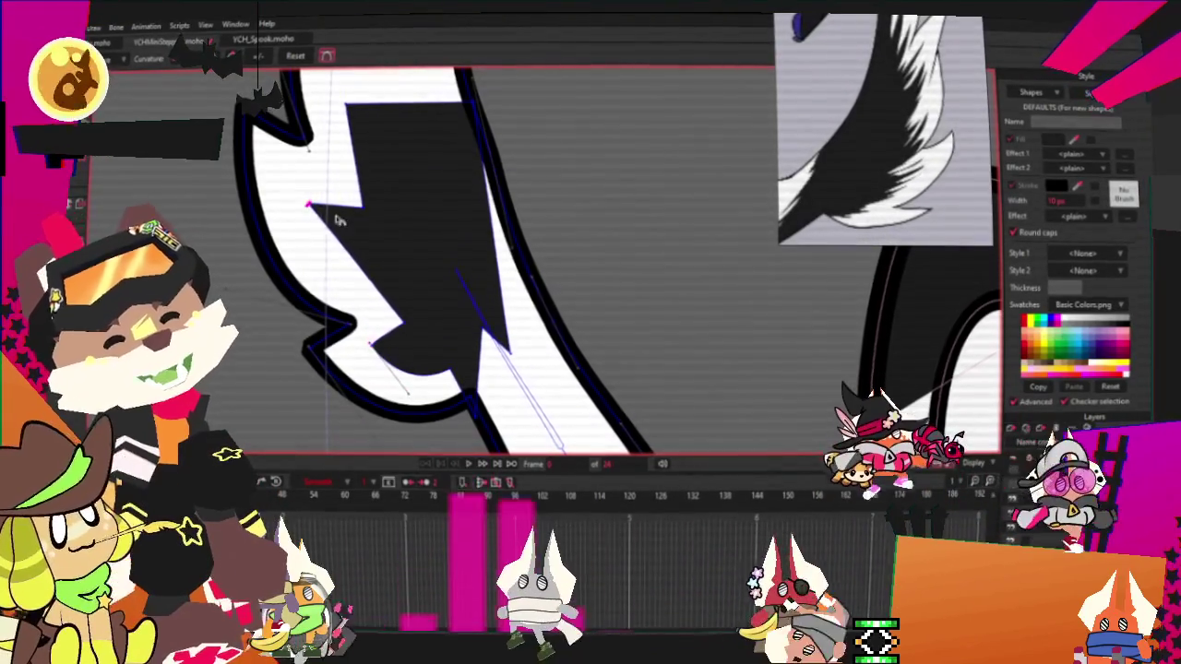
pyautogui.click(309, 205)
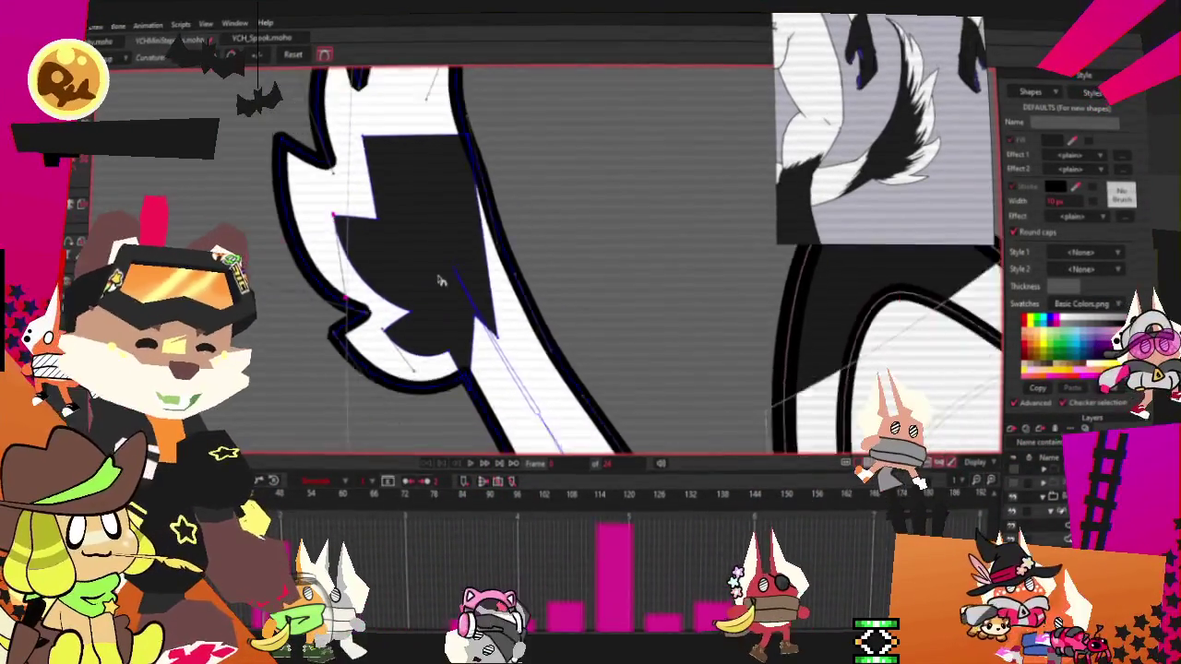
pyautogui.scroll(3, 395, 178)
pyautogui.scroll(2, 395, 178)
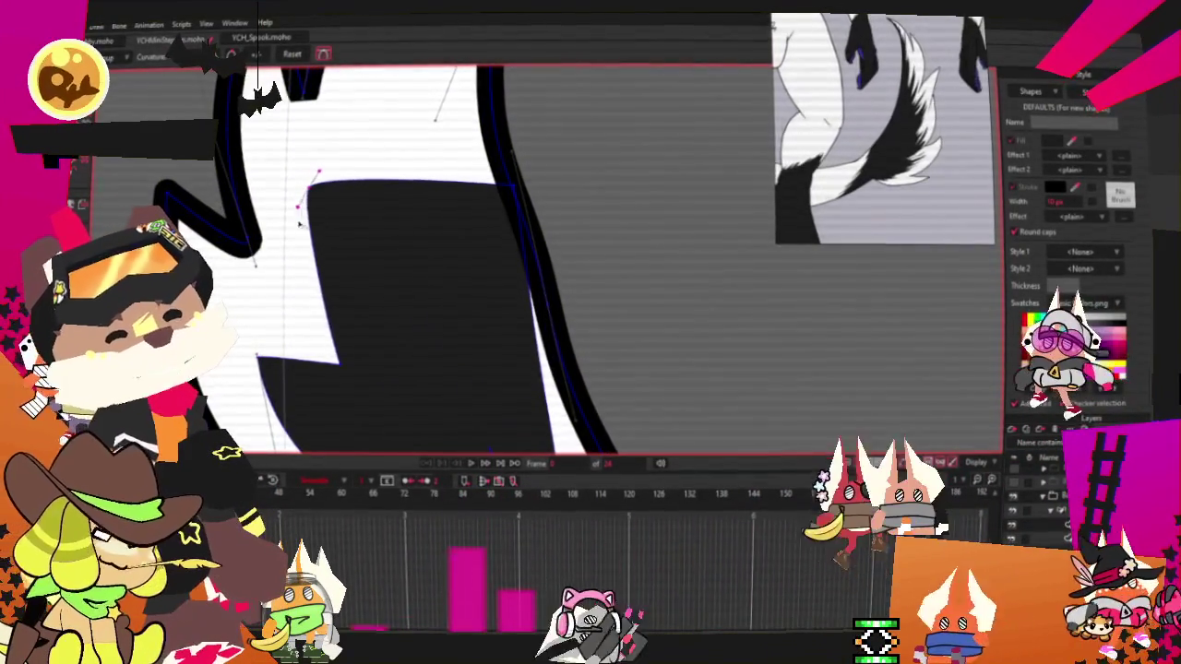
# Add a new edge running up to the tail tip and fill that wedge black
pyautogui.press('a')
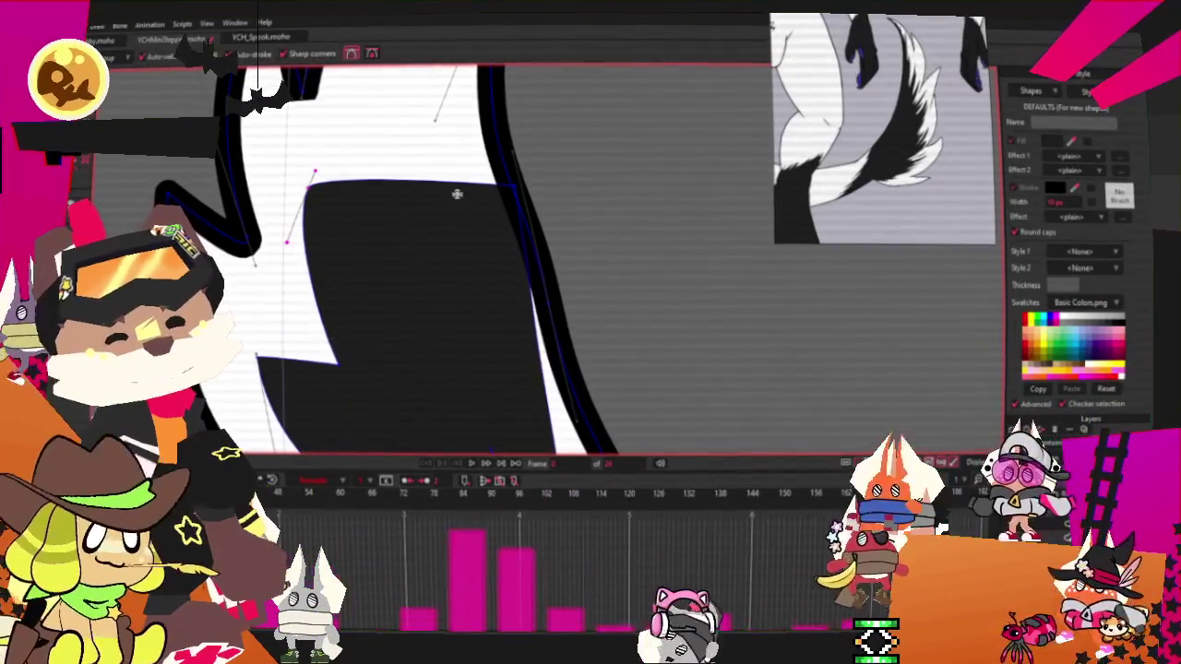
pyautogui.scroll(-3, 423, 178)
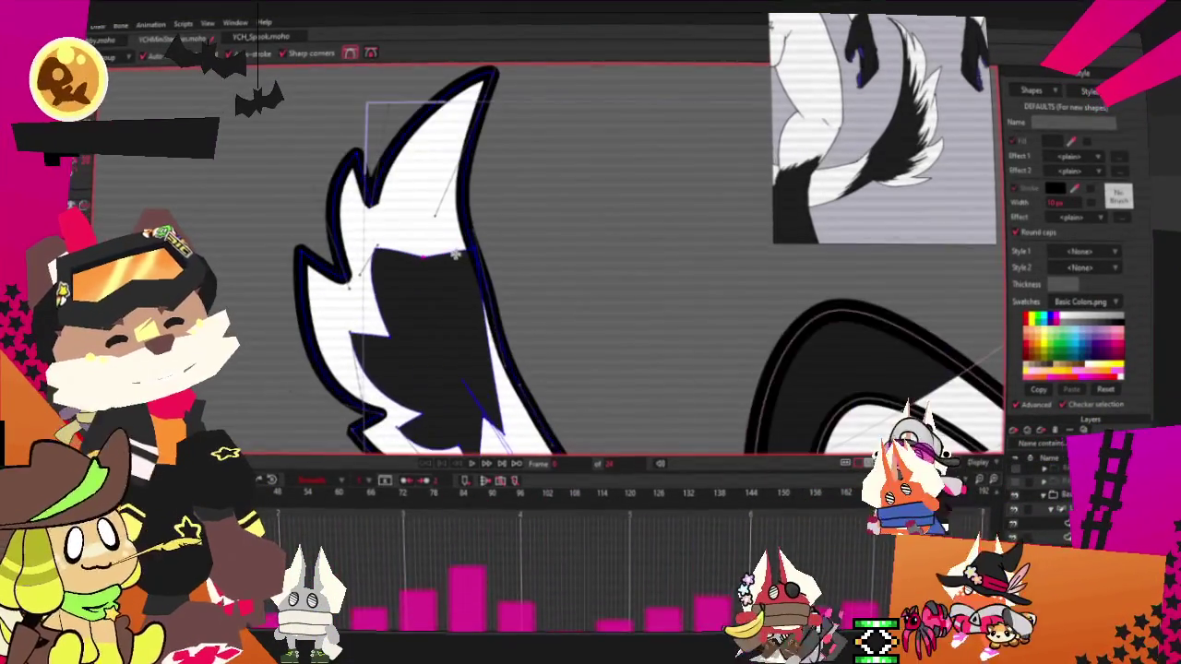
pyautogui.moveTo(463, 215); pyautogui.dragTo(499, 100)
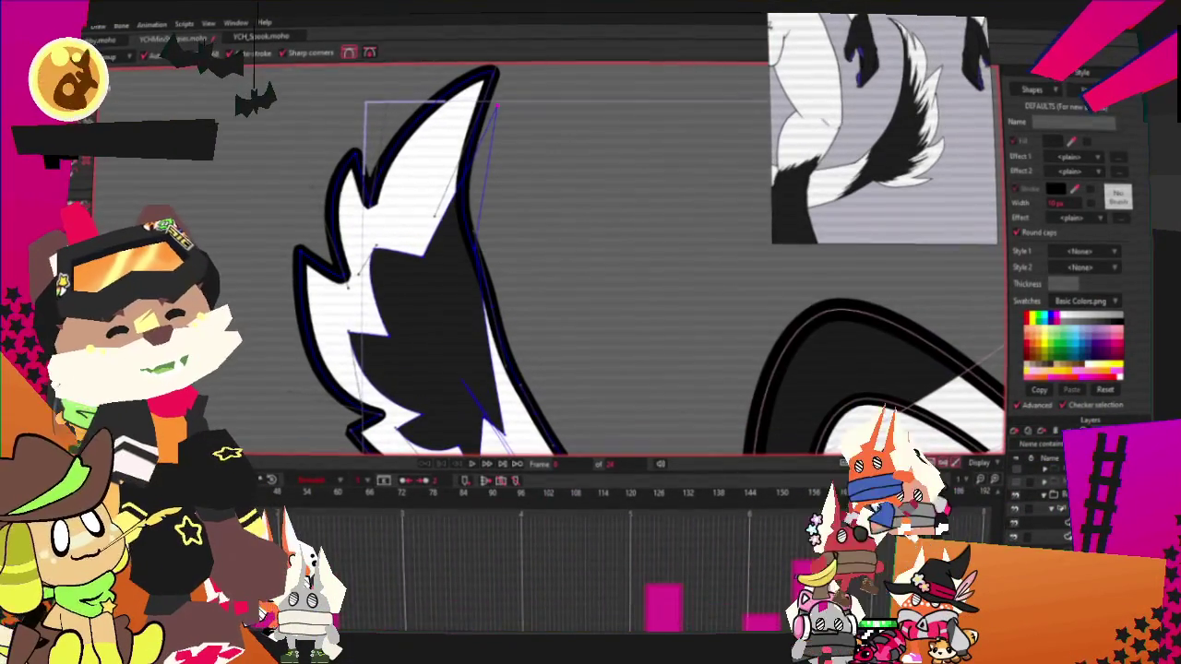
pyautogui.scroll(2, 549, 92)
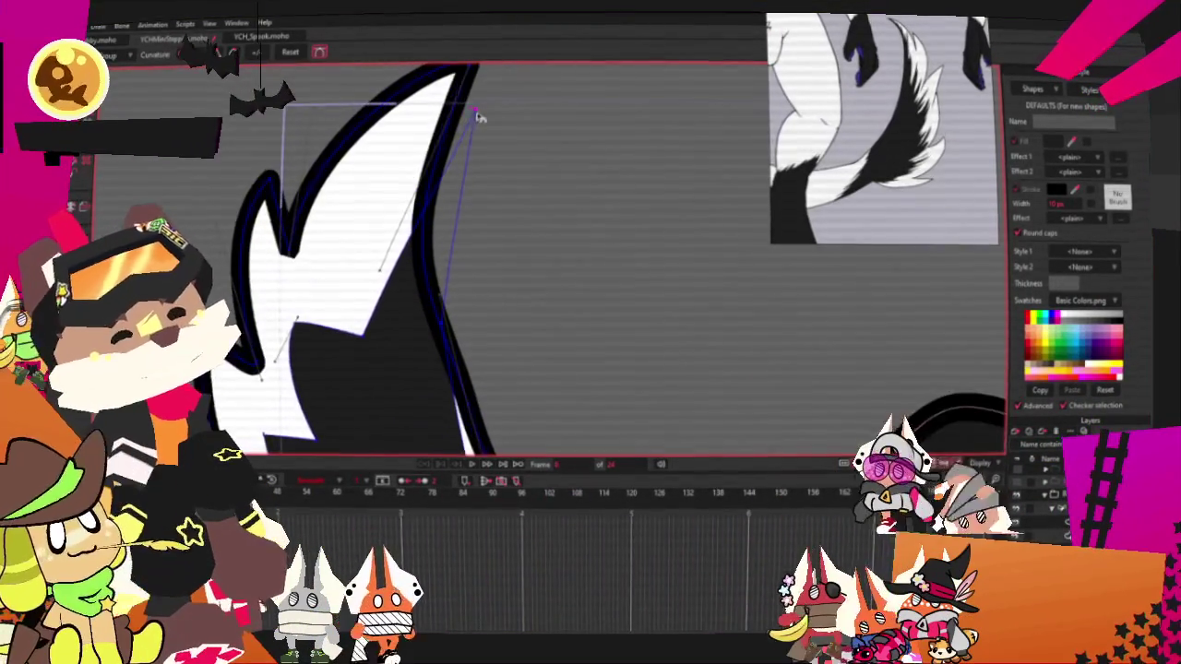
pyautogui.moveTo(451, 105); pyautogui.dragTo(317, 142)
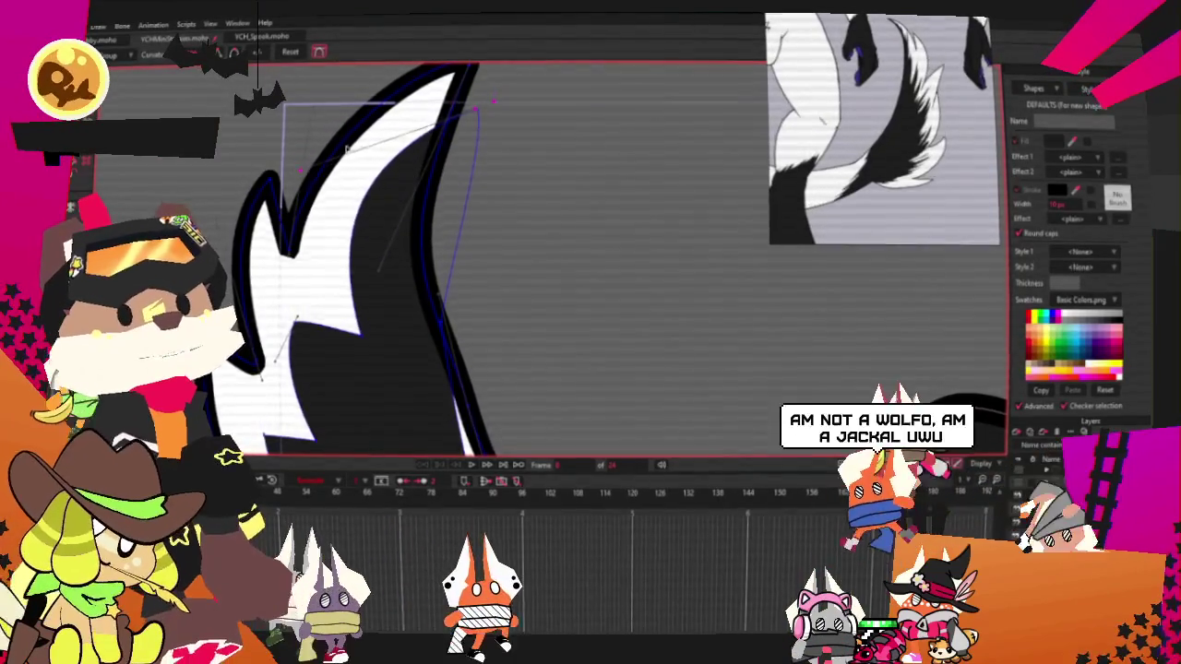
pyautogui.scroll(-2, 348, 147)
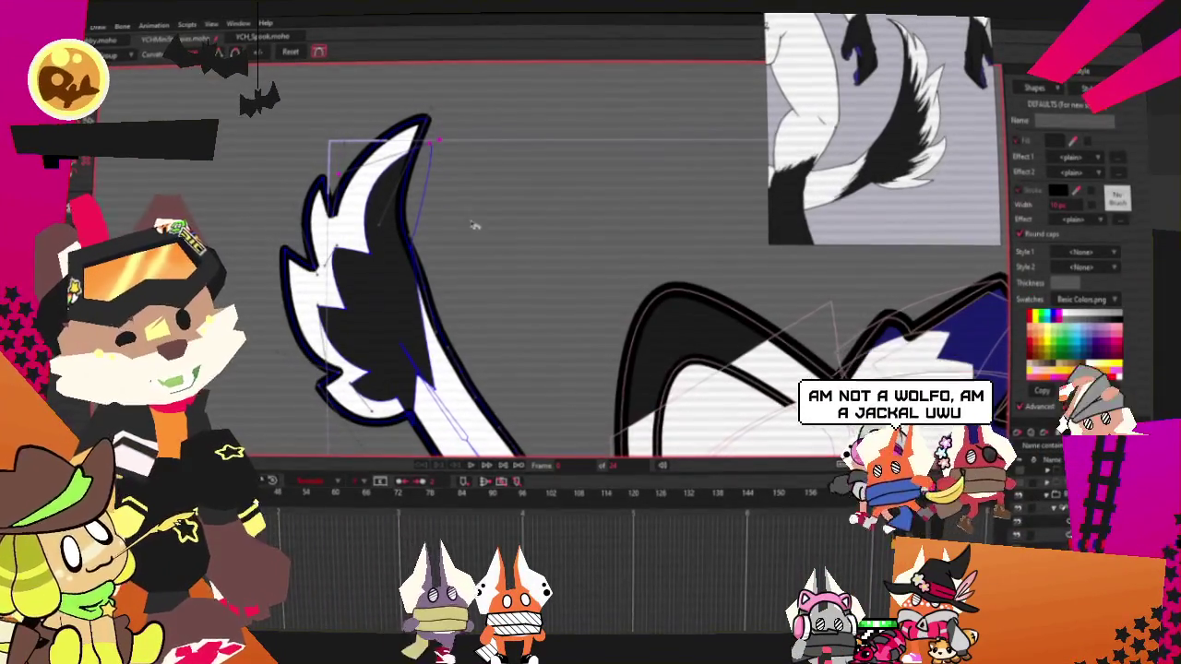
pyautogui.scroll(2, 480, 231)
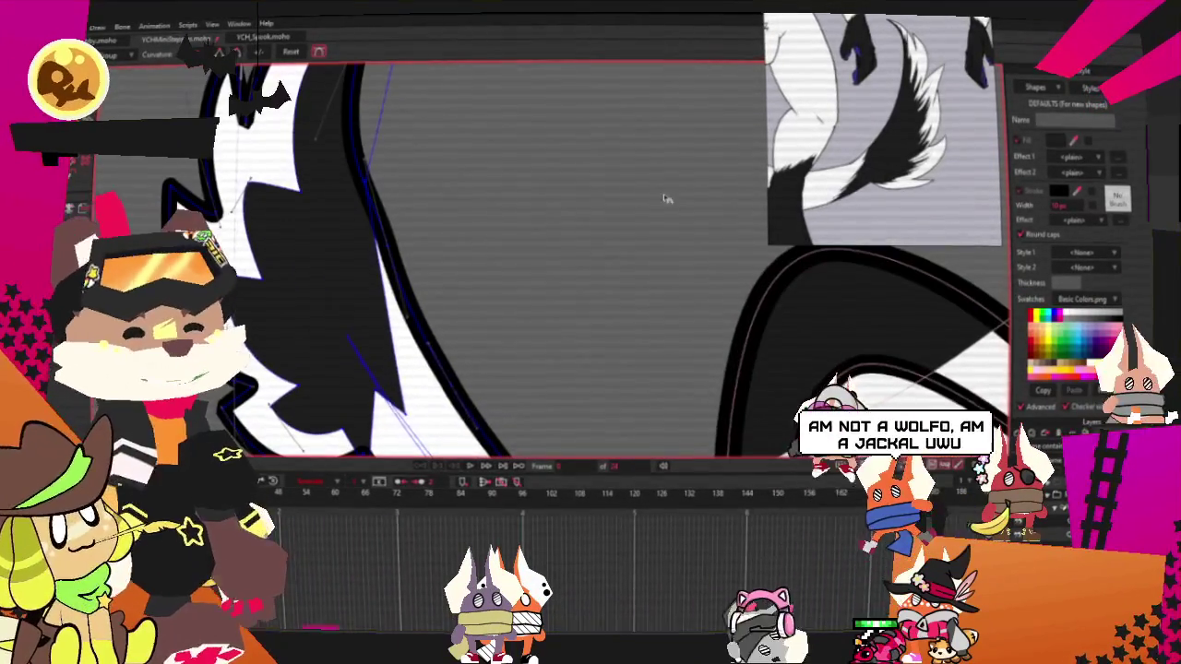
pyautogui.scroll(-1, 633, 175)
# Refine the tuft's point positions and curvature into sharp, spiky white notches
pyautogui.press('t')
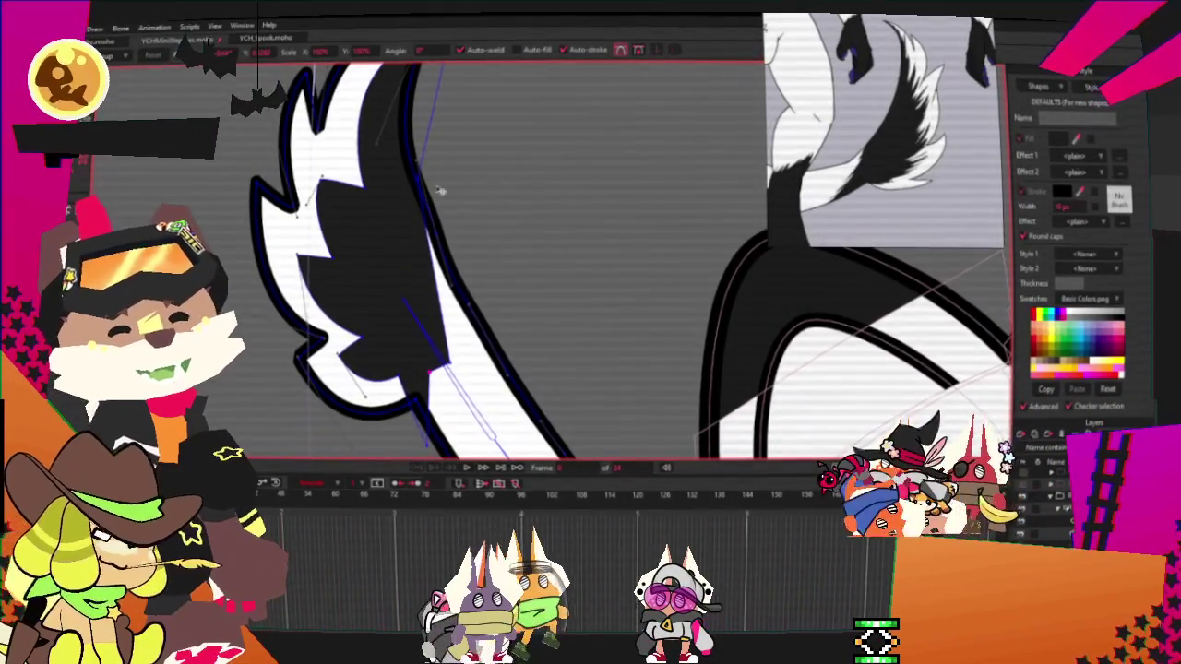
pyautogui.scroll(1, 425, 181)
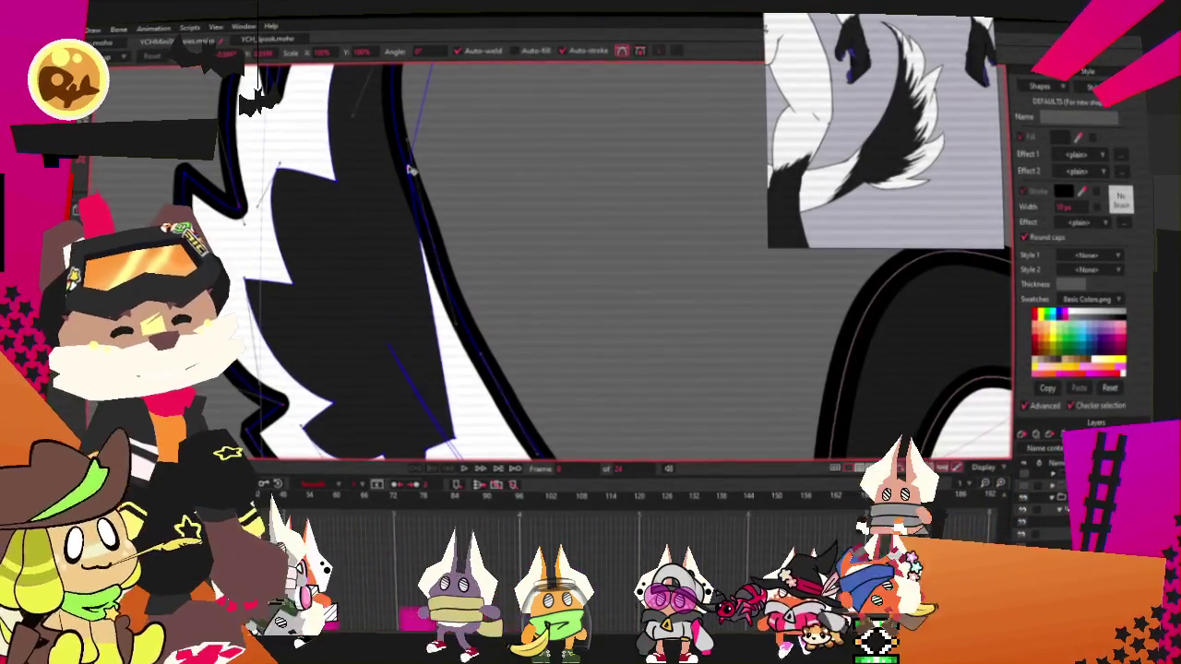
pyautogui.scroll(-2, 461, 297)
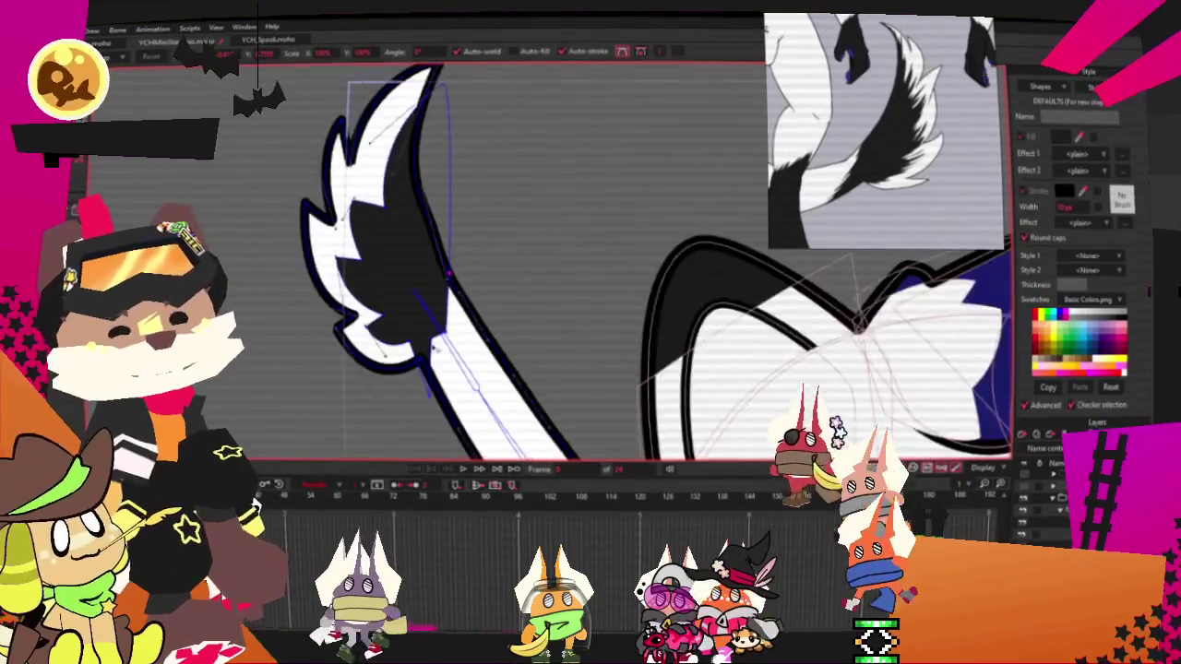
pyautogui.scroll(2, 461, 297)
pyautogui.press('c')
pyautogui.scroll(1, 551, 312)
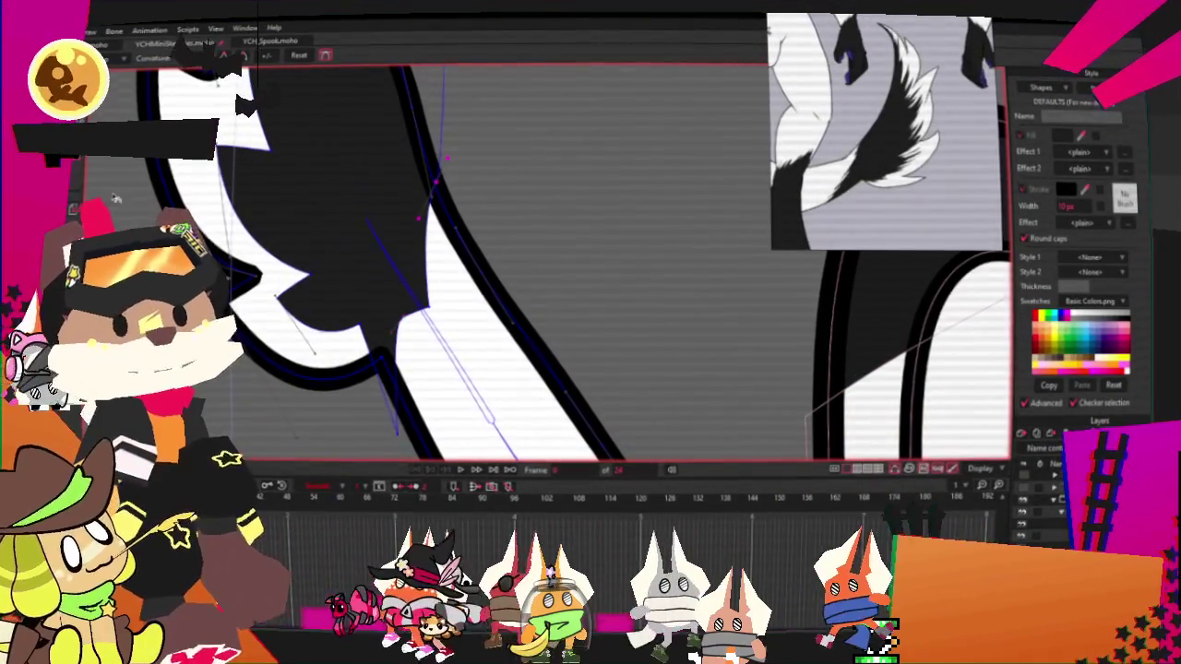
pyautogui.press('t')
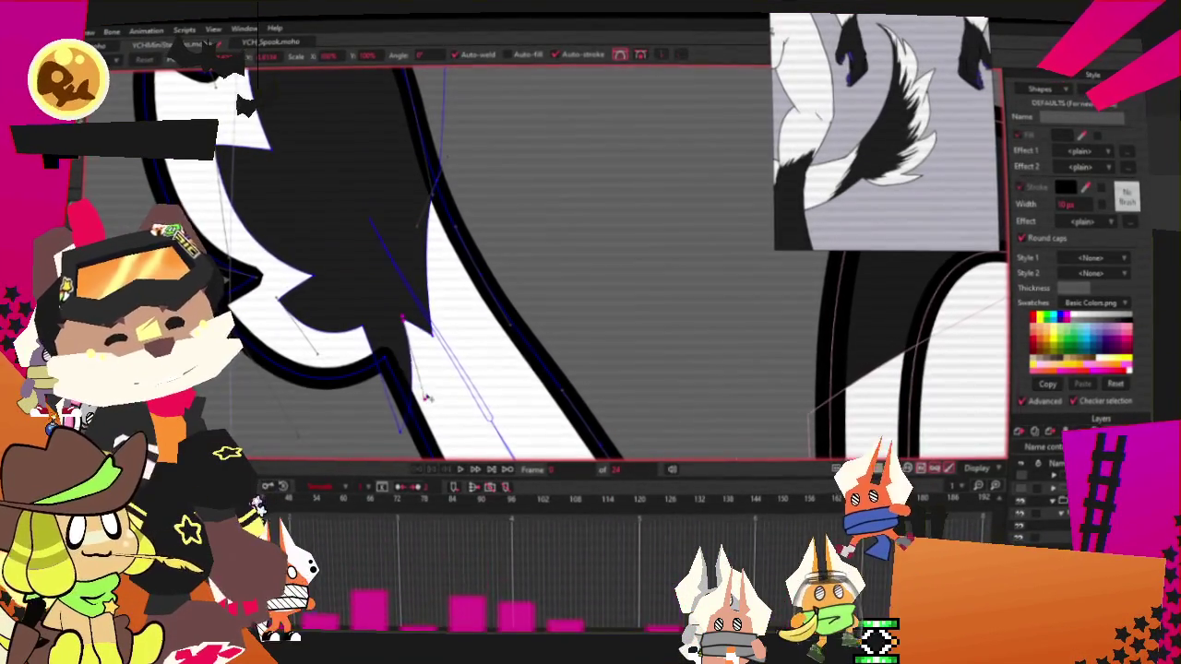
pyautogui.scroll(-2, 439, 425)
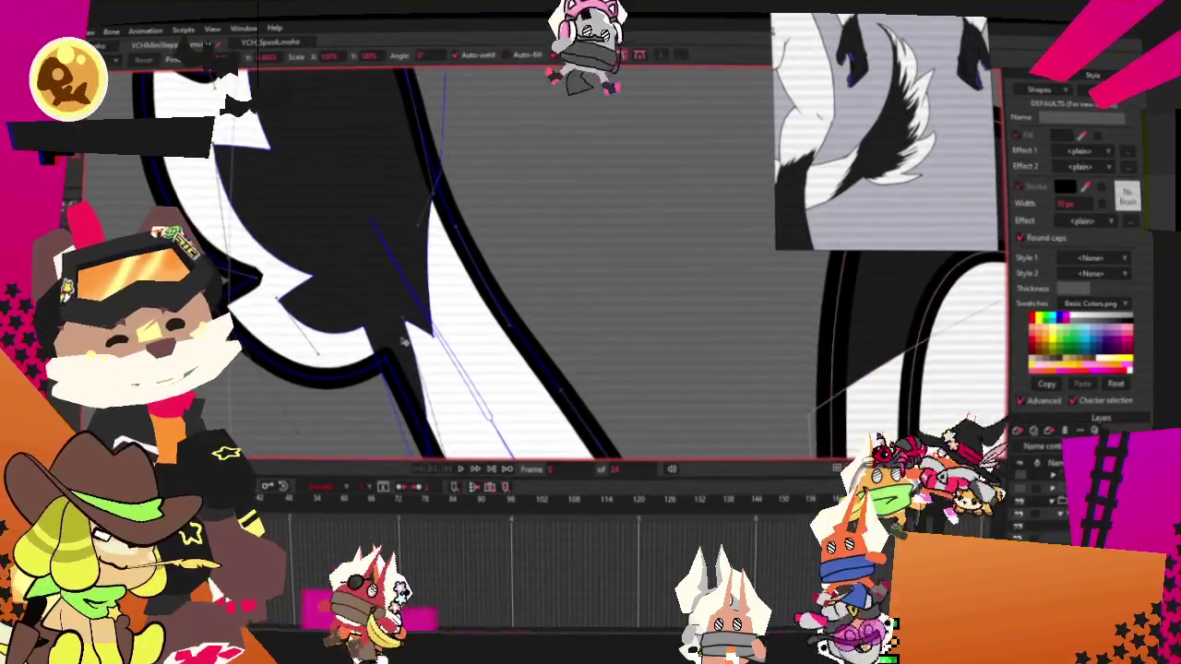
pyautogui.scroll(-3, 408, 273)
pyautogui.scroll(-1, 407, 272)
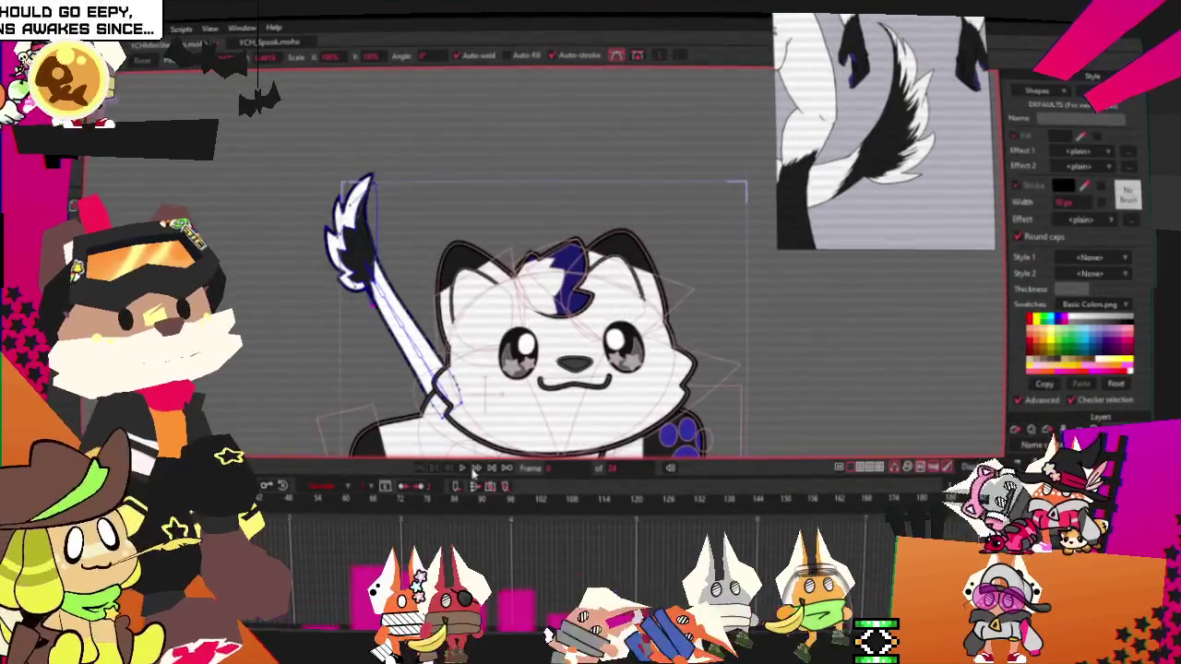
# Step the animation forward to the tilted-head pose with the tail curled behind the head
pyautogui.click(472, 468)
pyautogui.scroll(2, 422, 380)
pyautogui.scroll(2, 421, 380)
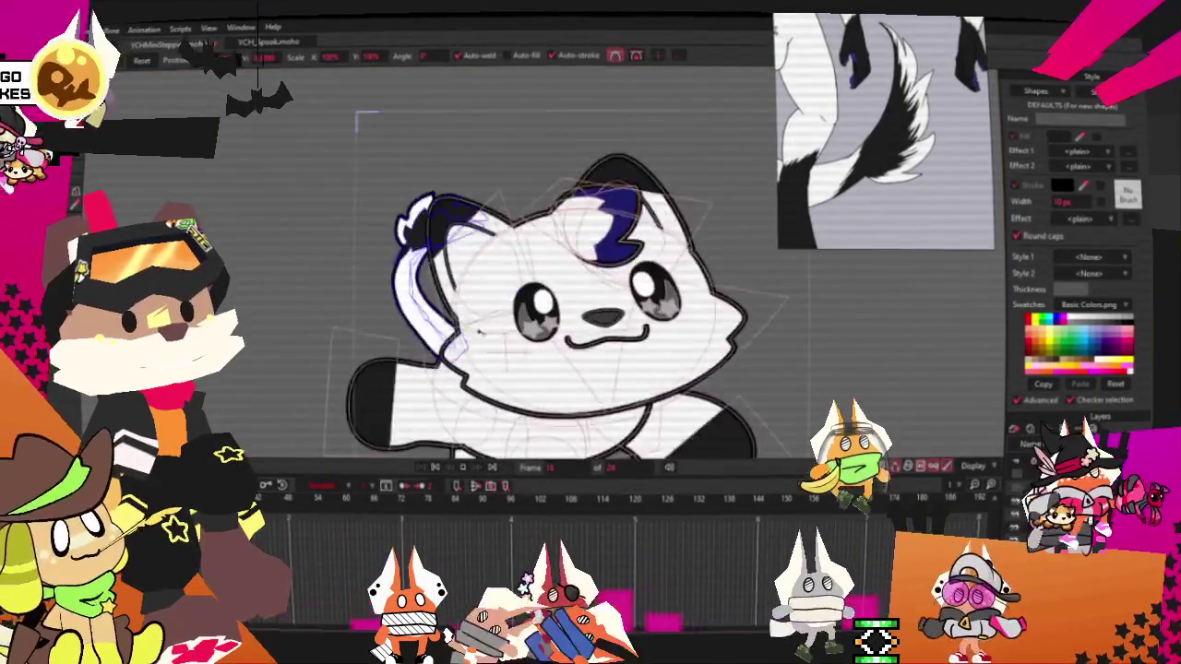
pyautogui.scroll(1, 422, 380)
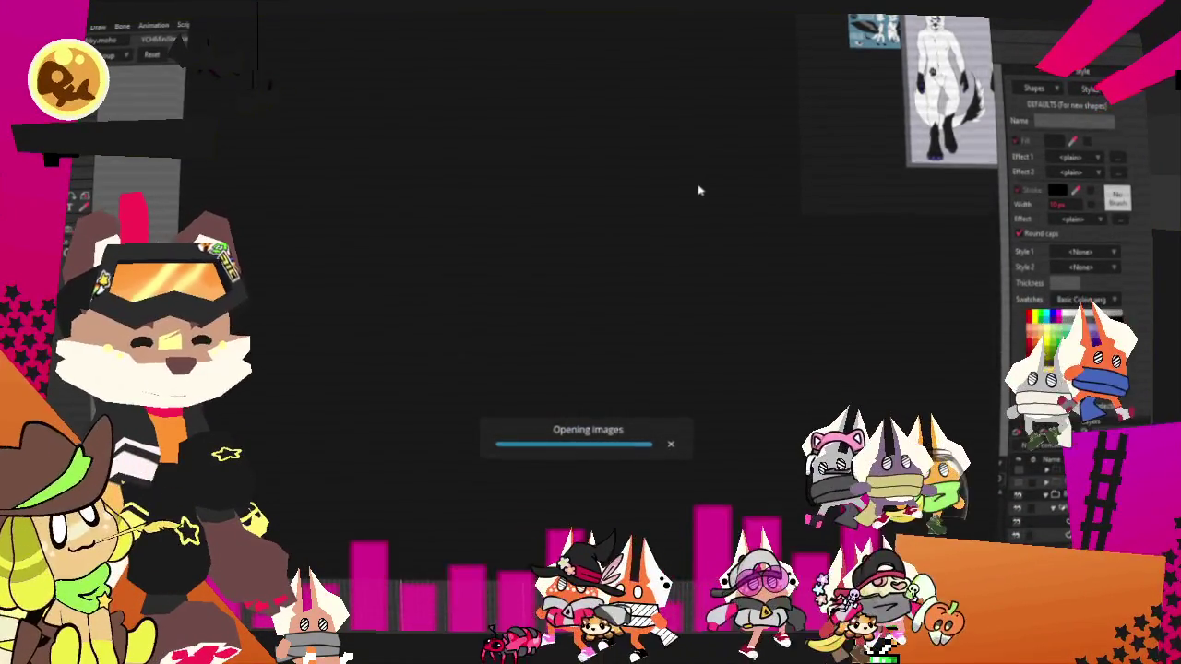
# Zoom into the jackal's face, then out to the full reference sheet and palette
pyautogui.scroll(3, 572, 203)
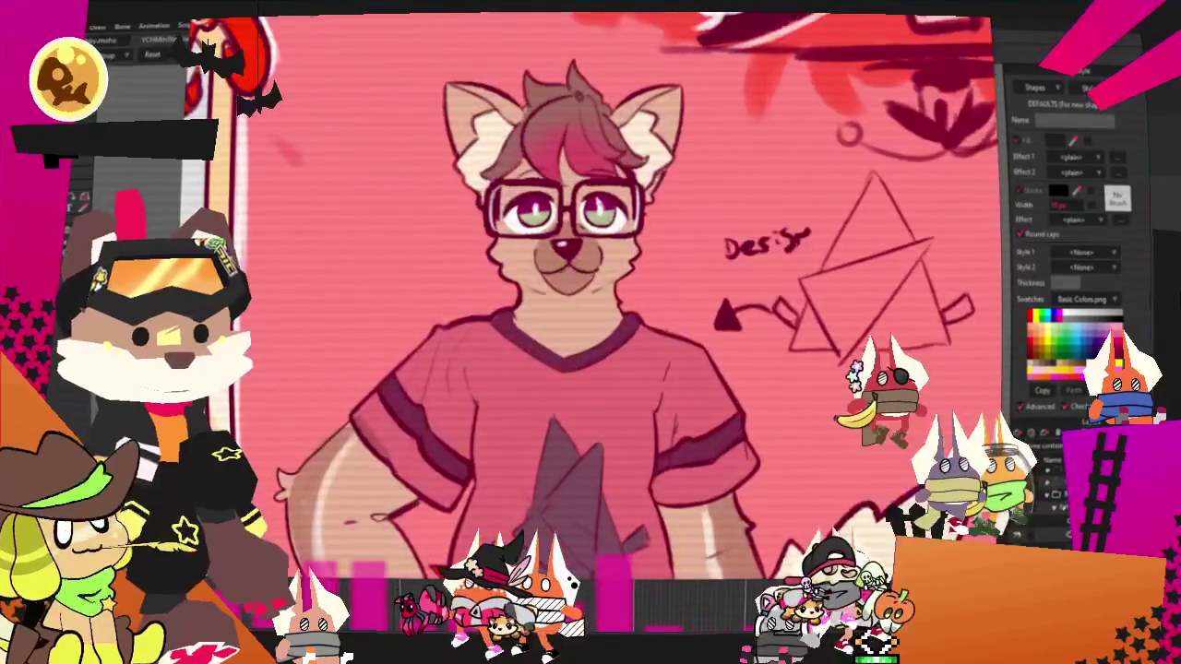
pyautogui.scroll(-1, 636, 219)
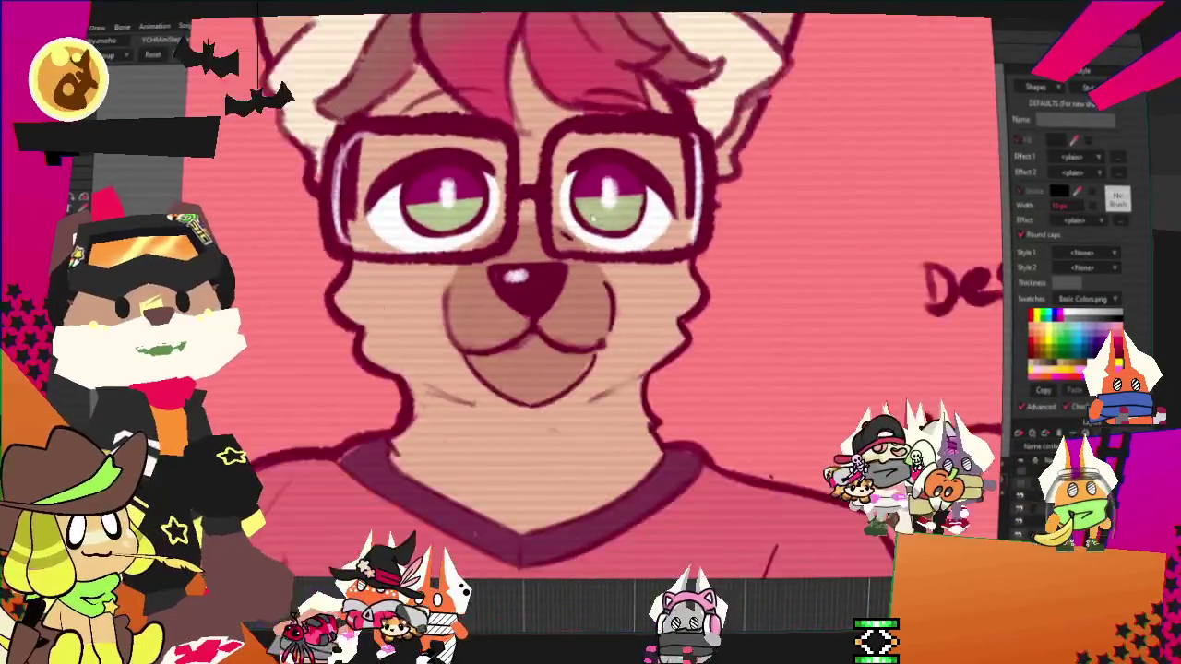
pyautogui.scroll(-2, 636, 219)
pyautogui.scroll(-2, 636, 218)
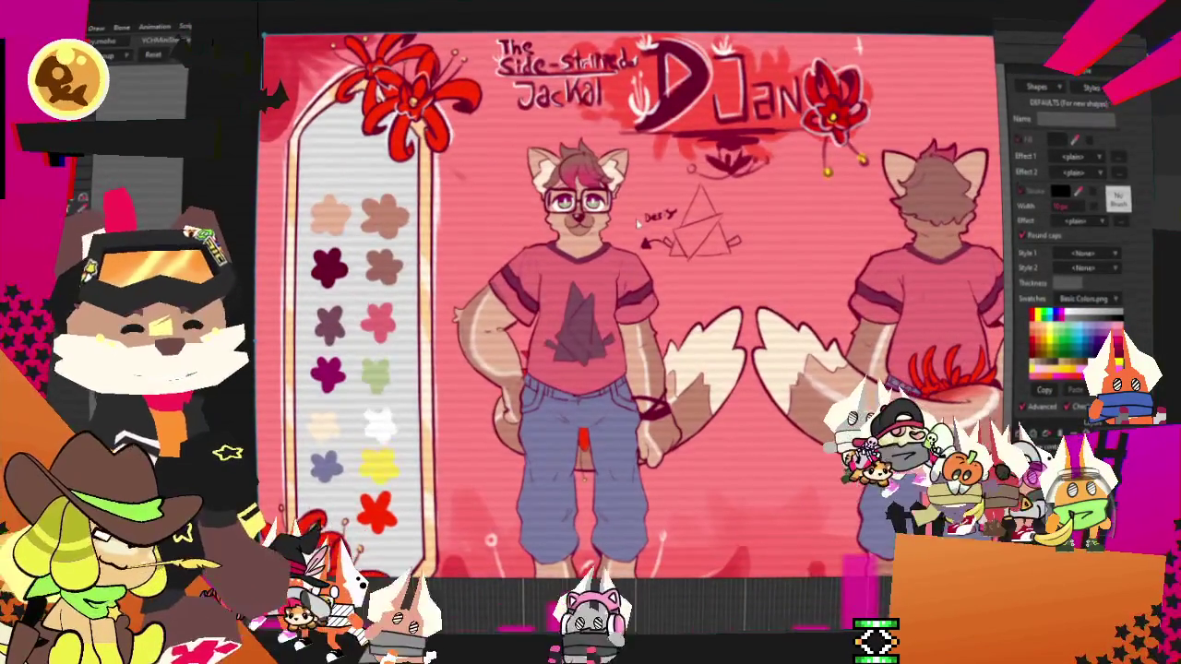
pyautogui.scroll(-2, 634, 252)
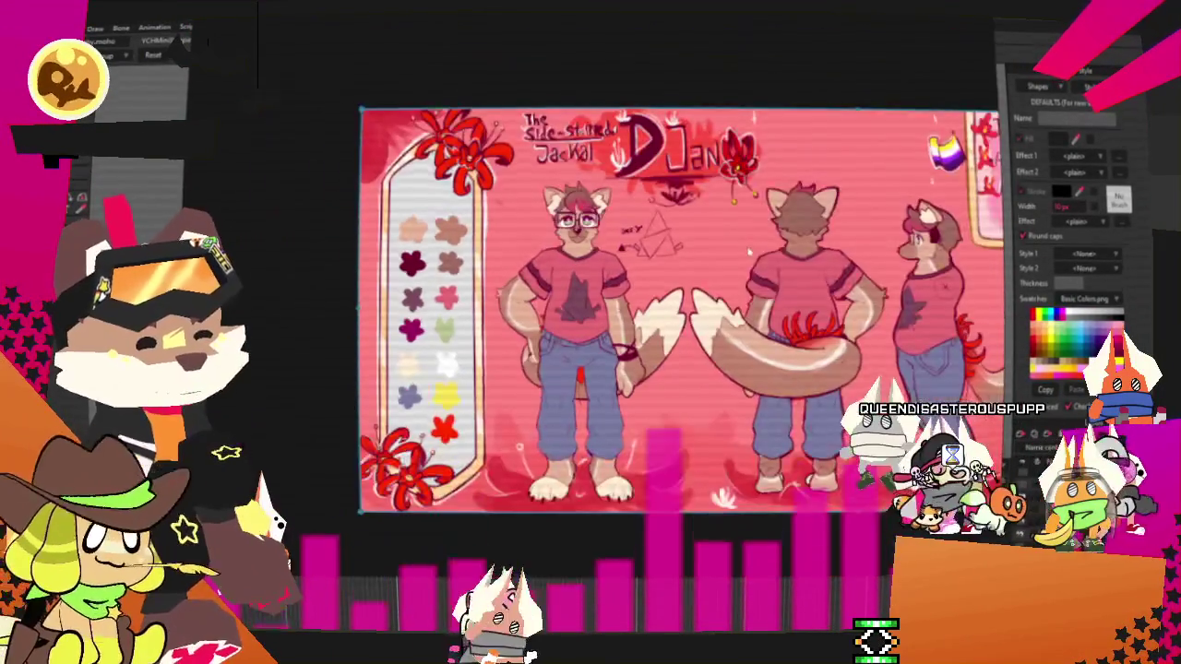
pyautogui.scroll(-1, 634, 268)
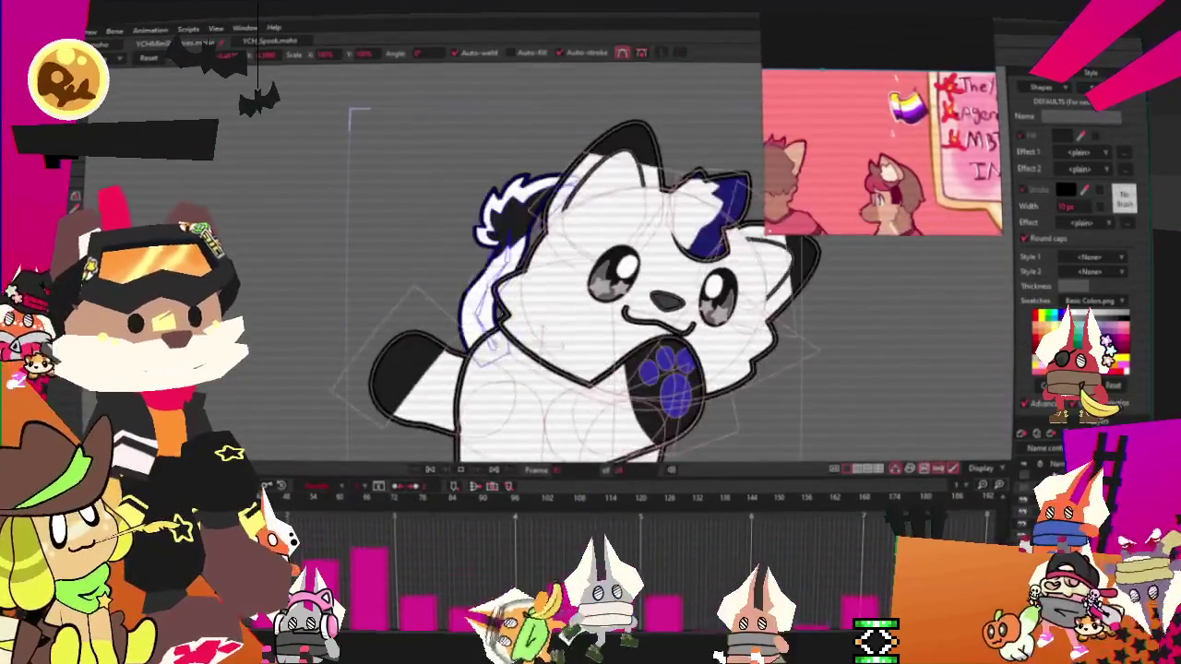
pyautogui.scroll(-3, 831, 166)
pyautogui.scroll(-3, 838, 118)
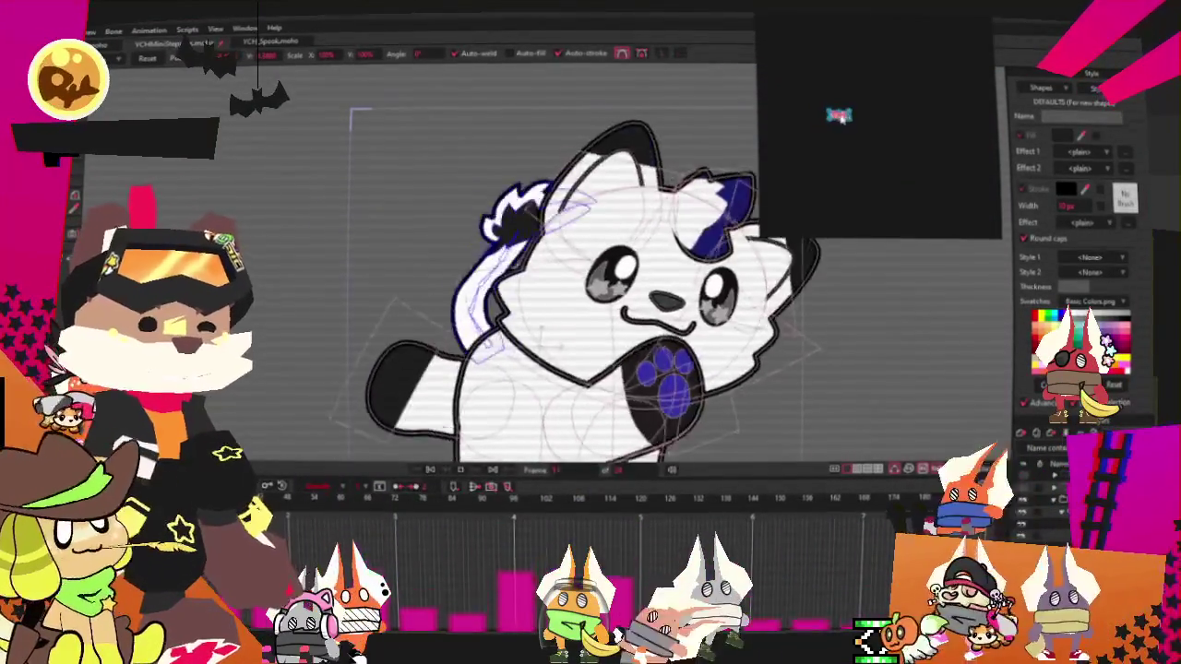
pyautogui.moveTo(835, 115); pyautogui.dragTo(837, 145)
pyautogui.scroll(2, 852, 121)
pyautogui.scroll(5, 852, 120)
pyautogui.scroll(5, 852, 121)
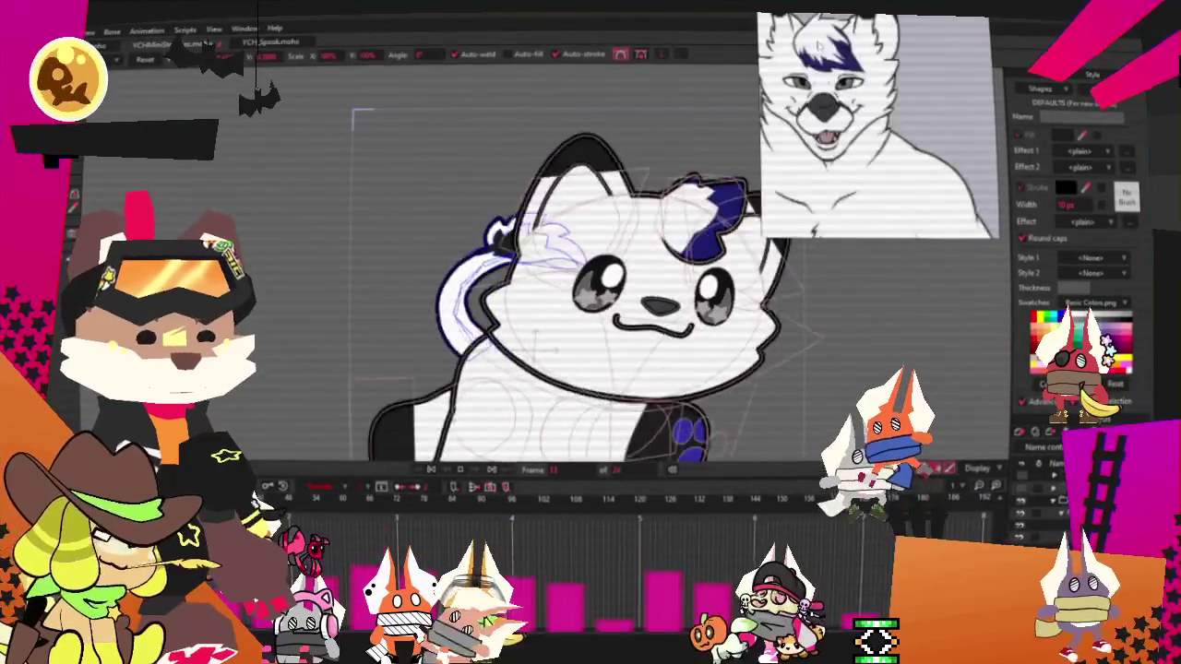
pyautogui.scroll(-3, 877, 125)
pyautogui.scroll(-2, 876, 124)
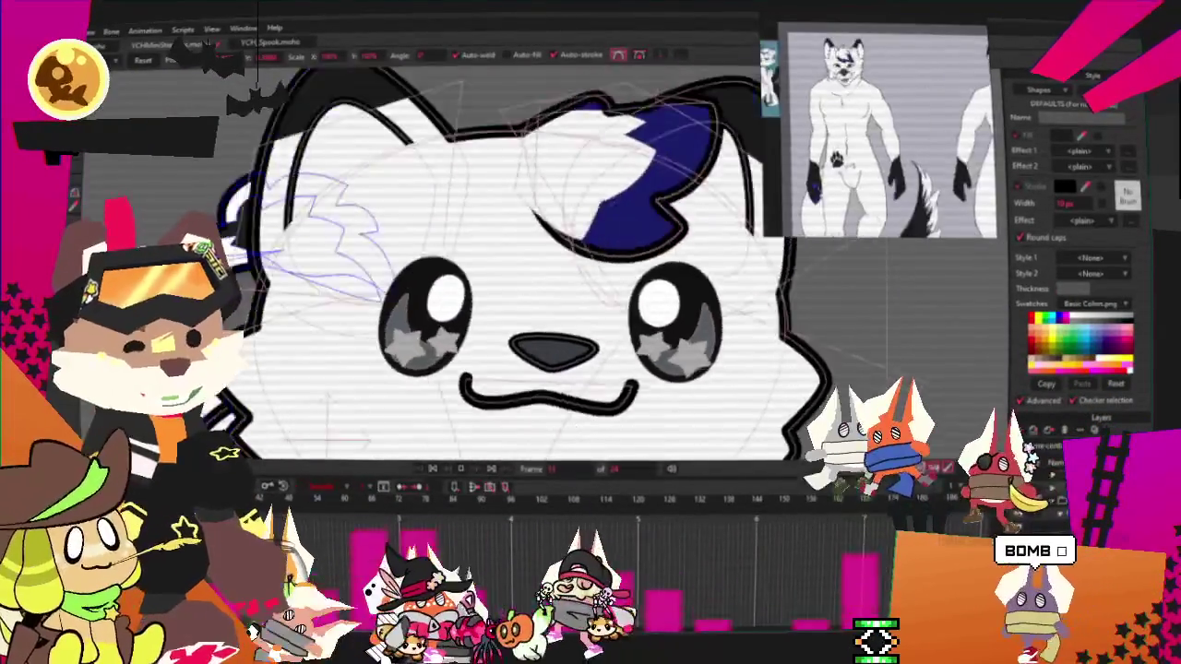
pyautogui.scroll(-2, 877, 125)
pyautogui.scroll(-1, 877, 125)
pyautogui.scroll(-2, 877, 124)
pyautogui.scroll(2, 872, 120)
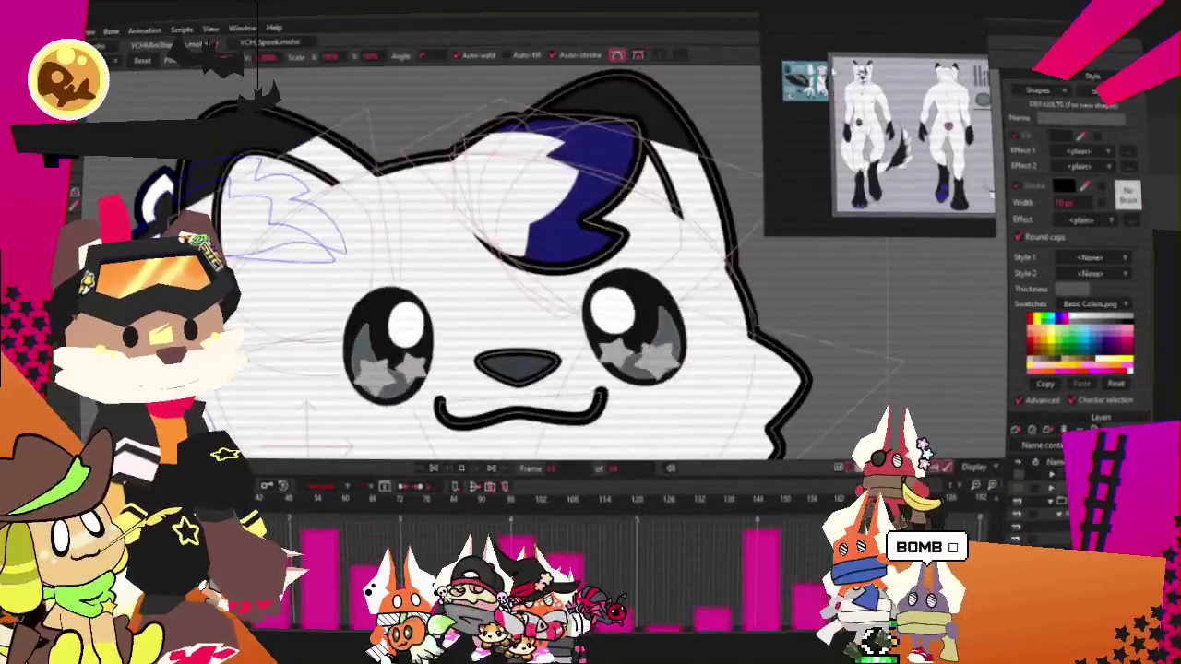
pyautogui.scroll(2, 872, 120)
pyautogui.scroll(1, 873, 120)
pyautogui.scroll(2, 872, 120)
pyautogui.scroll(-2, 877, 125)
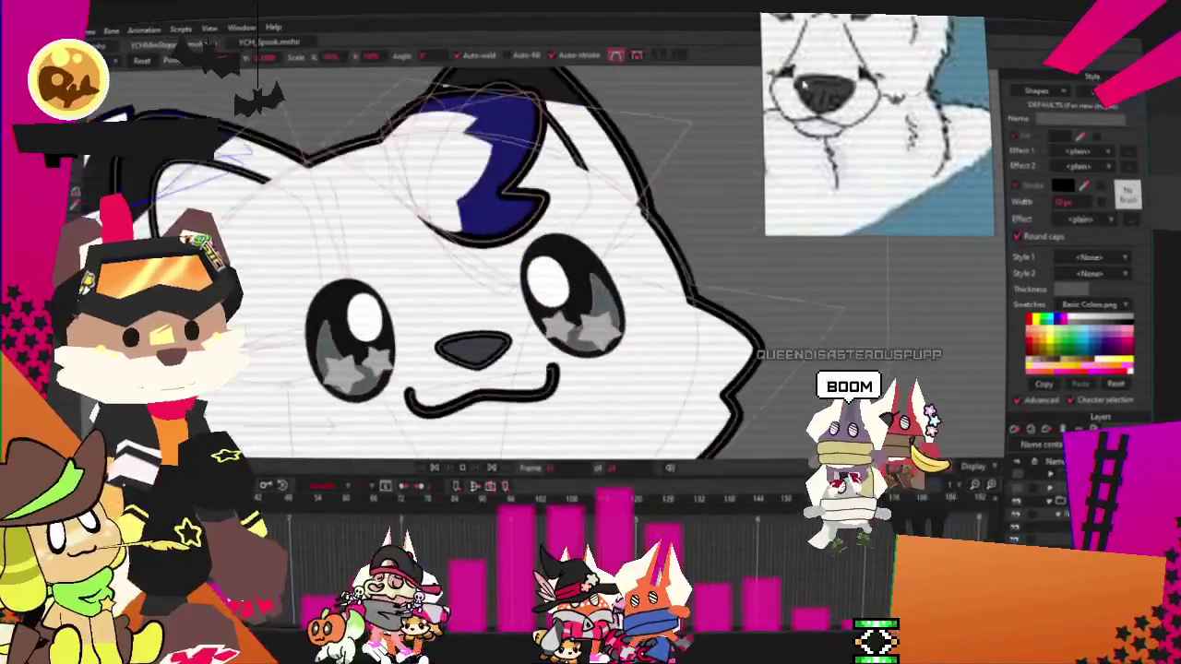
pyautogui.scroll(1, 876, 125)
pyautogui.scroll(-1, 877, 125)
pyautogui.scroll(-3, 876, 124)
pyautogui.scroll(-2, 830, 129)
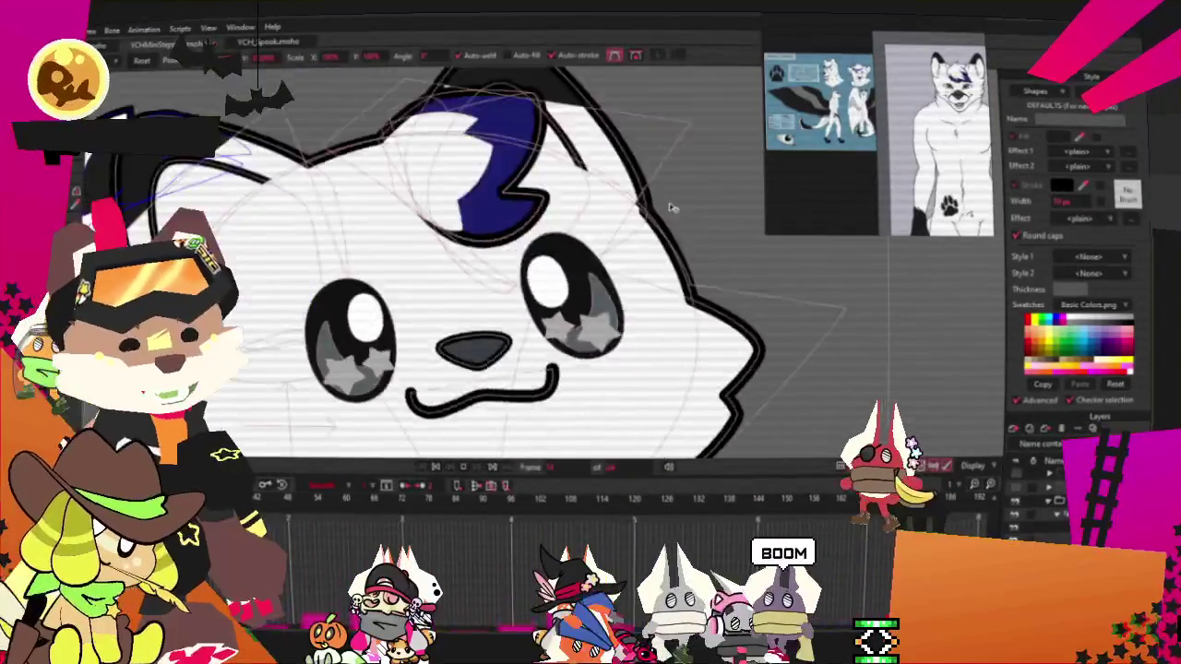
pyautogui.scroll(-3, 535, 309)
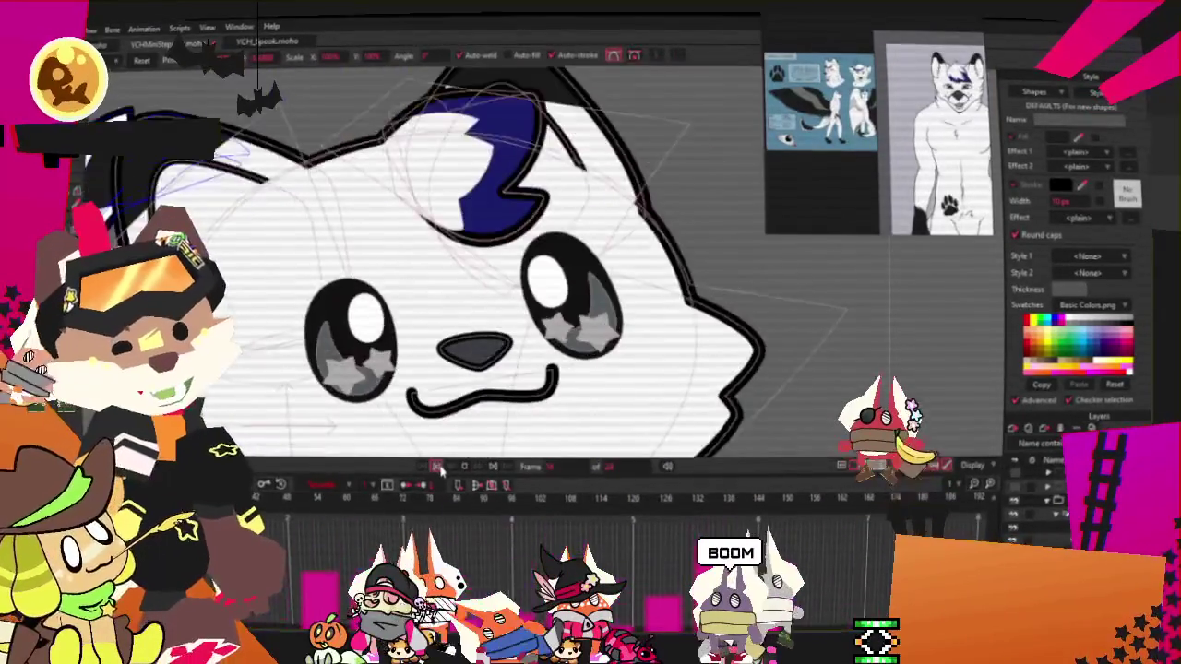
pyautogui.scroll(-1, 535, 309)
pyautogui.scroll(3, 517, 352)
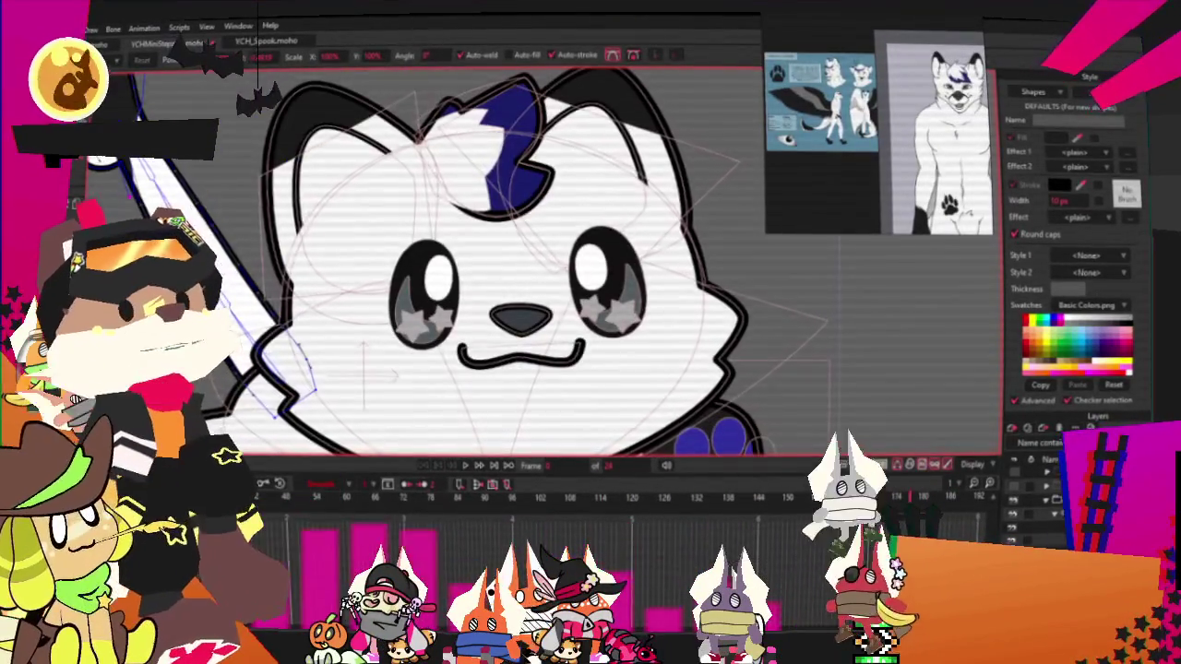
pyautogui.scroll(-2, 536, 369)
pyautogui.press('g')
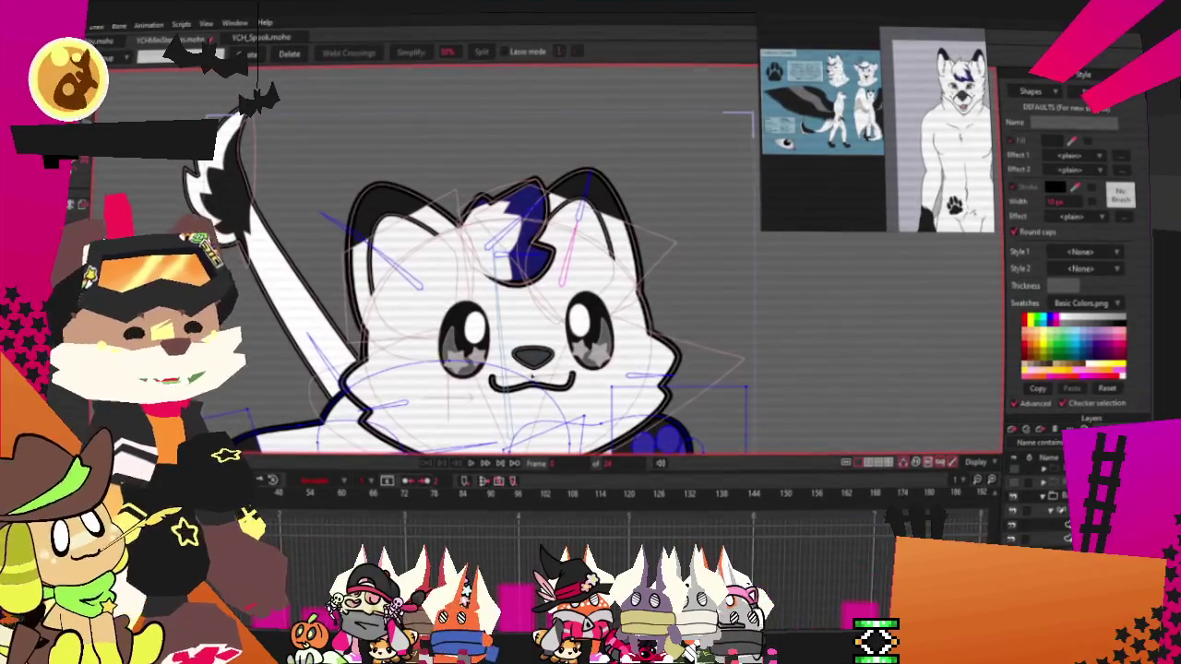
# Draw small dark triangles beside the nose, nudging the right one slightly outward, and preview the face
pyautogui.scroll(2, 533, 376)
pyautogui.scroll(2, 629, 402)
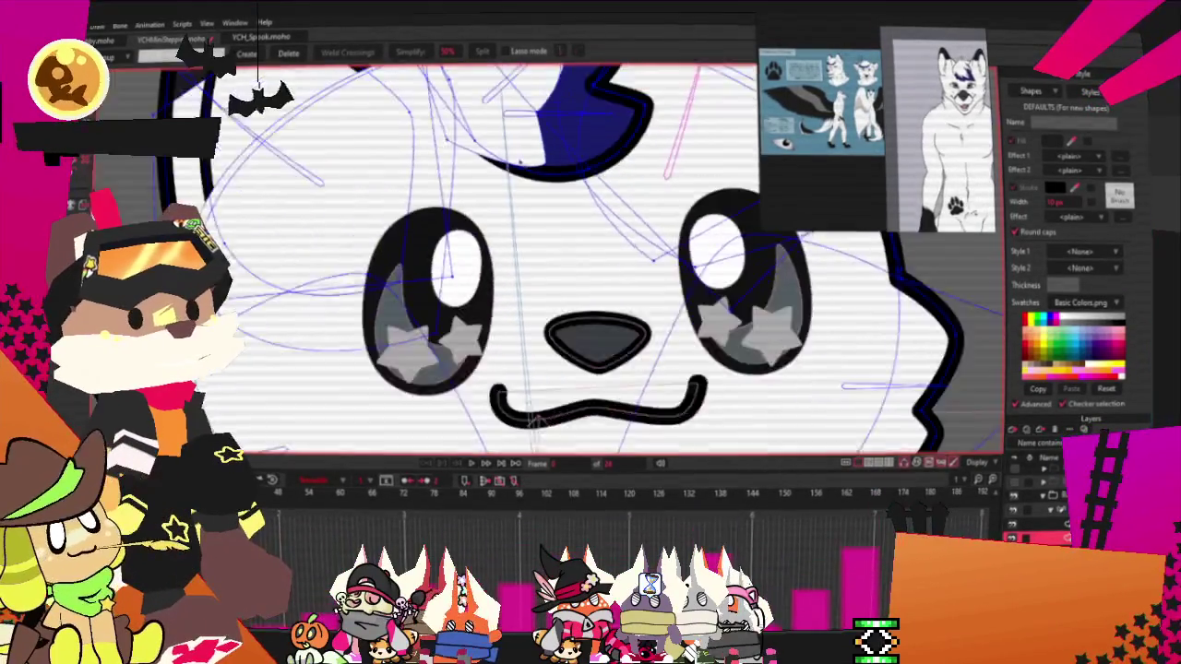
pyautogui.scroll(1, 554, 369)
pyautogui.press('a')
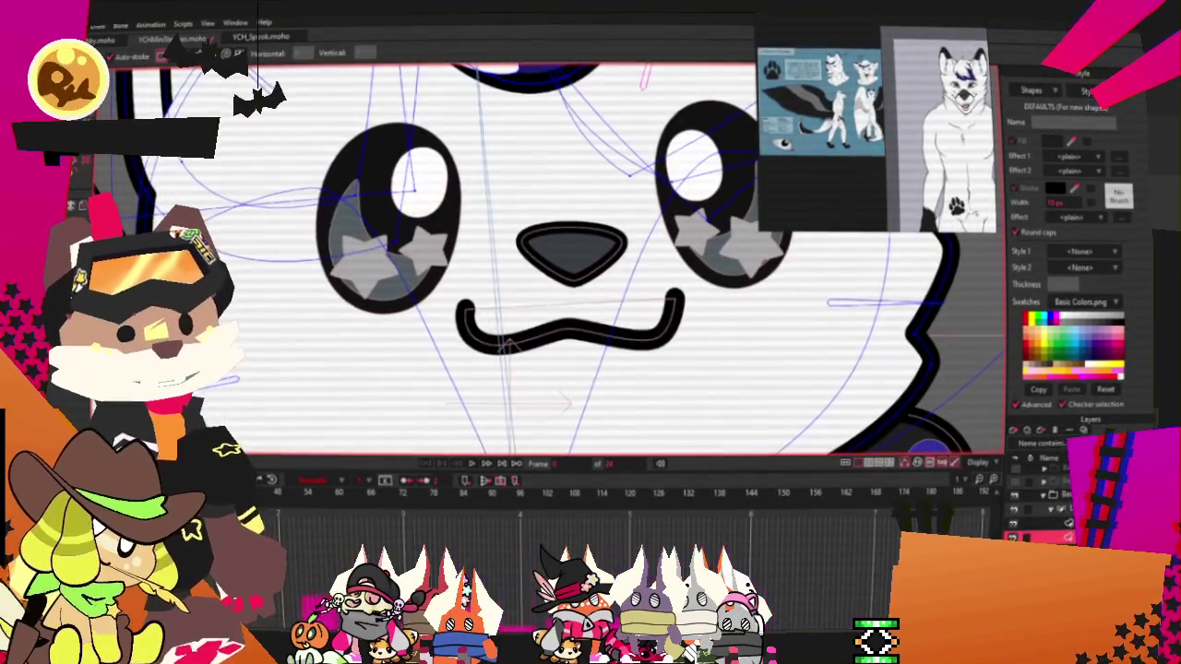
pyautogui.scroll(2, 429, 249)
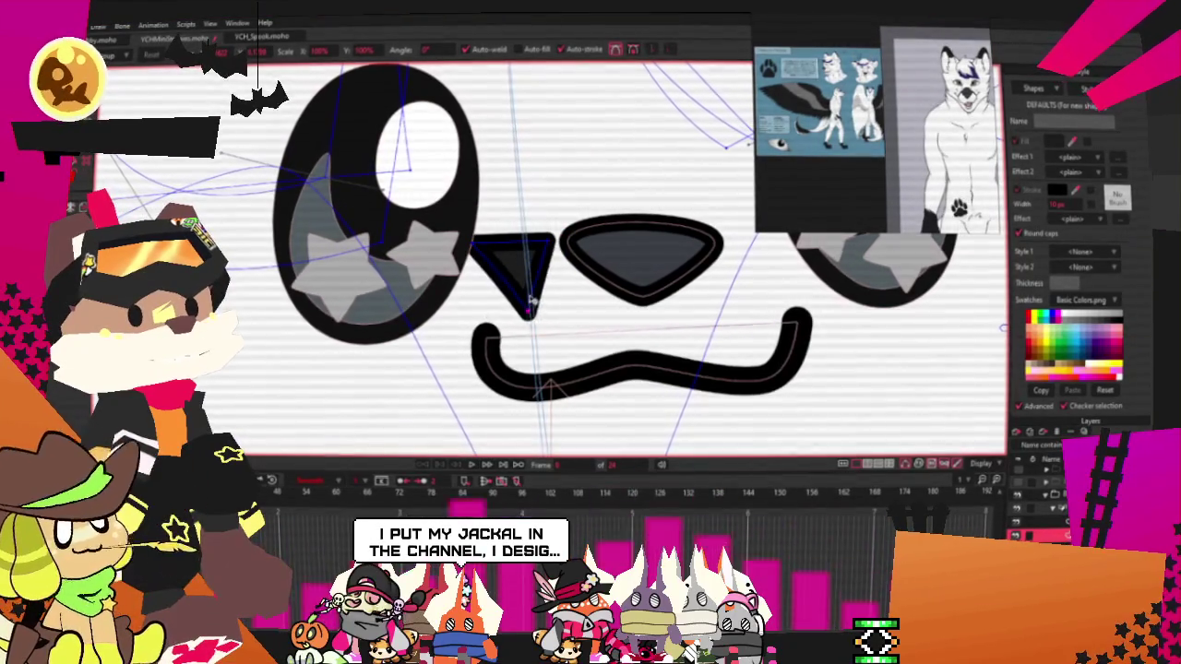
pyautogui.scroll(1, 507, 238)
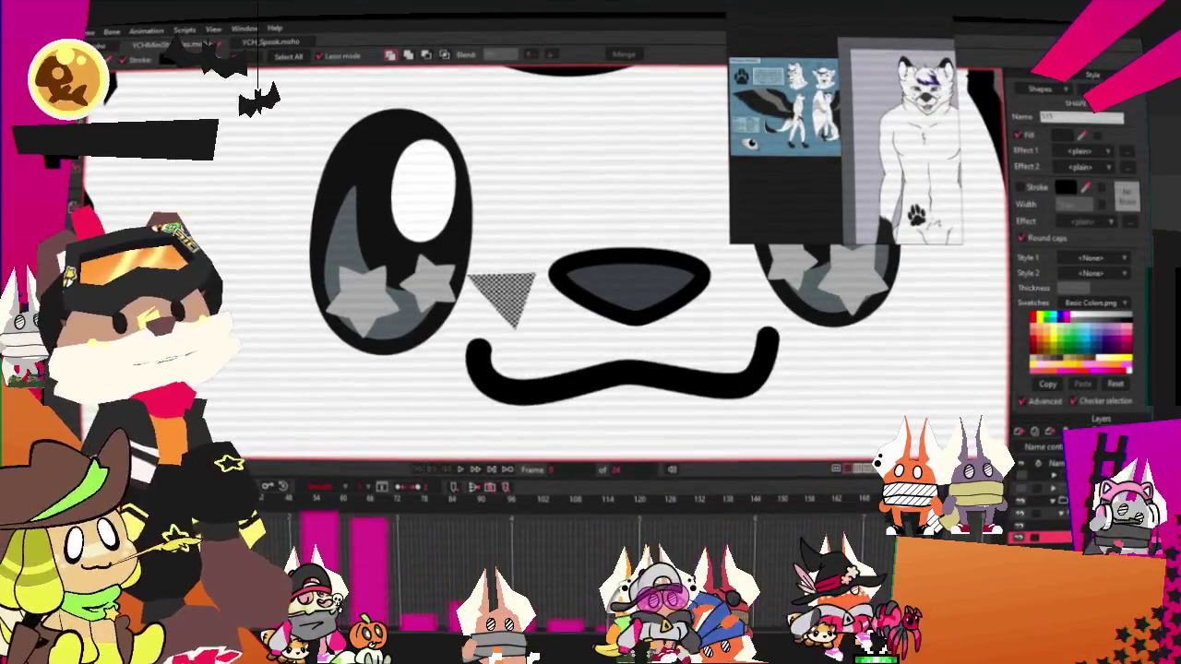
pyautogui.scroll(3, 526, 309)
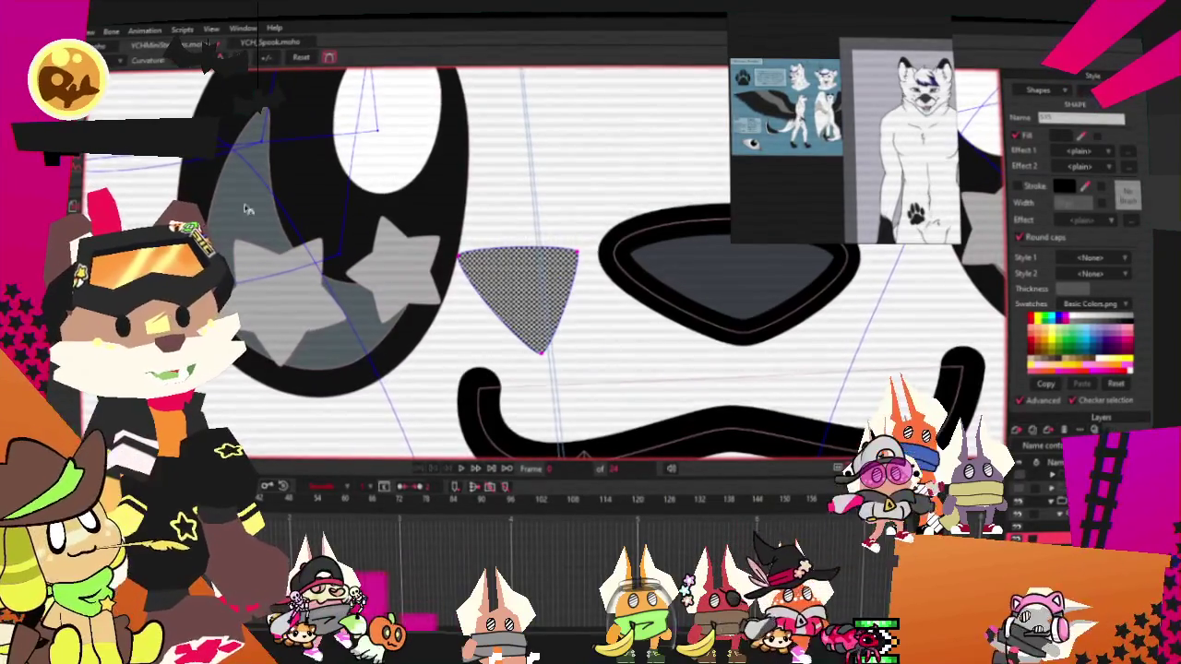
pyautogui.press('t')
pyautogui.scroll(2, 517, 295)
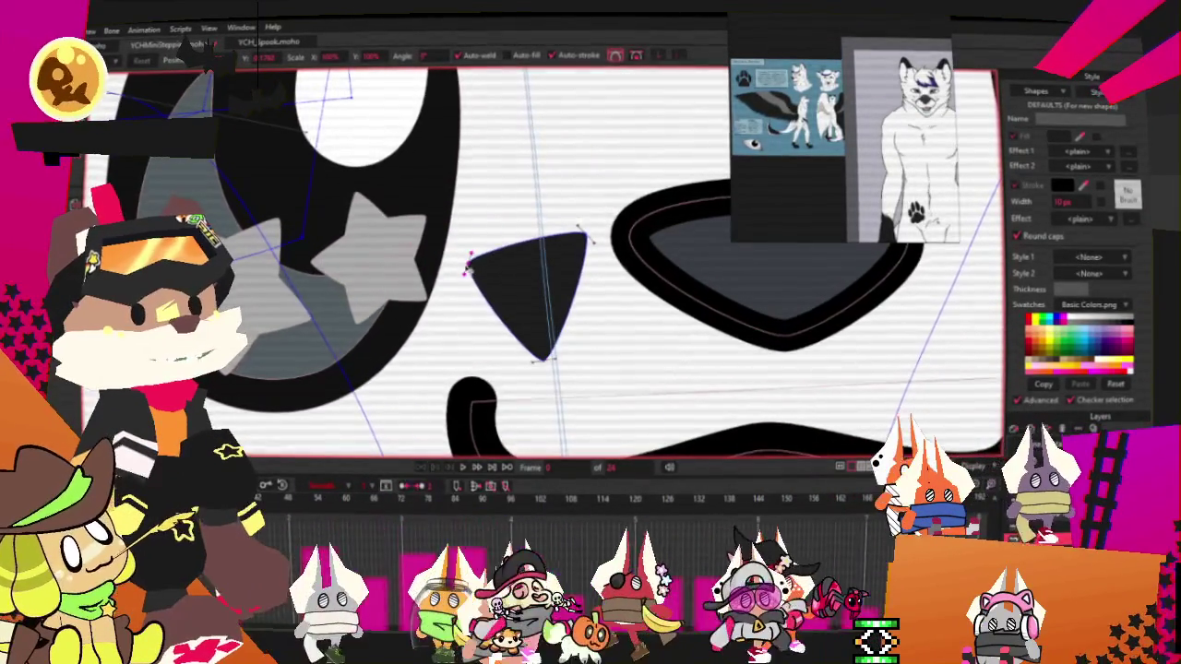
pyautogui.scroll(-3, 462, 266)
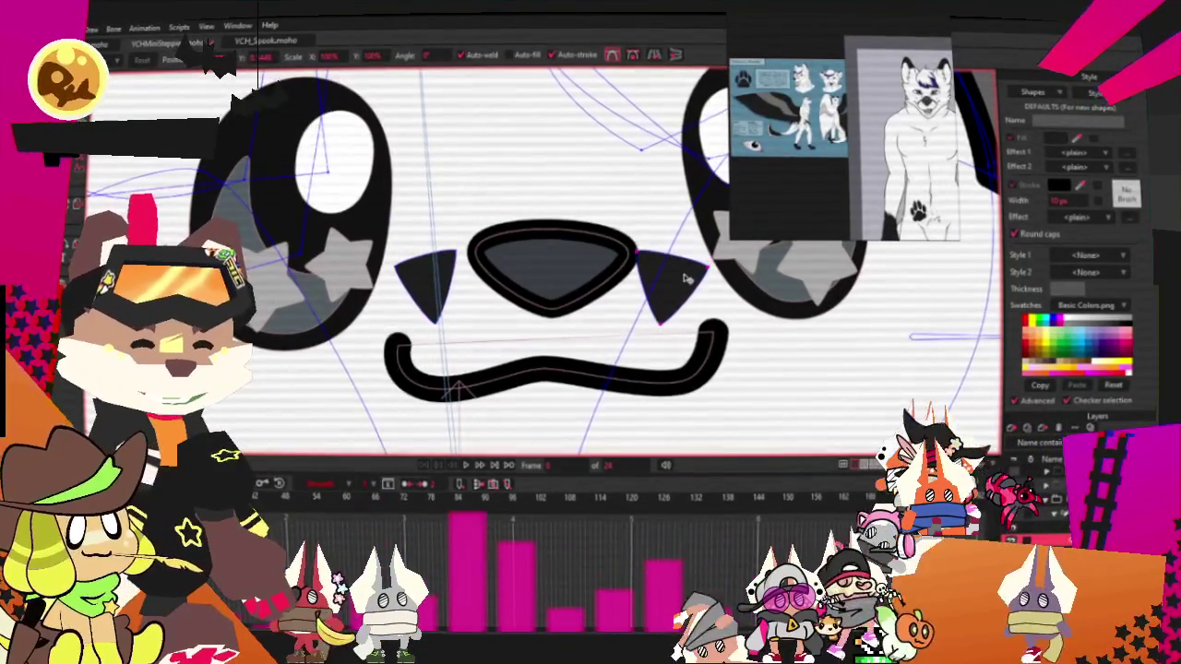
pyautogui.moveTo(685, 278); pyautogui.dragTo(696, 284)
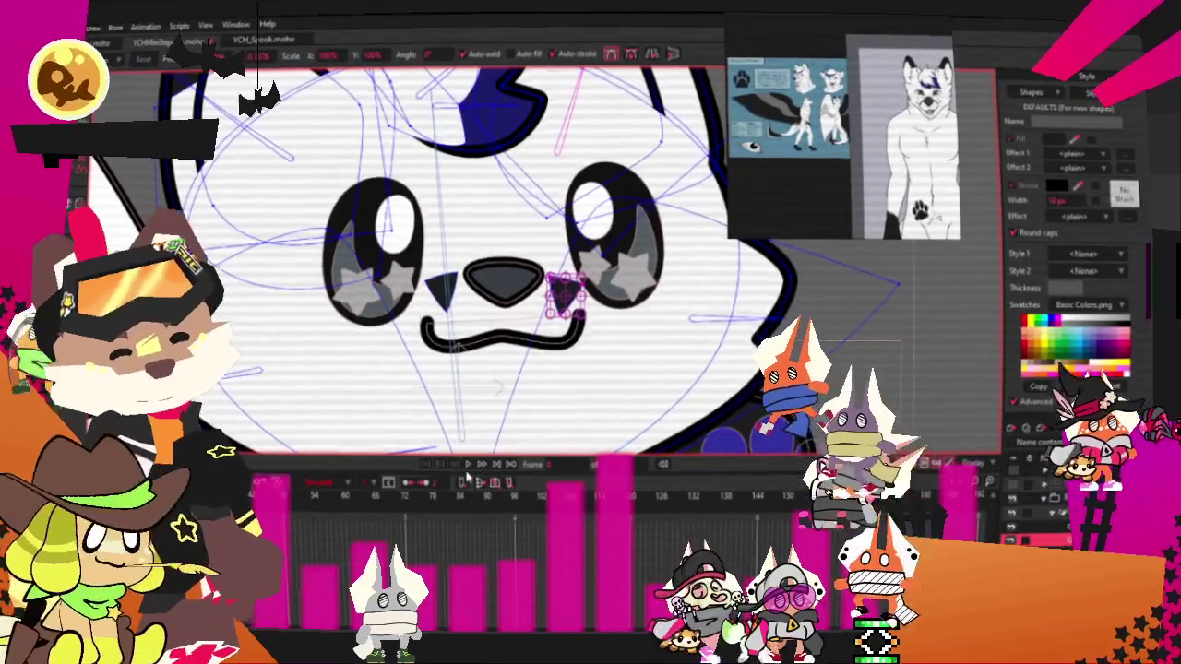
pyautogui.click(467, 469)
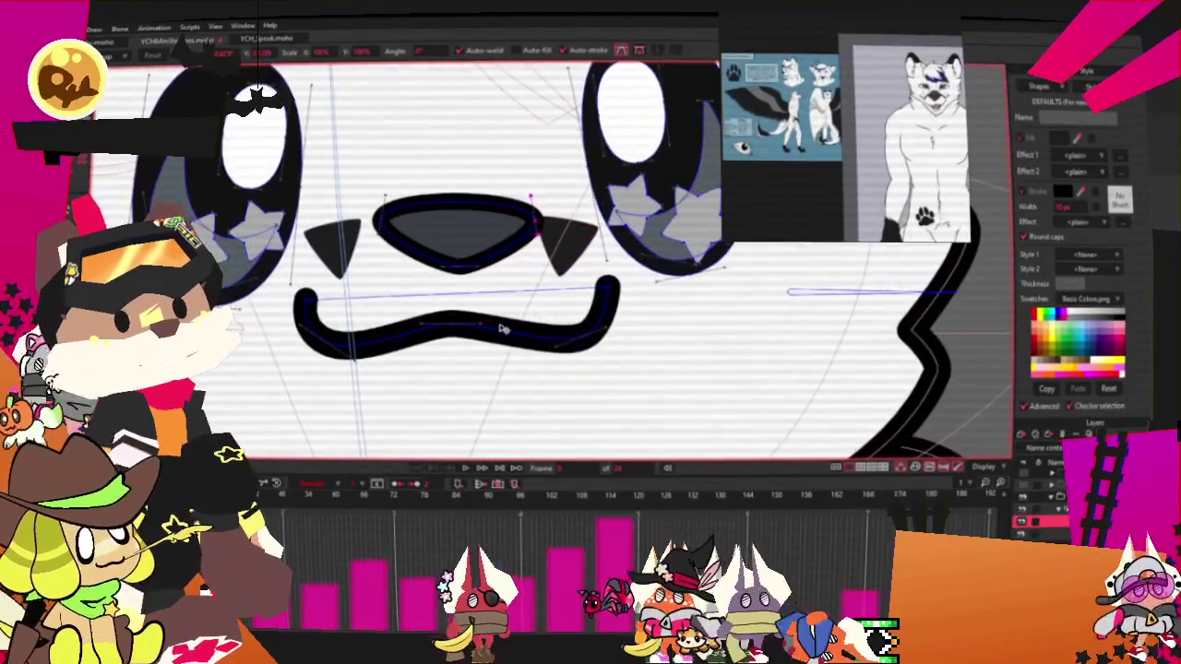
# Stretch the mouth stroke wider on both sides
pyautogui.click(501, 329)
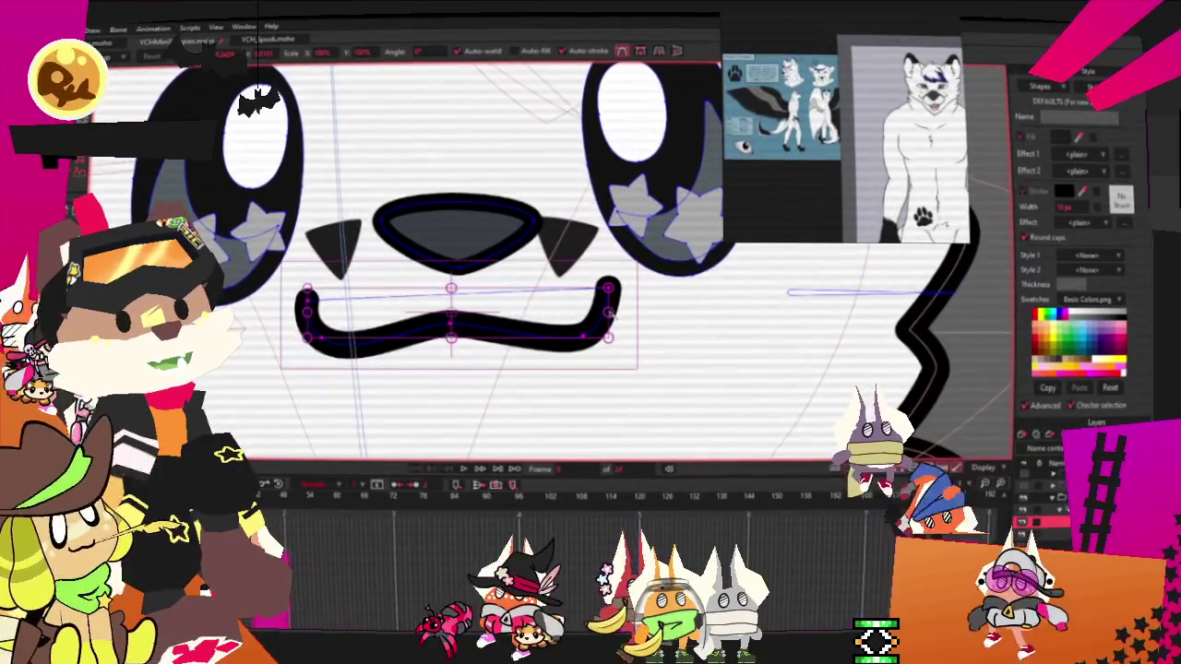
pyautogui.moveTo(609, 315); pyautogui.dragTo(641, 315)
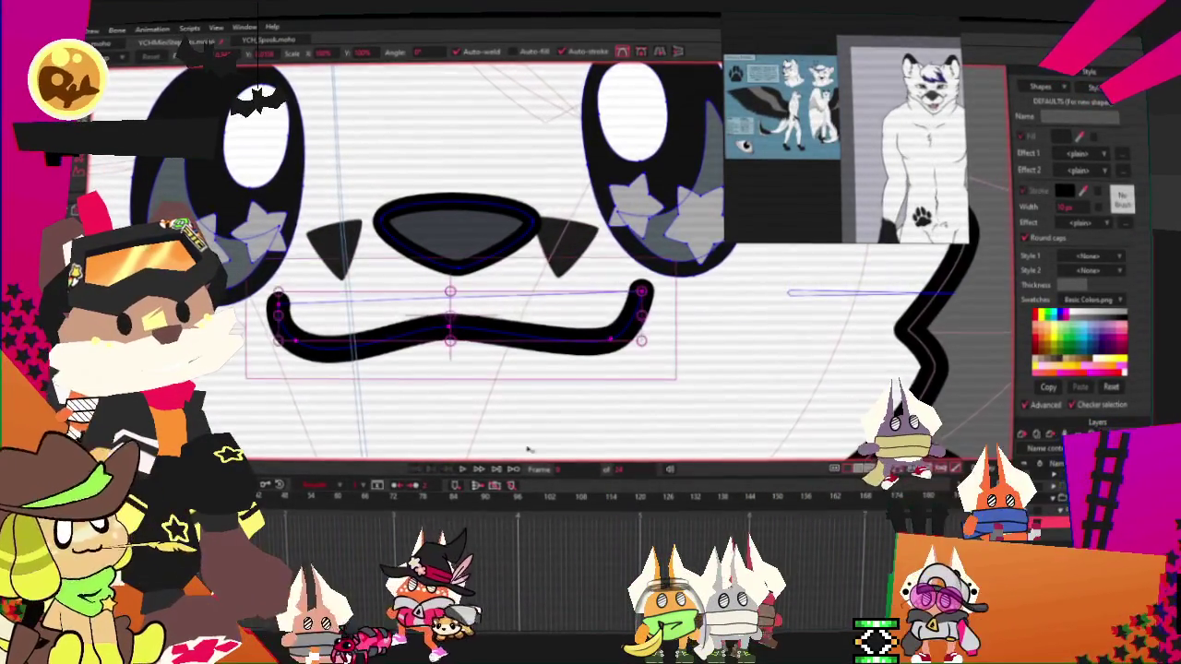
pyautogui.scroll(-5, 529, 450)
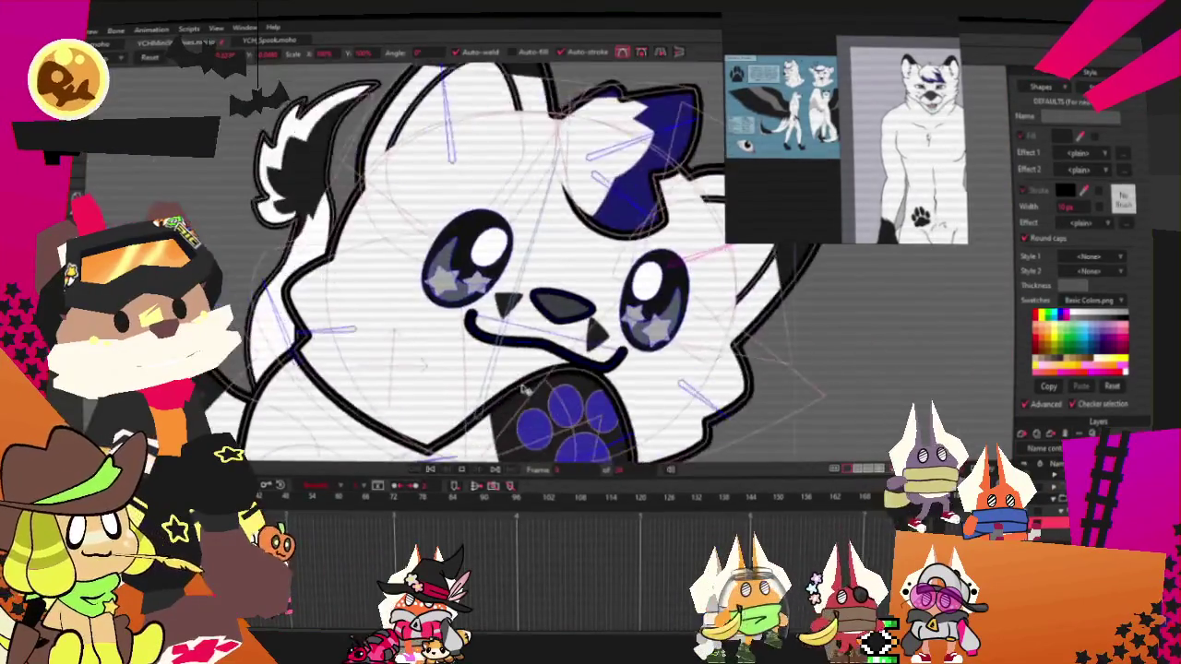
pyautogui.scroll(-3, 523, 390)
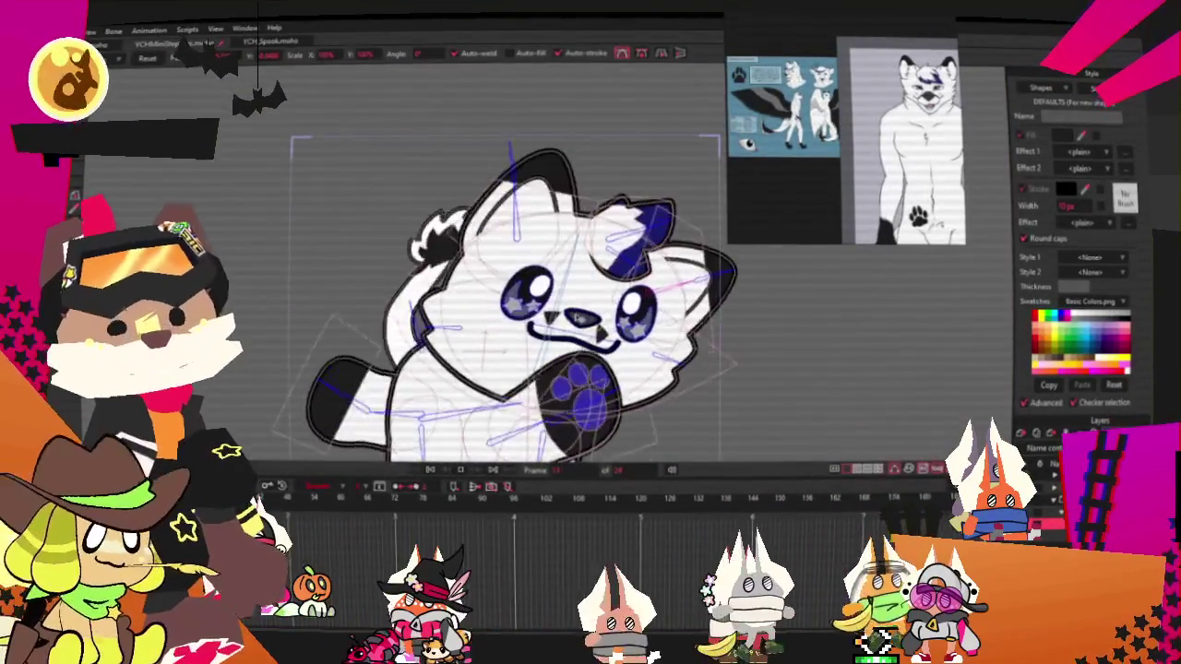
pyautogui.scroll(3, 577, 317)
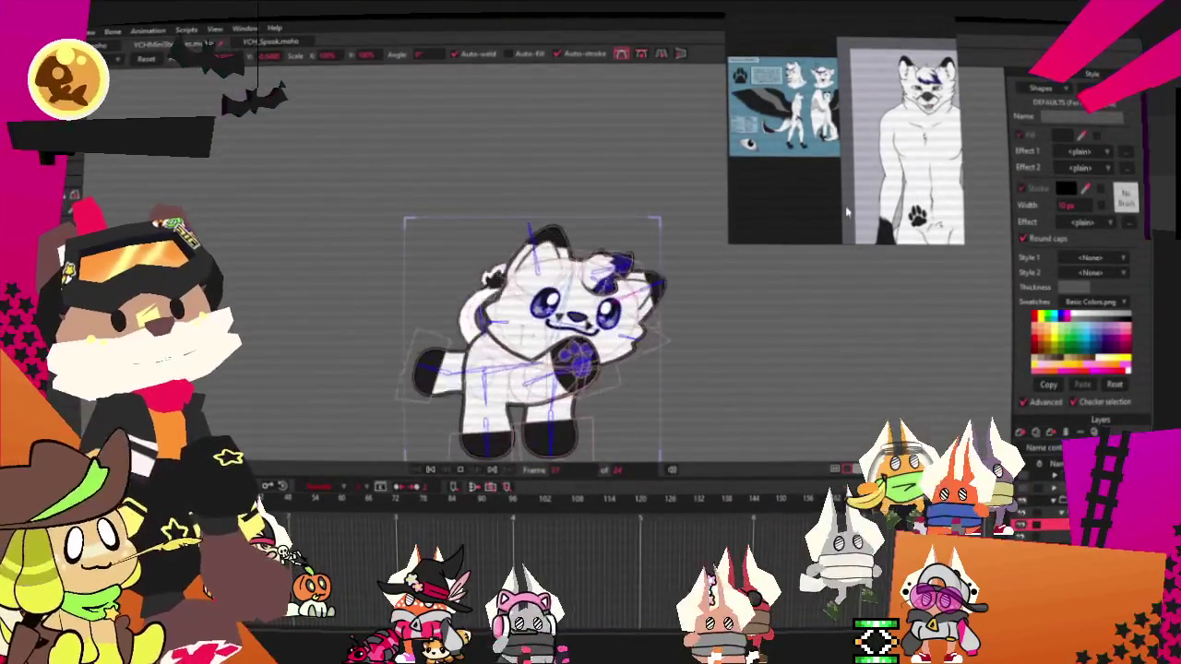
pyautogui.scroll(-2, 826, 182)
pyautogui.scroll(-2, 554, 243)
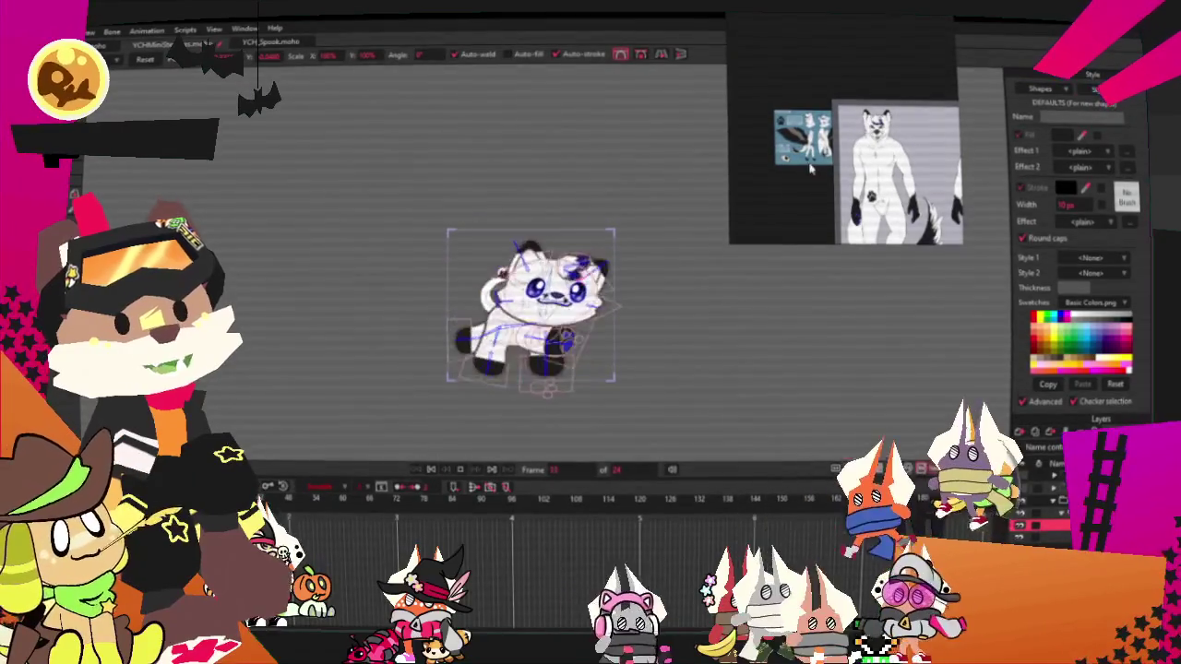
pyautogui.scroll(-1, 895, 176)
pyautogui.scroll(3, 859, 158)
pyautogui.scroll(-1, 859, 159)
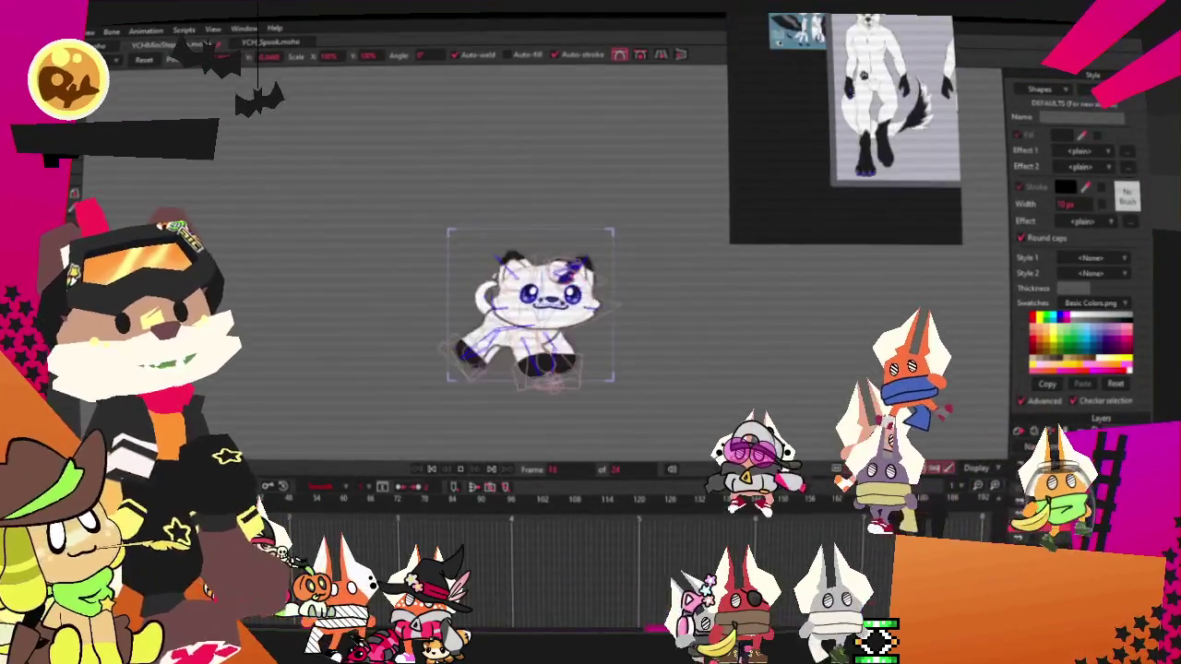
pyautogui.scroll(1, 858, 159)
pyautogui.scroll(-3, 858, 159)
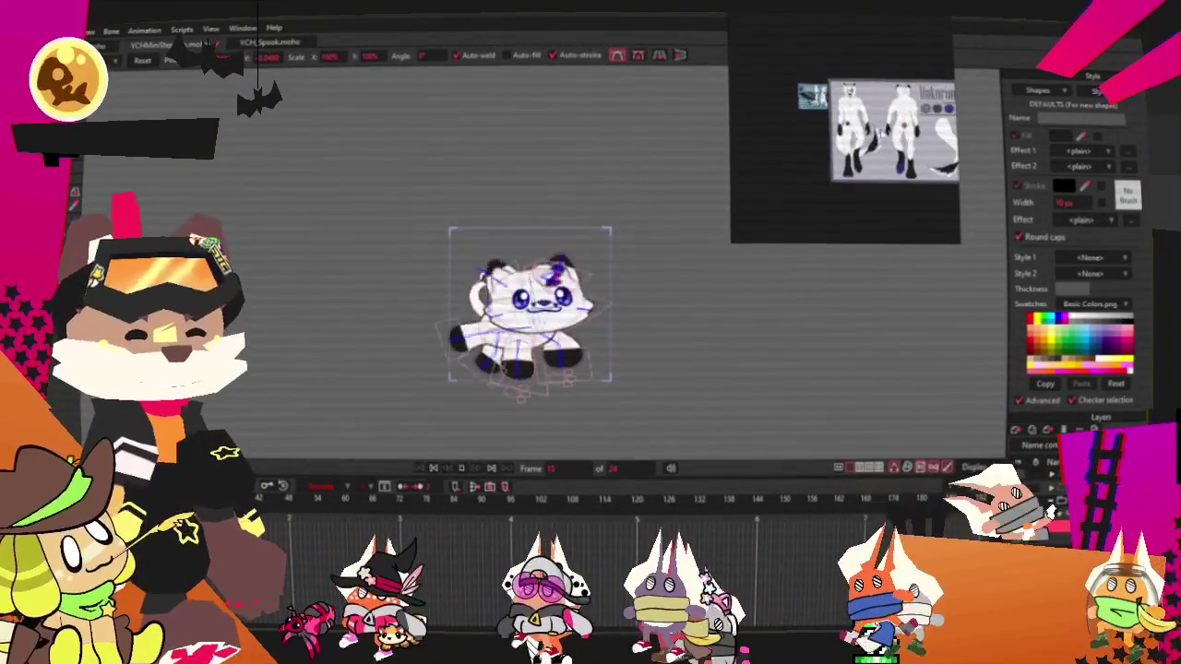
pyautogui.scroll(-1, 807, 209)
pyautogui.scroll(3, 807, 209)
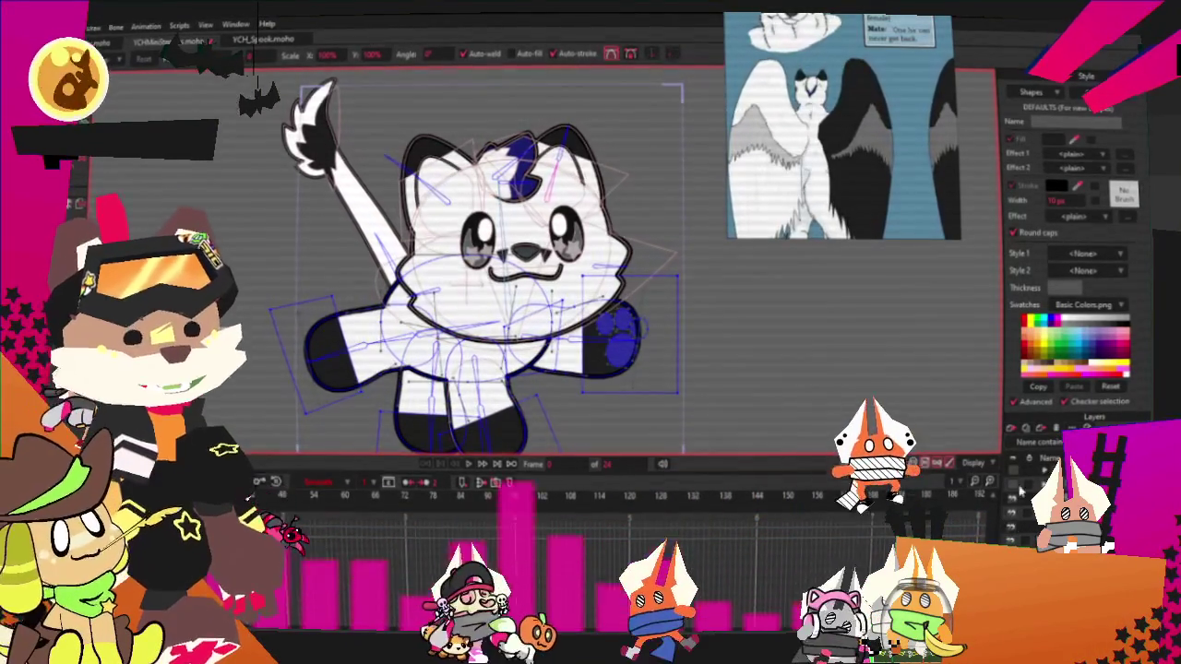
# Add a new unmasked layer and enlarge a black triangle behind the raised arm
pyautogui.click(1018, 441)
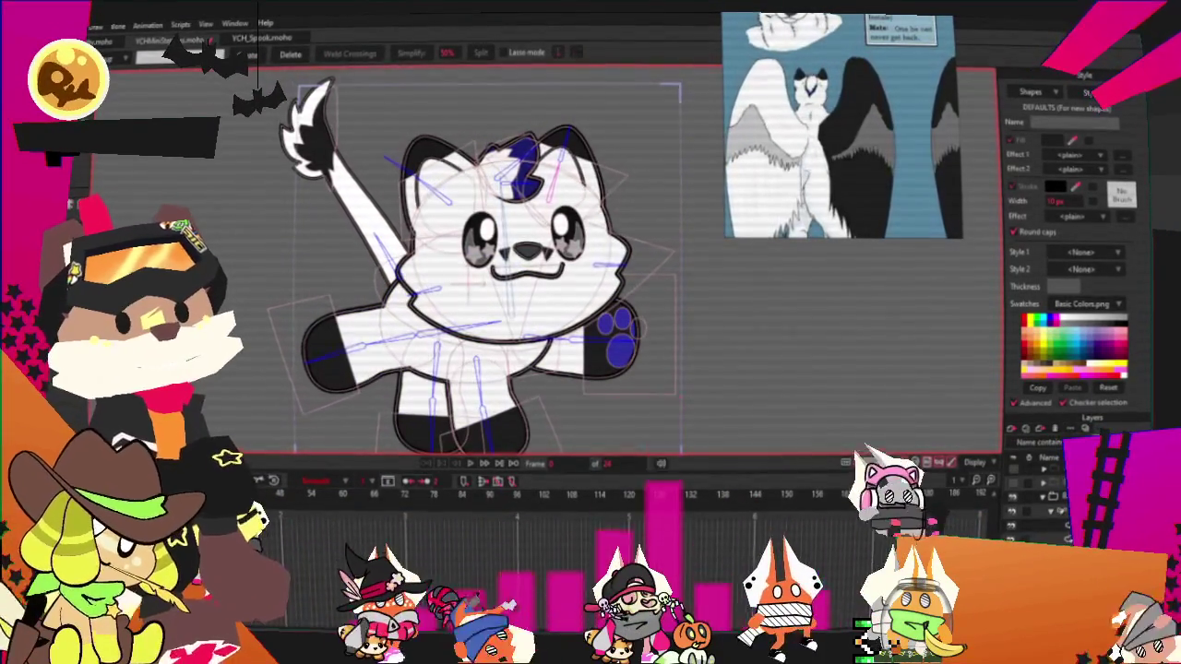
pyautogui.doubleClick(1043, 480)
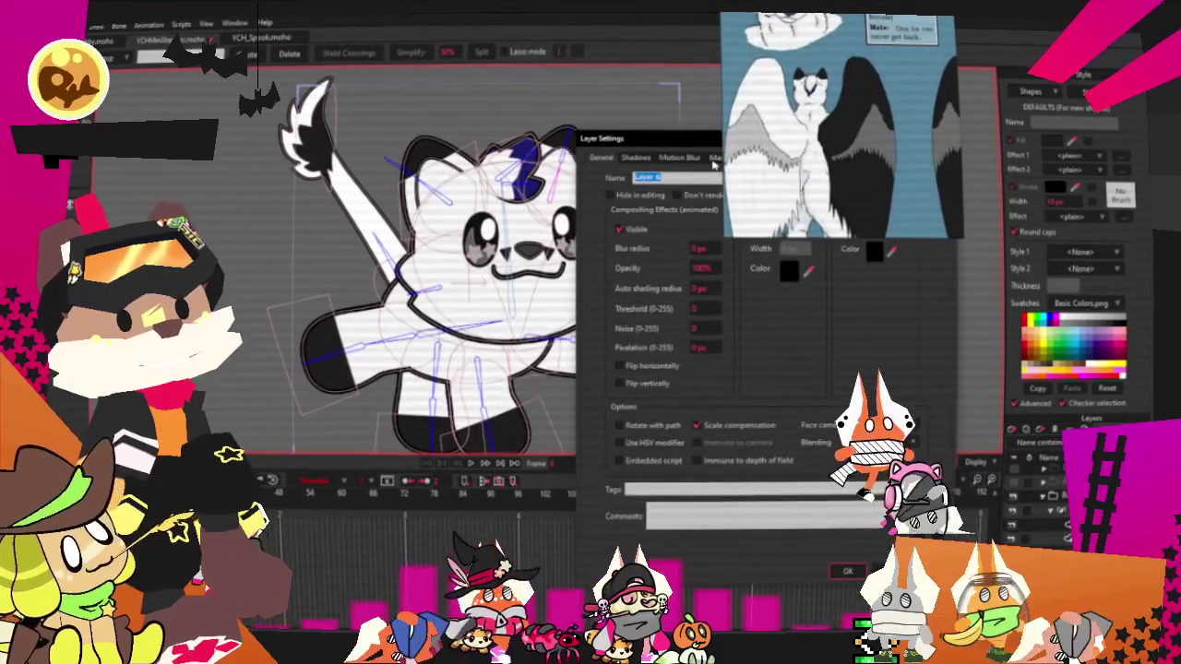
pyautogui.click(729, 158)
pyautogui.click(681, 211)
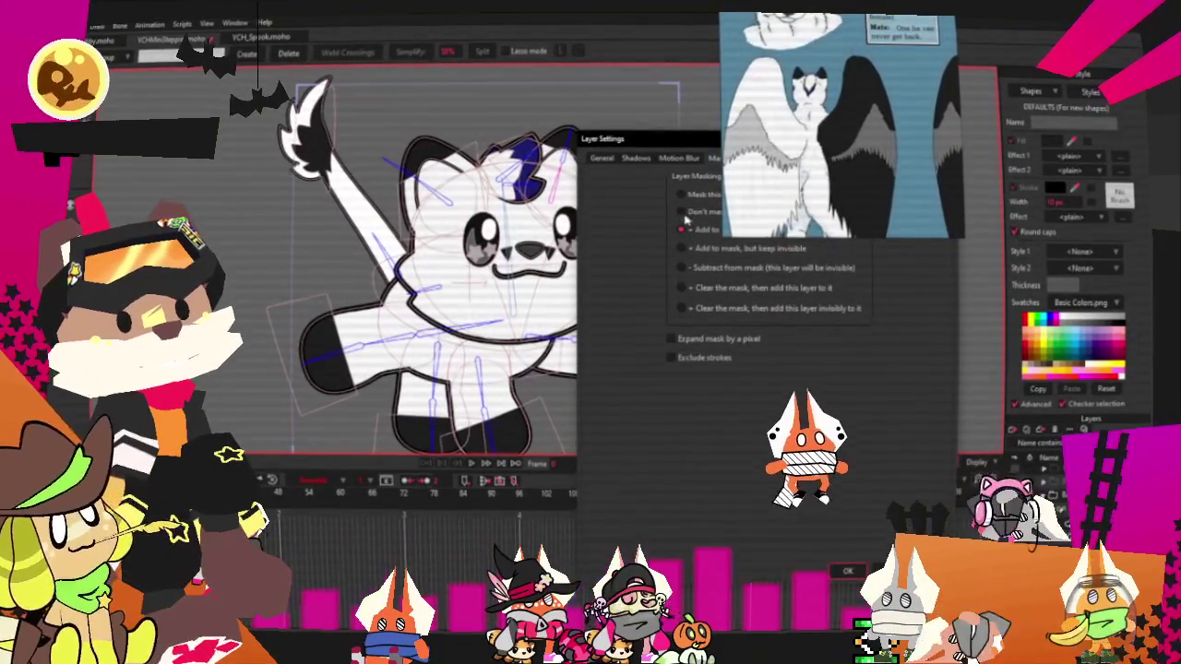
pyautogui.press('Return')
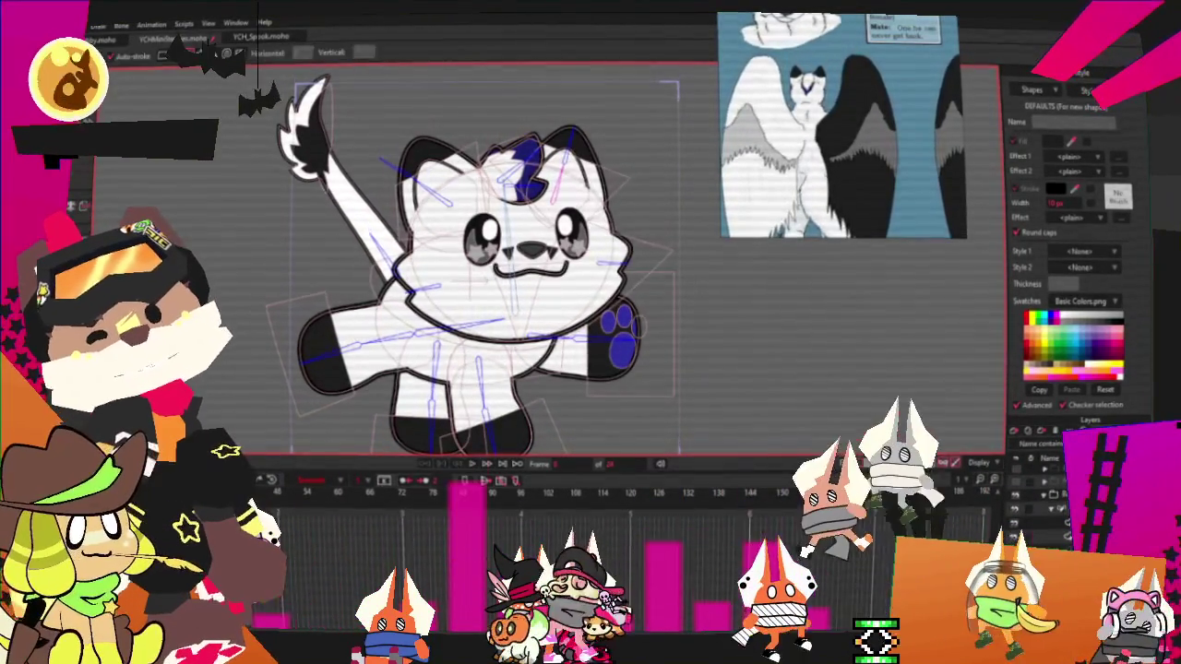
pyautogui.scroll(2, 380, 245)
pyautogui.moveTo(381, 246); pyautogui.dragTo(386, 196)
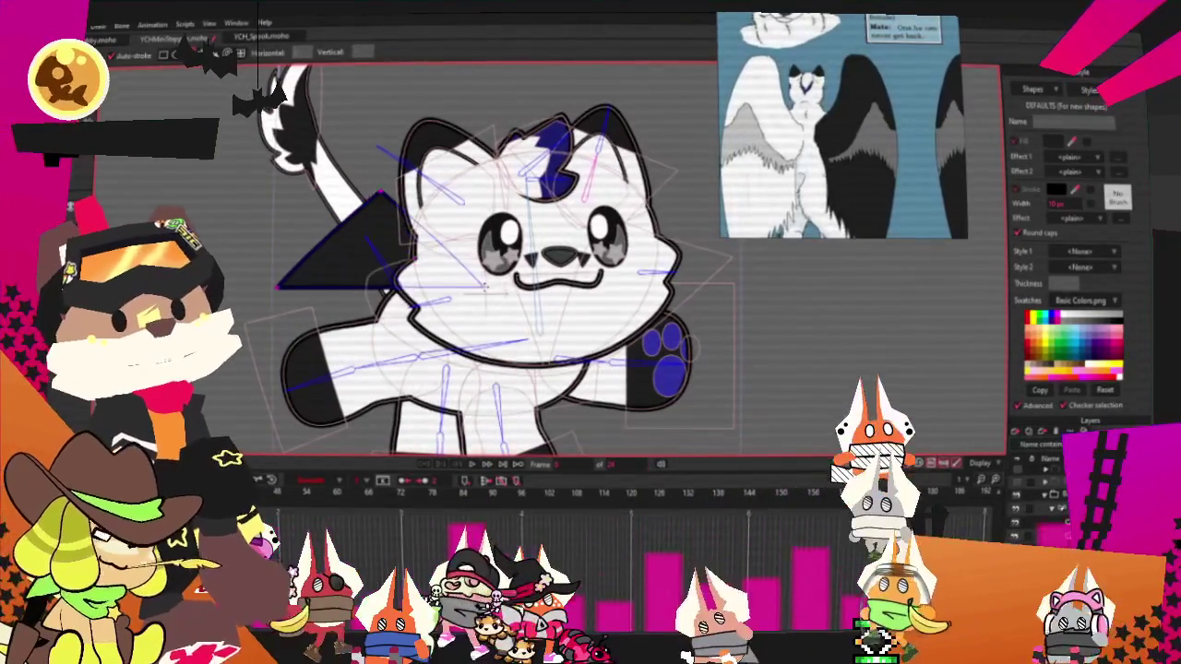
# Pull the triangle's lower-left corner up-left, then draw a feathered lower edge filled solid black
pyautogui.press('g')
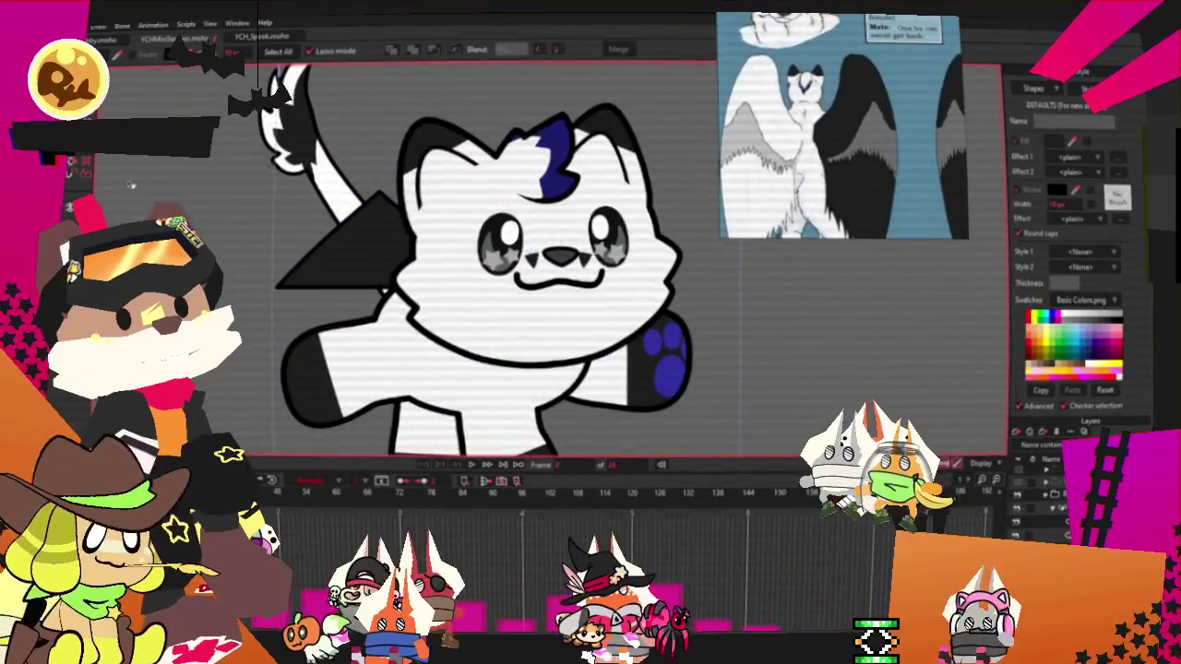
pyautogui.scroll(2, 385, 238)
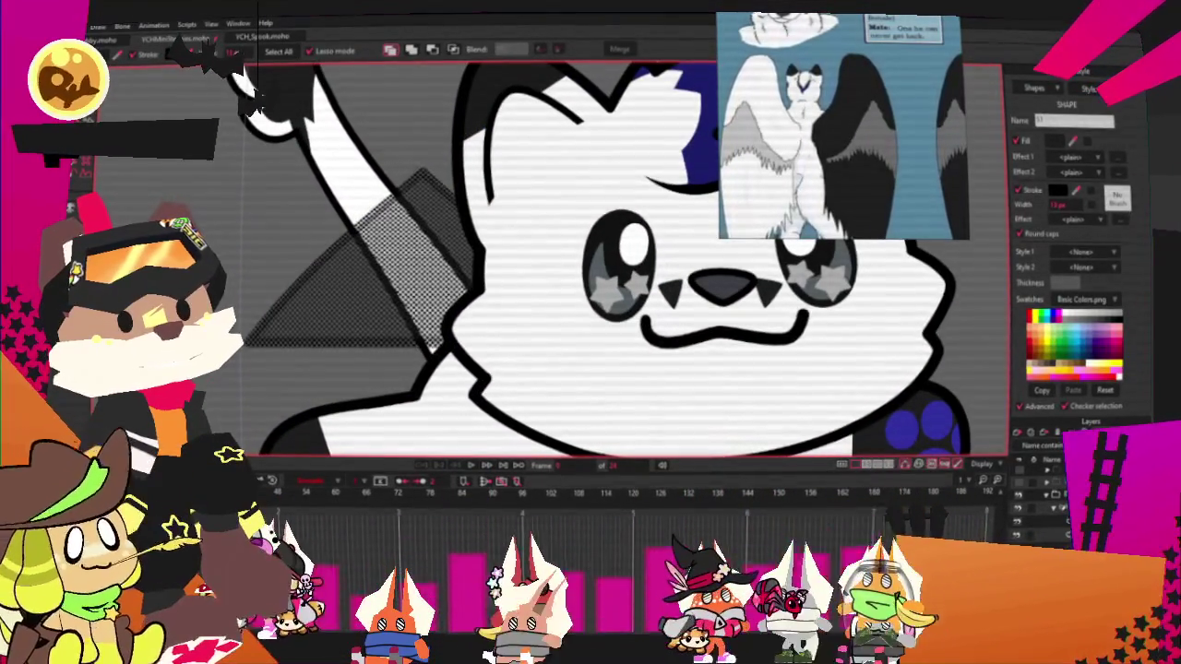
pyautogui.click(247, 94)
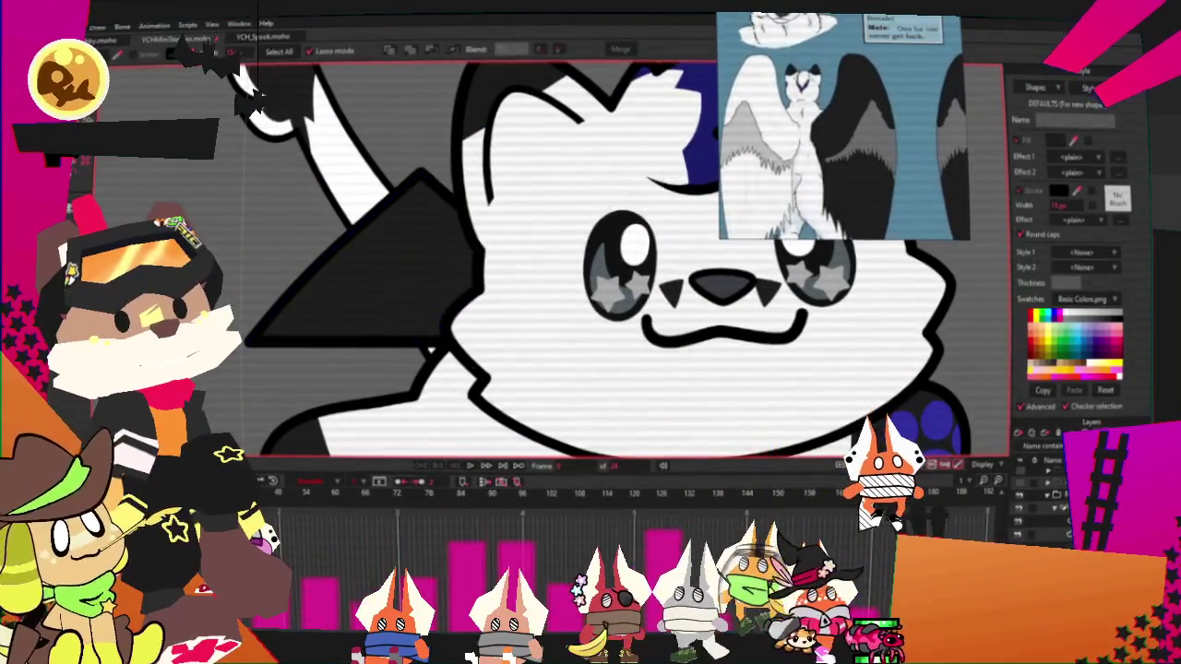
pyautogui.moveTo(265, 366); pyautogui.dragTo(239, 328)
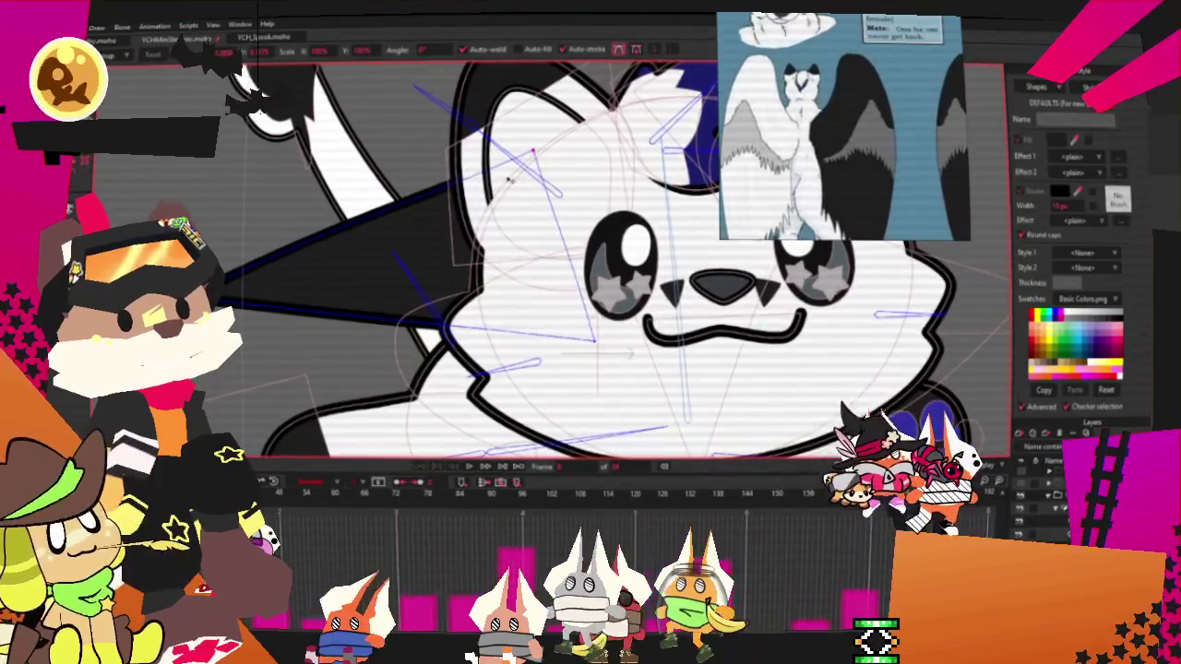
pyautogui.press('c')
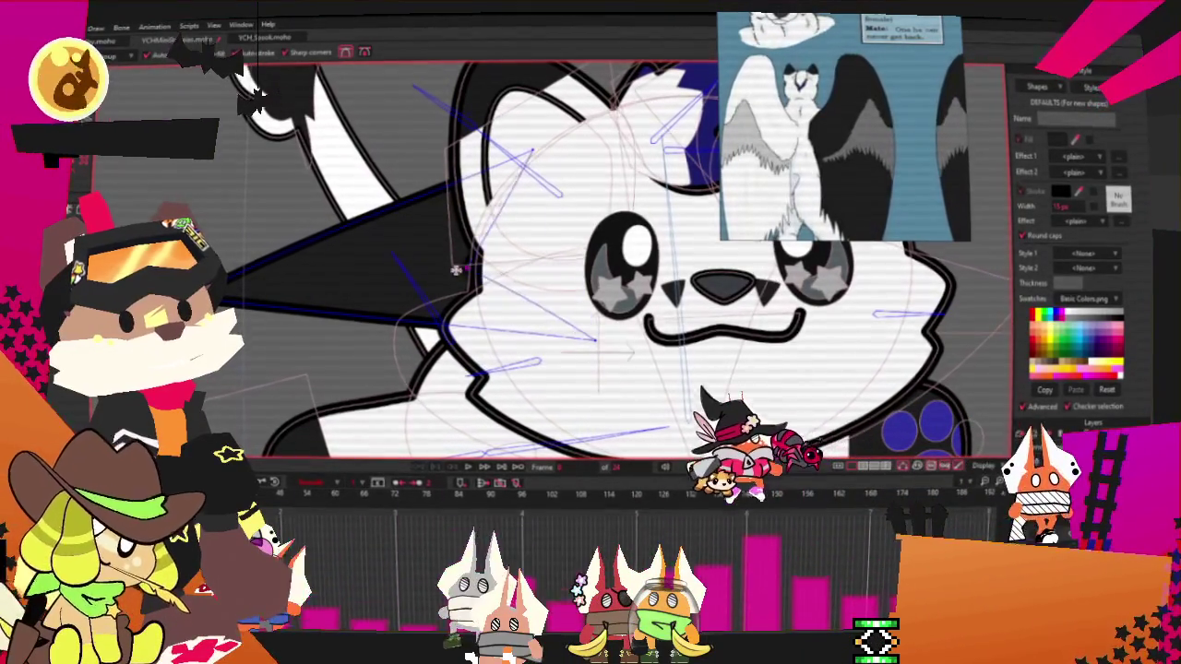
pyautogui.moveTo(455, 270)
pyautogui.mouseDown()
pyautogui.moveTo(297, 309)
pyautogui.moveTo(278, 349)
pyautogui.mouseUp()
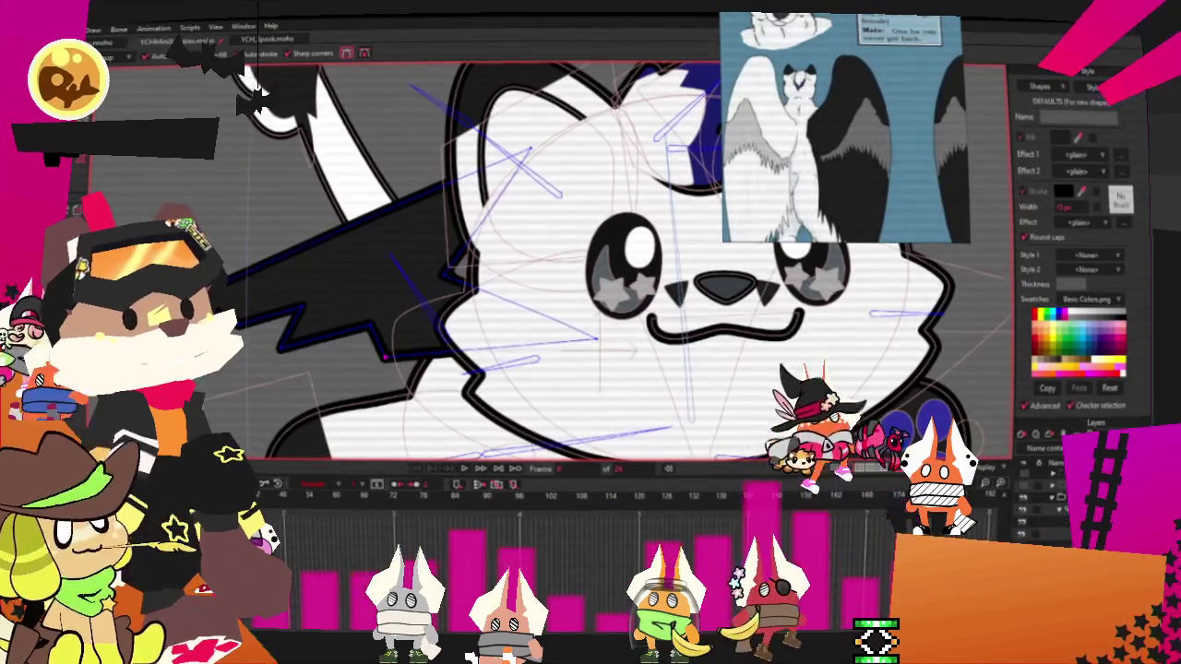
pyautogui.click(406, 274)
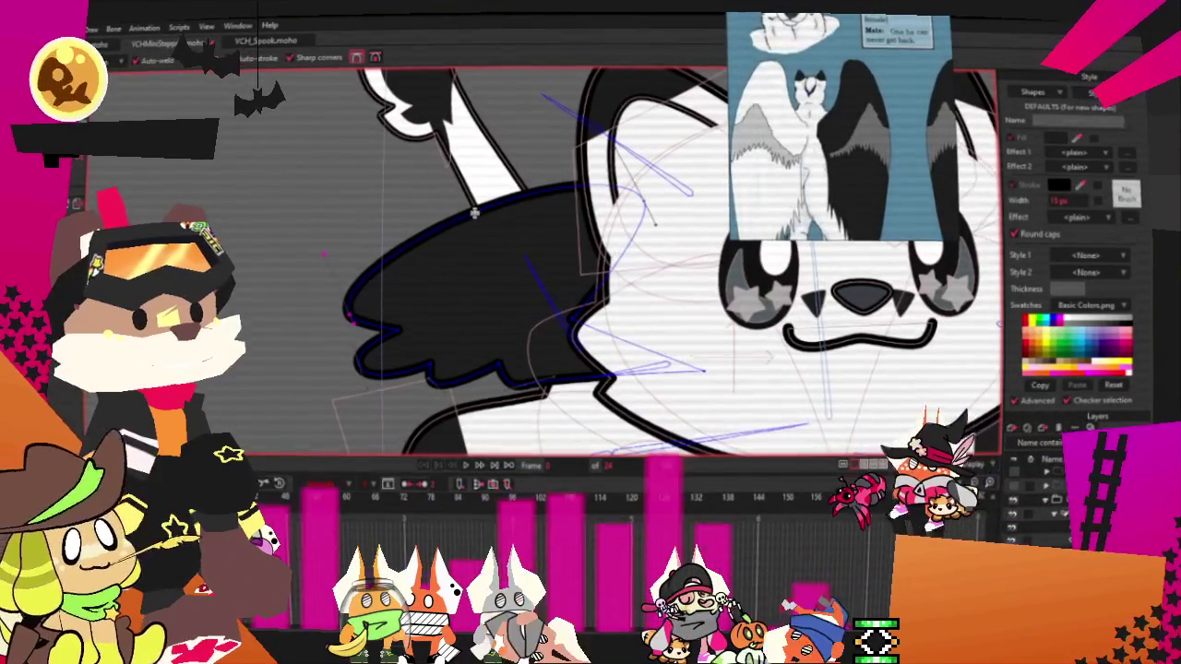
# Adjust the wing's points to refine its scalloped, feather-tipped lower edge
pyautogui.press('a')
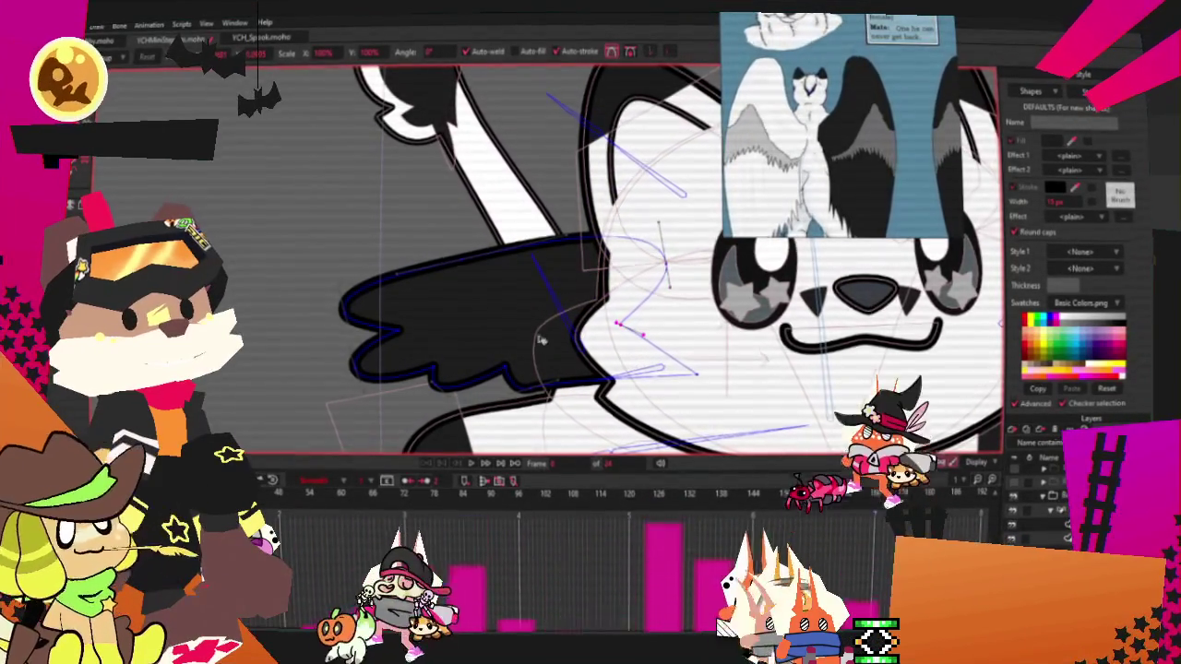
pyautogui.scroll(2, 541, 341)
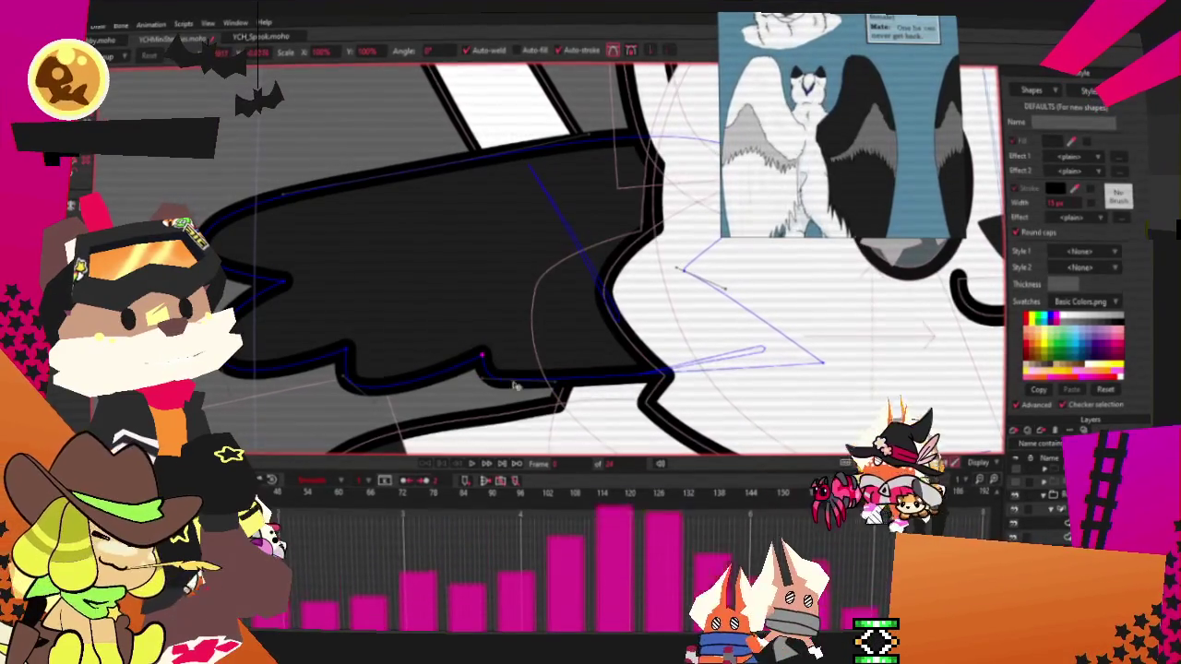
pyautogui.scroll(-3, 508, 305)
pyautogui.scroll(-3, 508, 305)
pyautogui.scroll(-1, 507, 305)
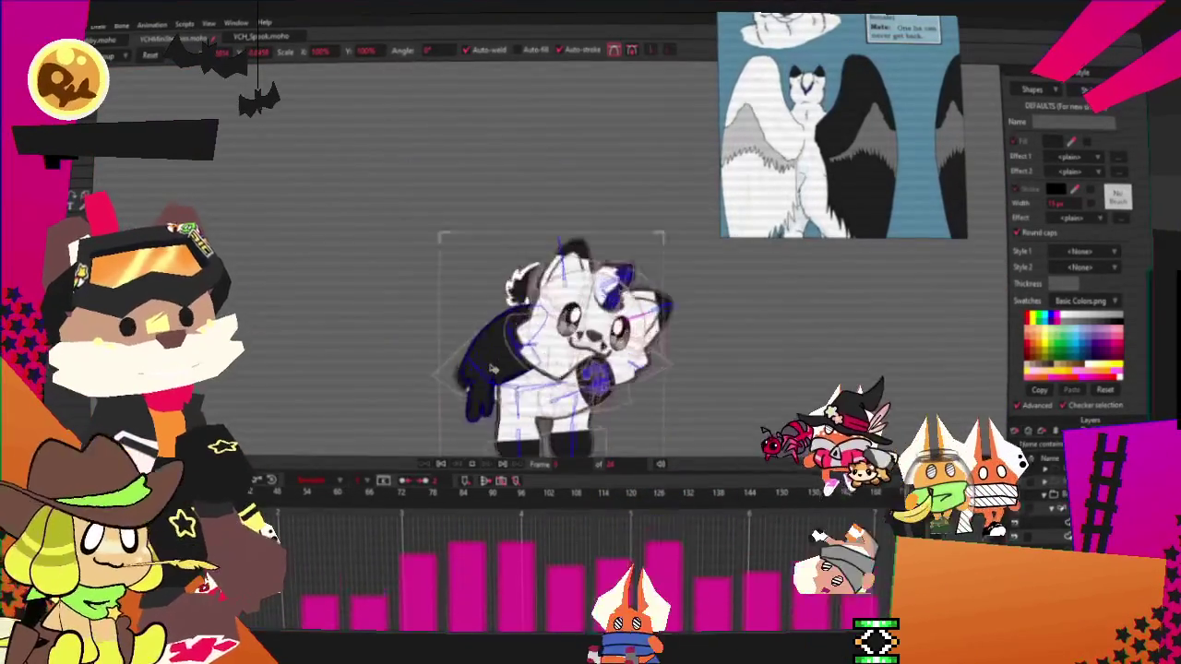
pyautogui.scroll(1, 507, 305)
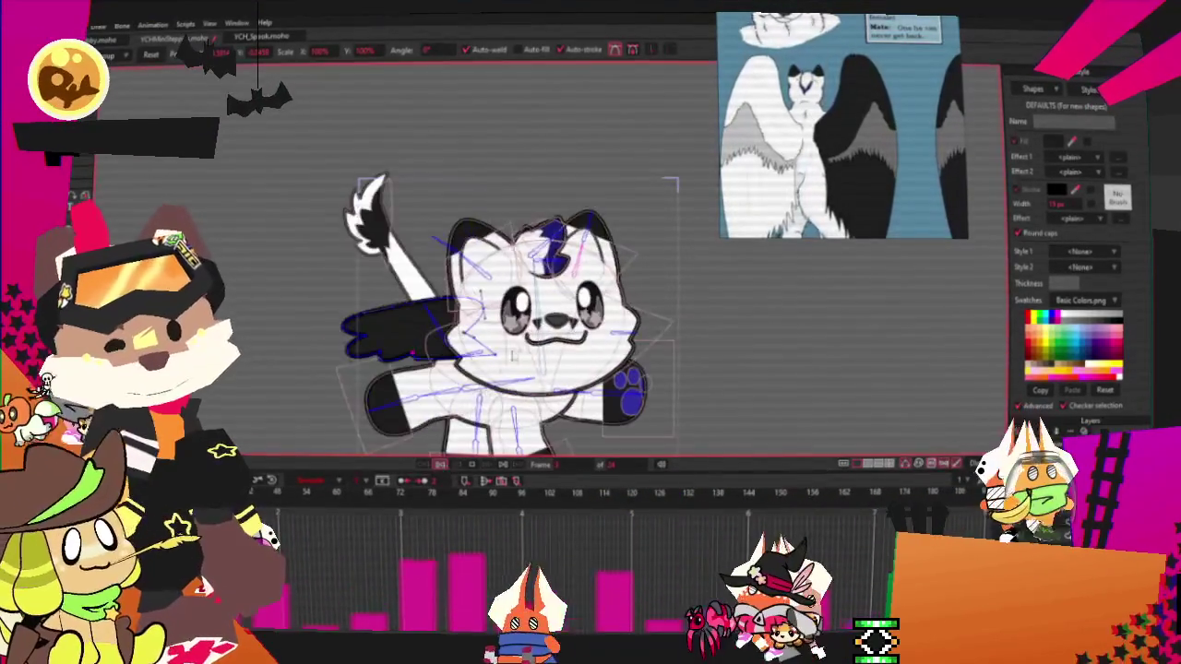
pyautogui.scroll(3, 557, 287)
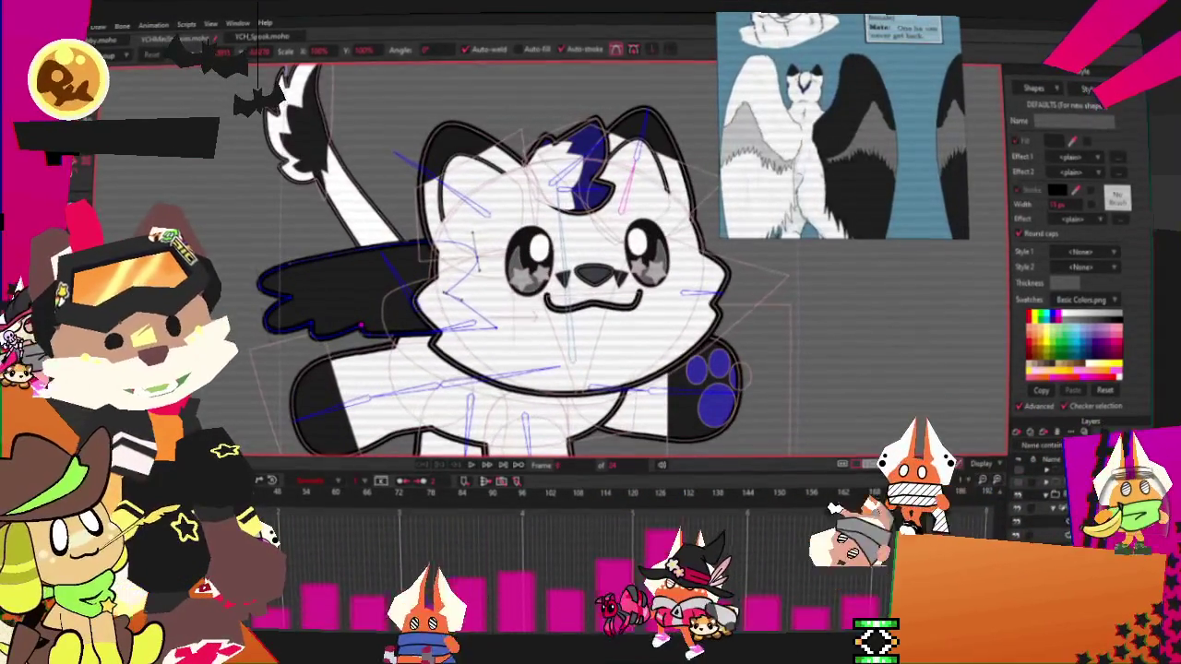
pyautogui.press('z')
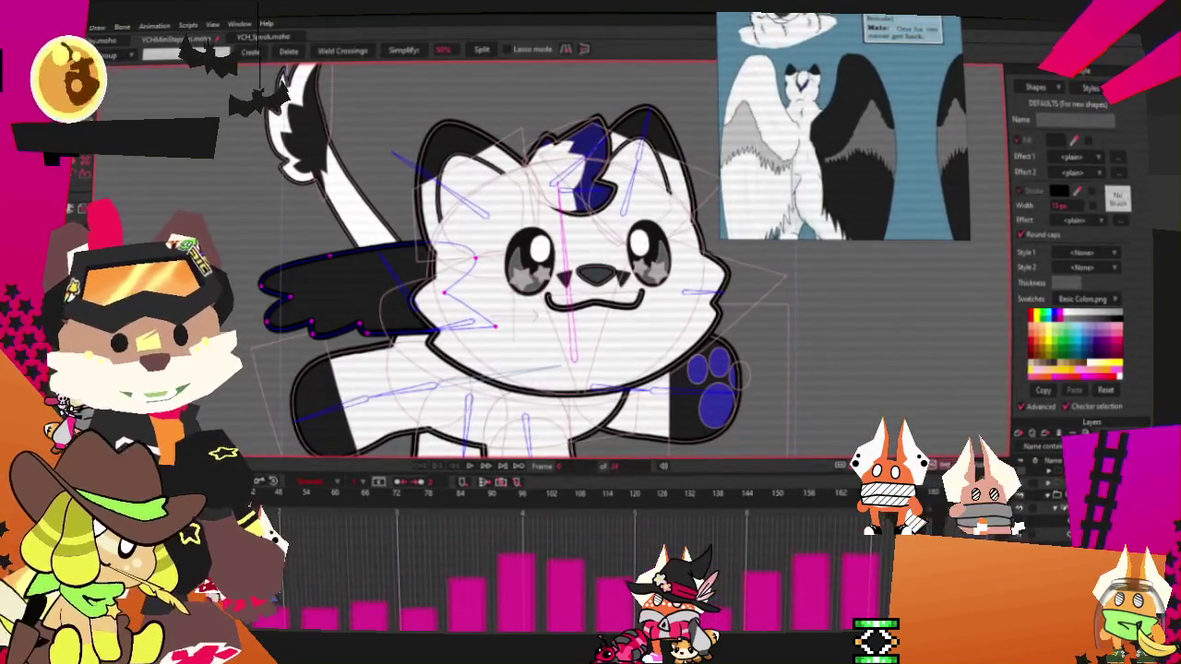
# Bind the wing's points to the body bones and replay the animation to test it
pyautogui.press('i')
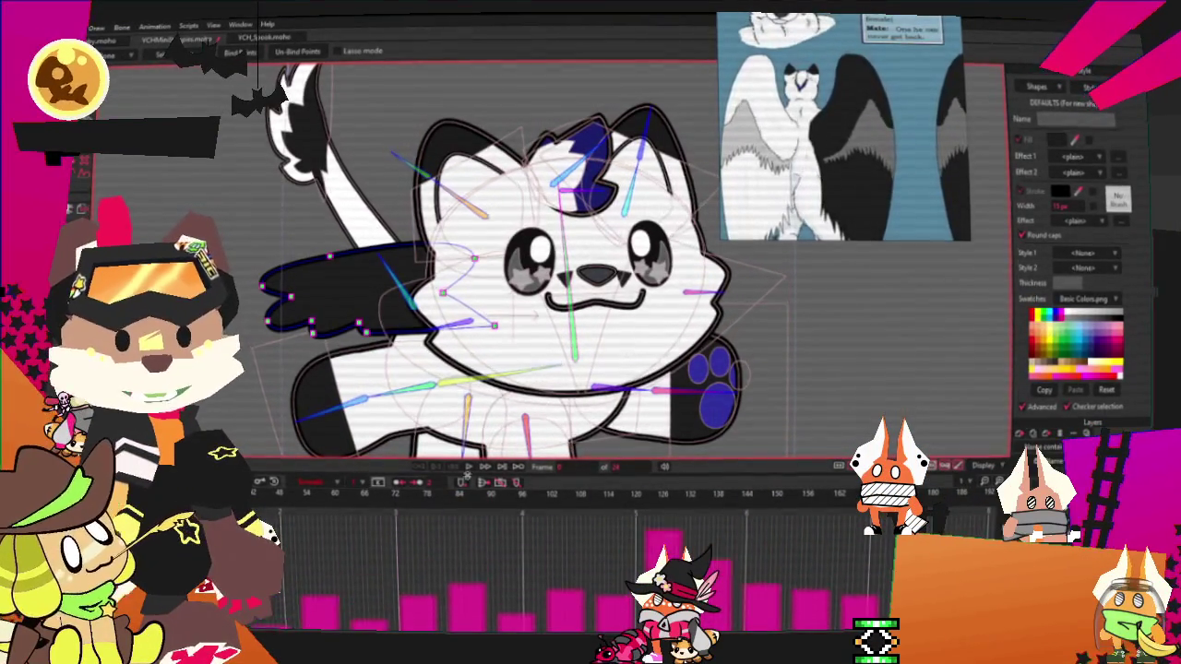
pyautogui.press('g')
pyautogui.scroll(-3, 476, 420)
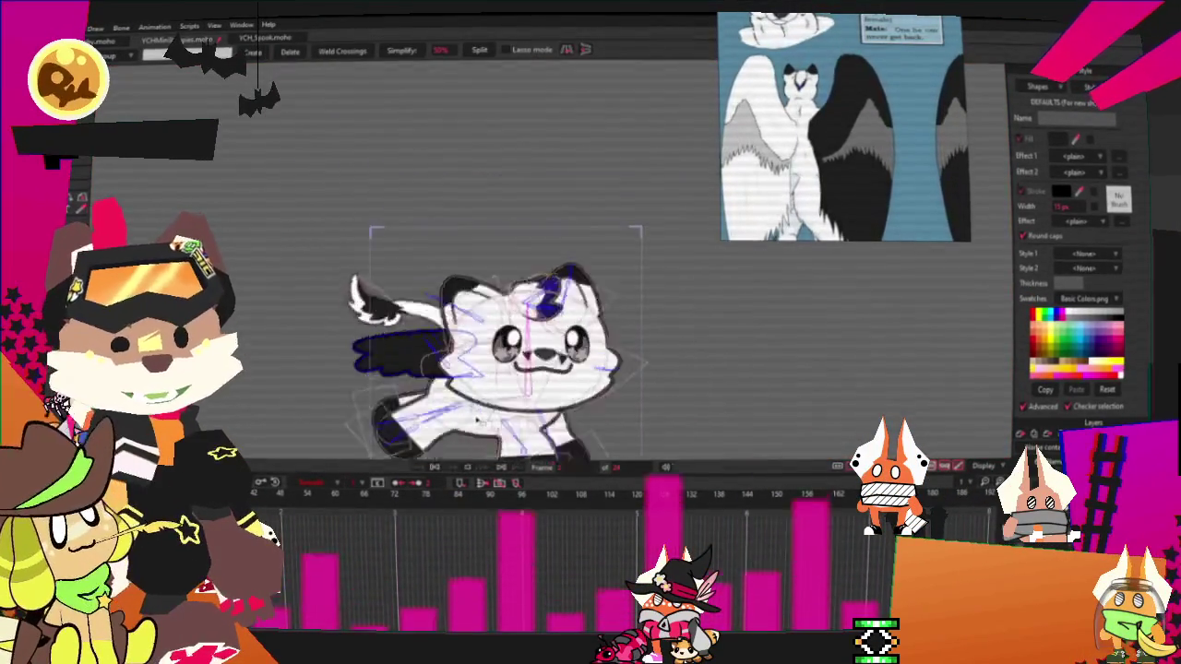
pyautogui.click(434, 468)
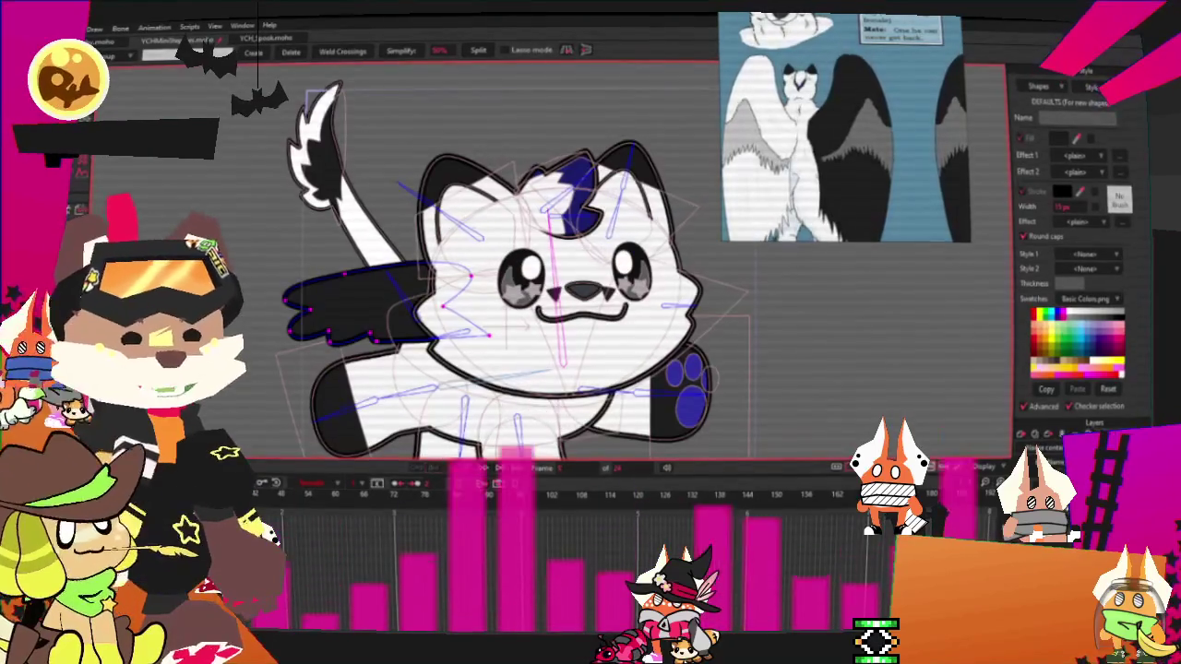
pyautogui.press('b')
pyautogui.scroll(2, 497, 331)
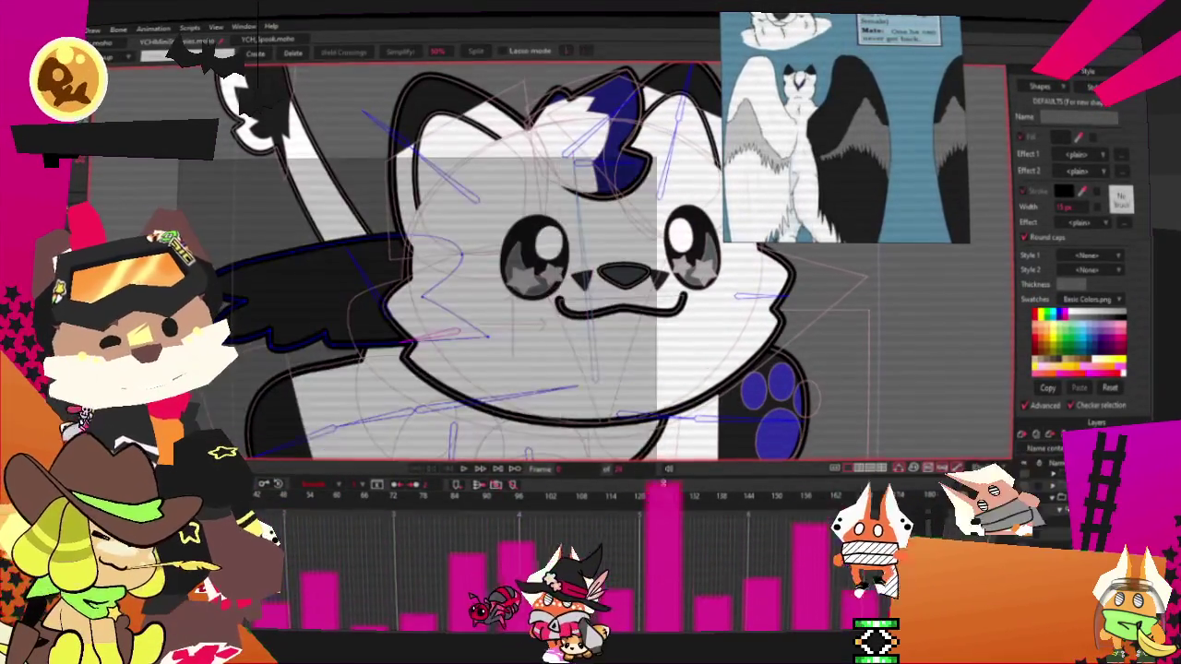
pyautogui.press('i')
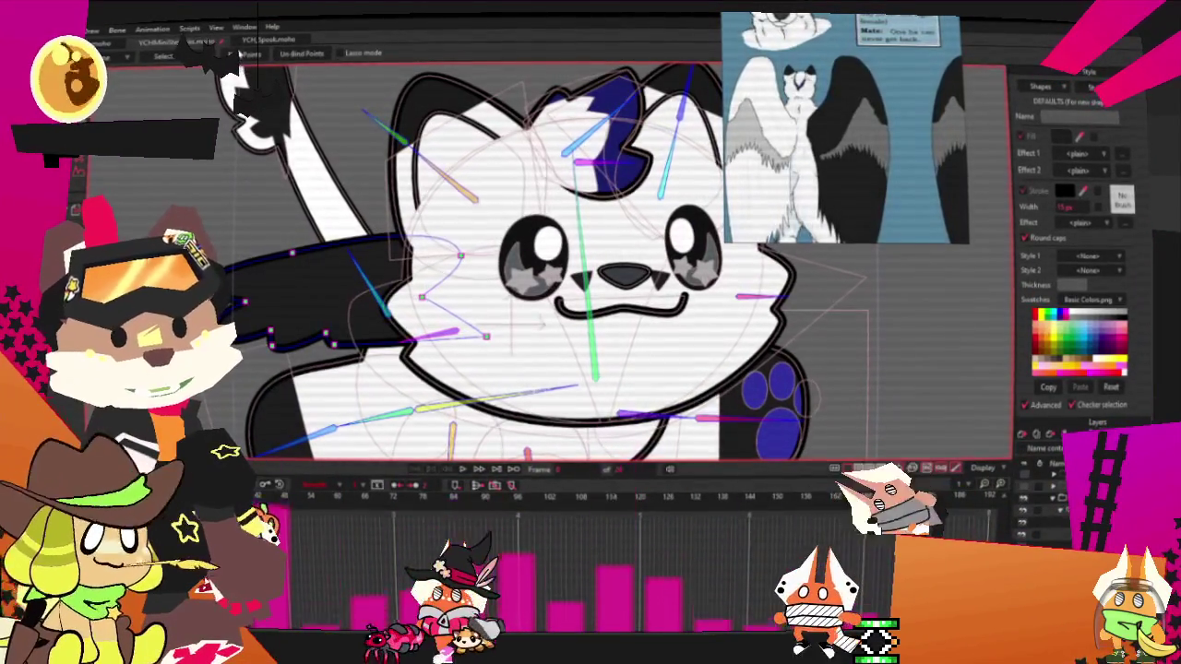
pyautogui.click(464, 472)
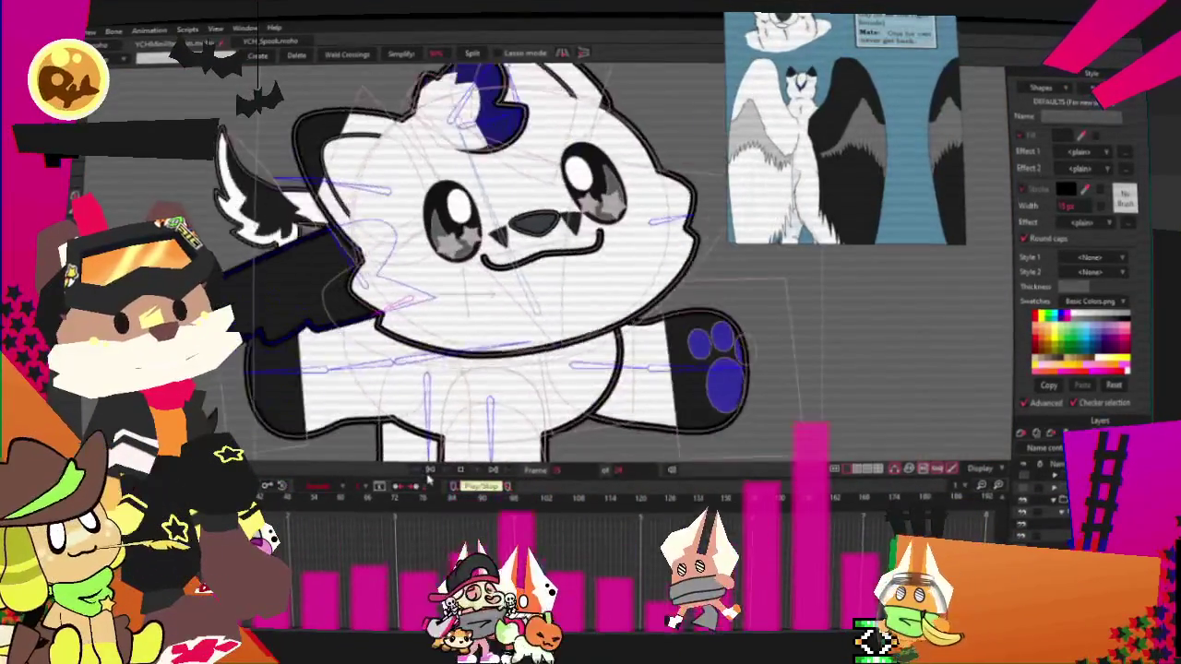
pyautogui.click(430, 471)
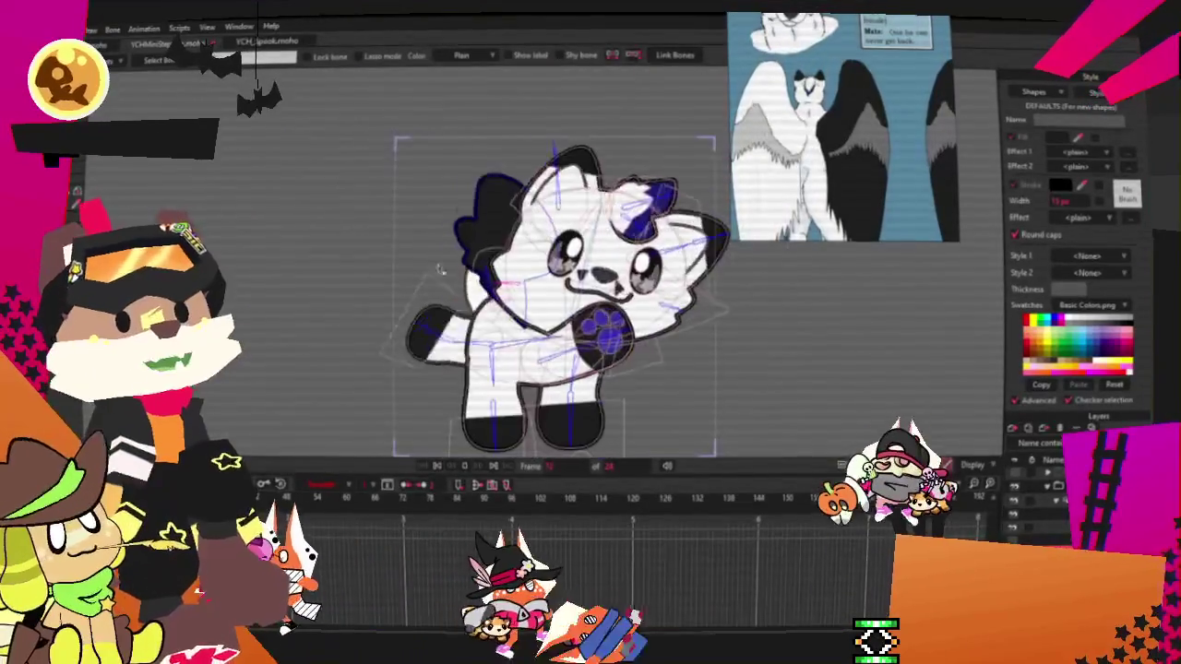
# Shift the wing slightly down and left, replay the animation, and confirm the layer settings
pyautogui.click(437, 469)
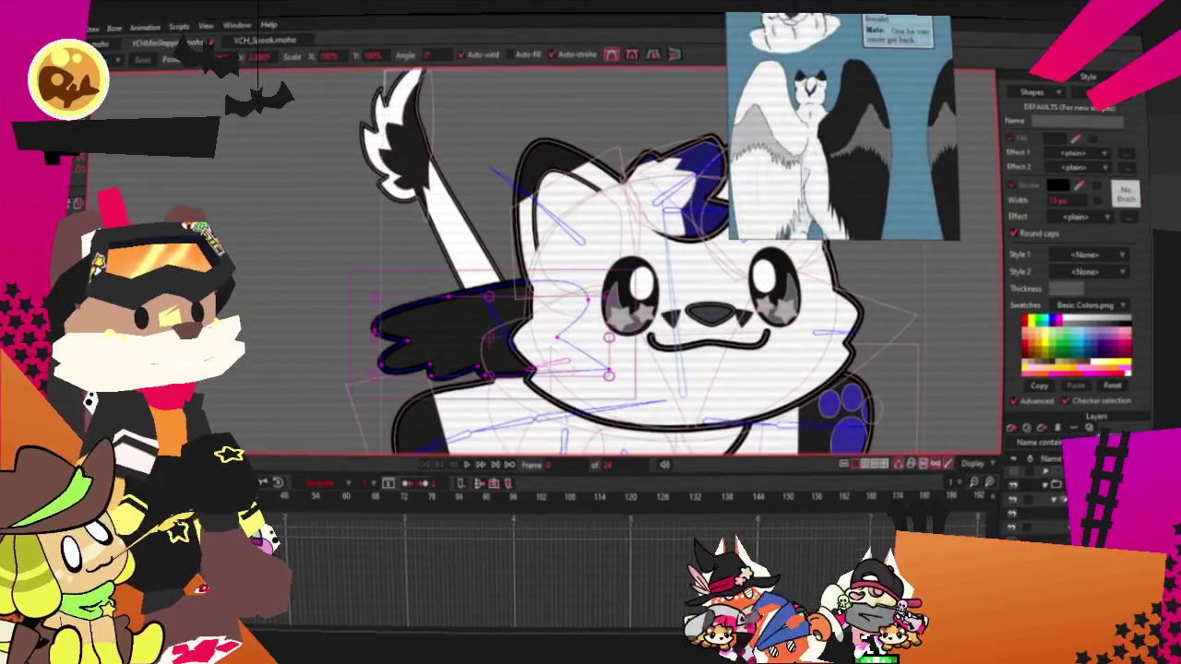
pyautogui.moveTo(628, 380); pyautogui.dragTo(620, 392)
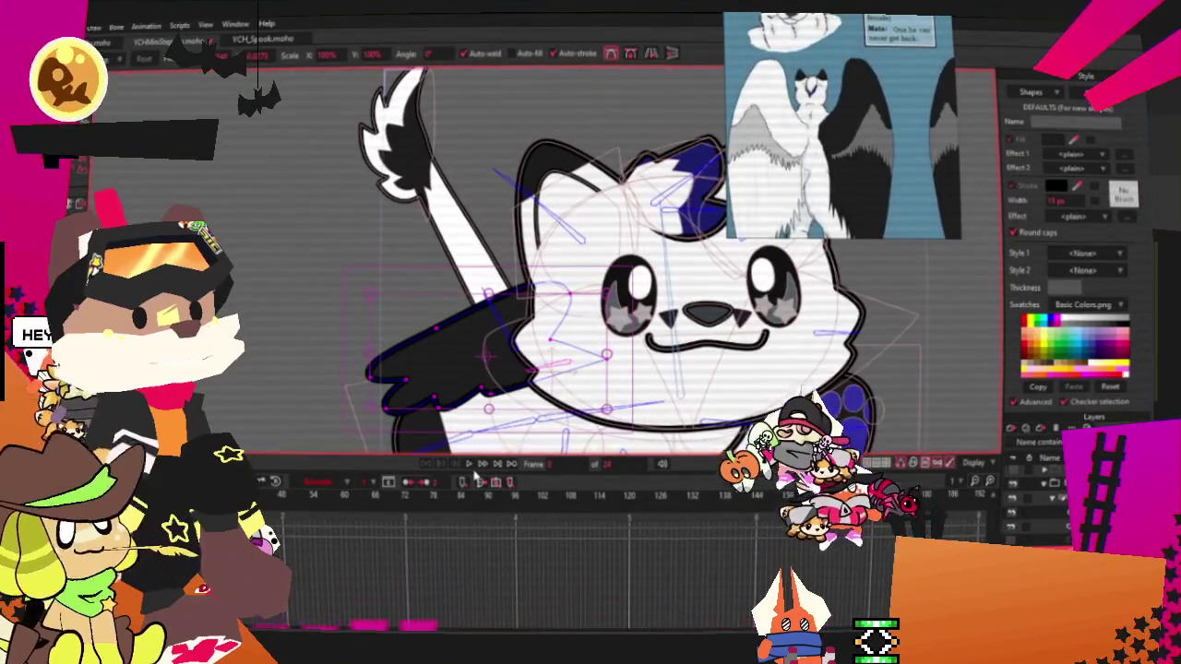
pyautogui.press('space')
pyautogui.scroll(-5, 645, 277)
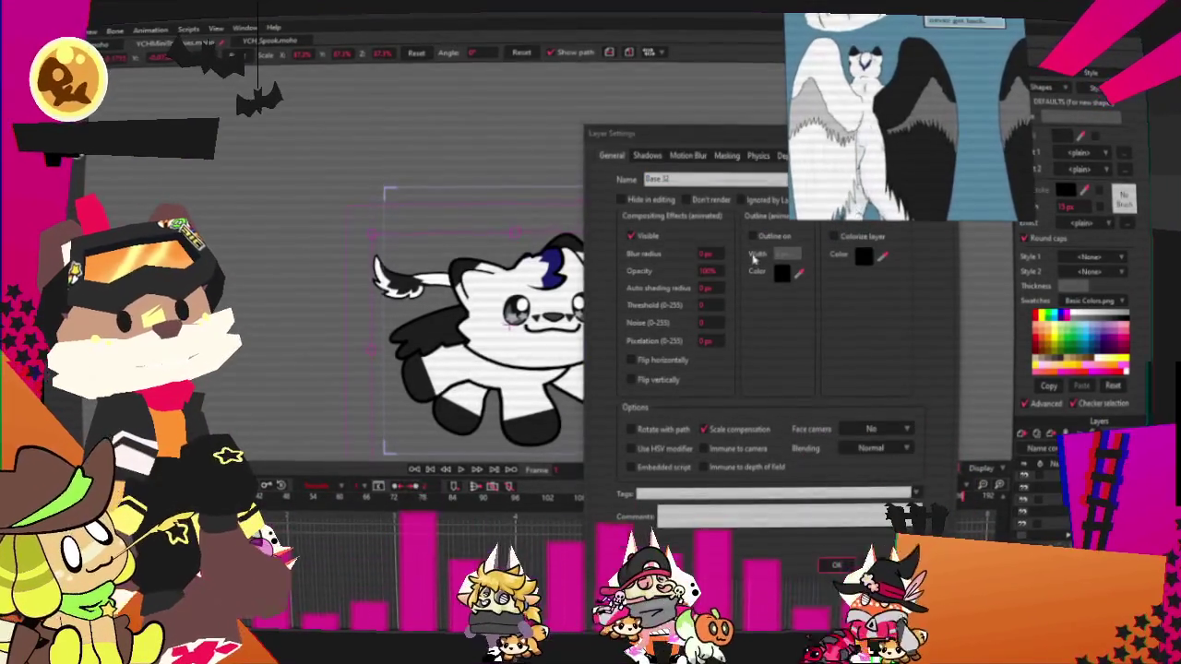
pyautogui.click(838, 565)
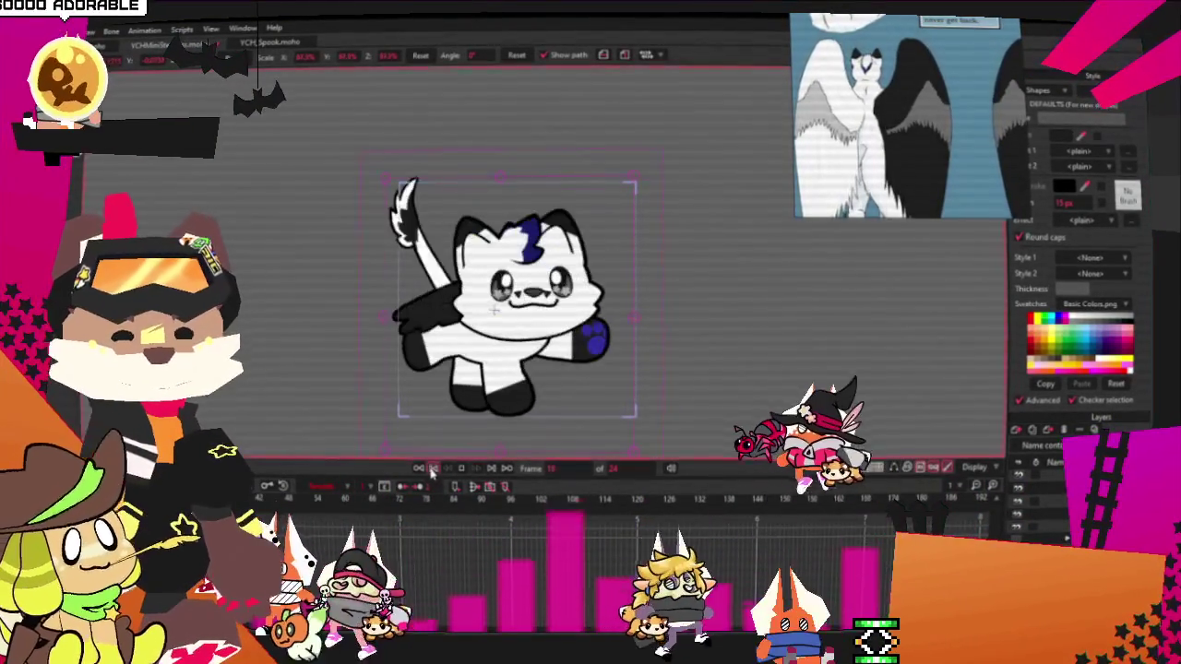
pyautogui.hotkey('alt', 'f')
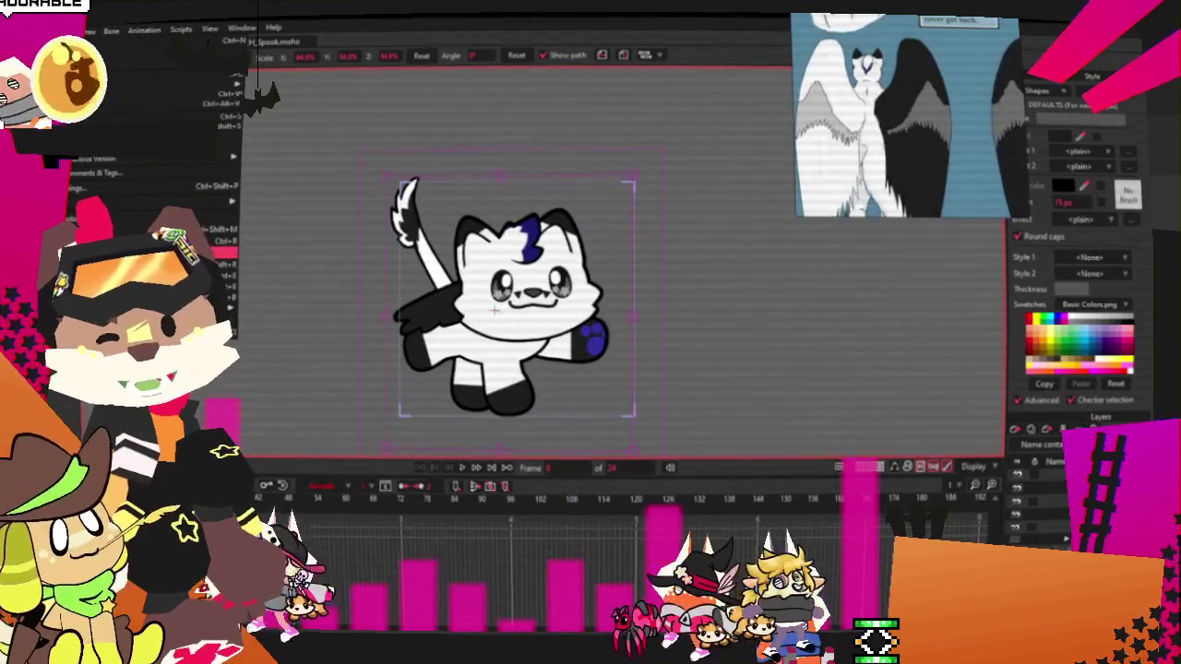
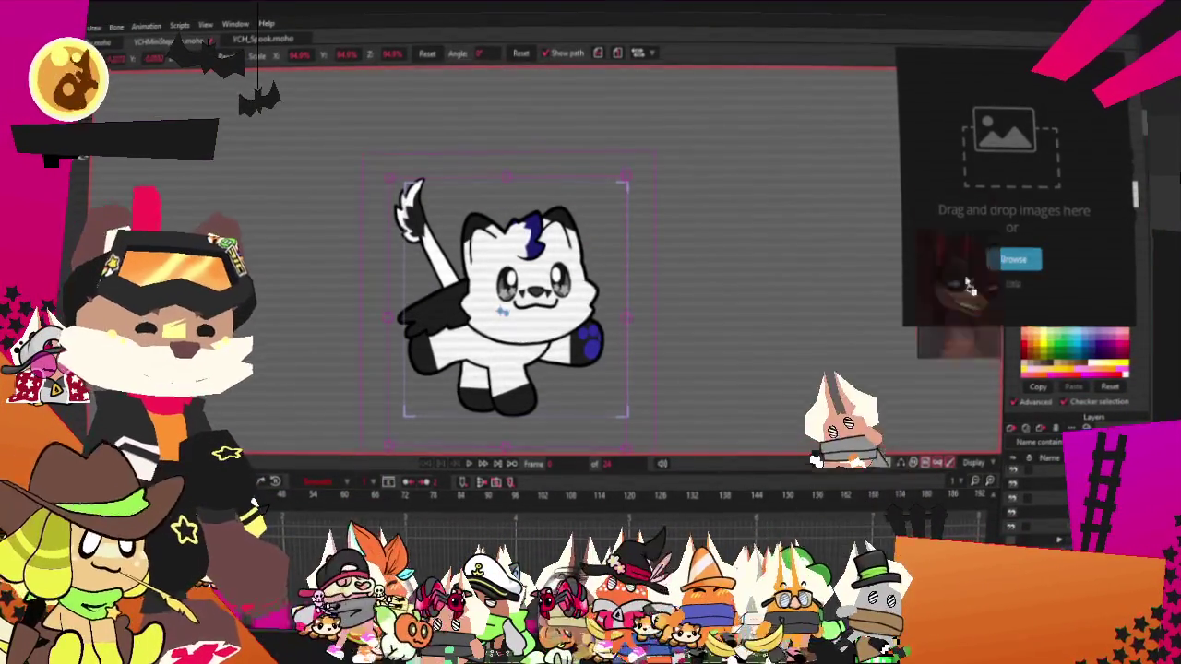
# Add the doberman reference image to the reference panel
pyautogui.moveTo(967, 286); pyautogui.dragTo(946, 272)
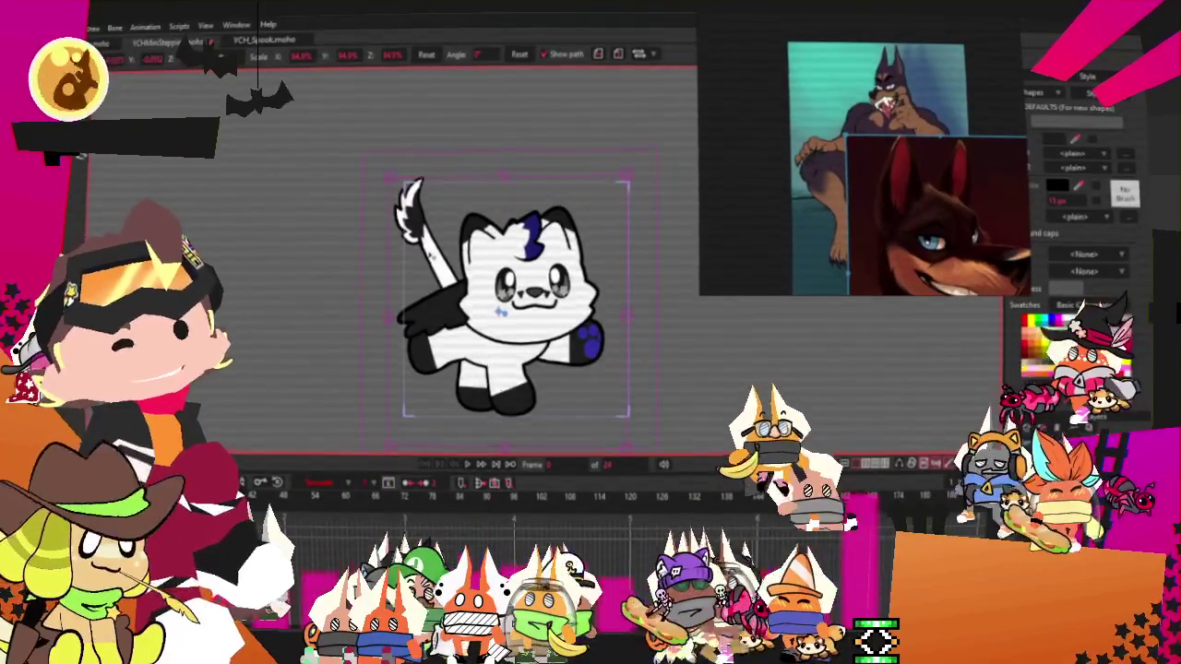
# Shrink the doberman head and body references into a small top-right reference window
pyautogui.hotkey('alt', 'f')
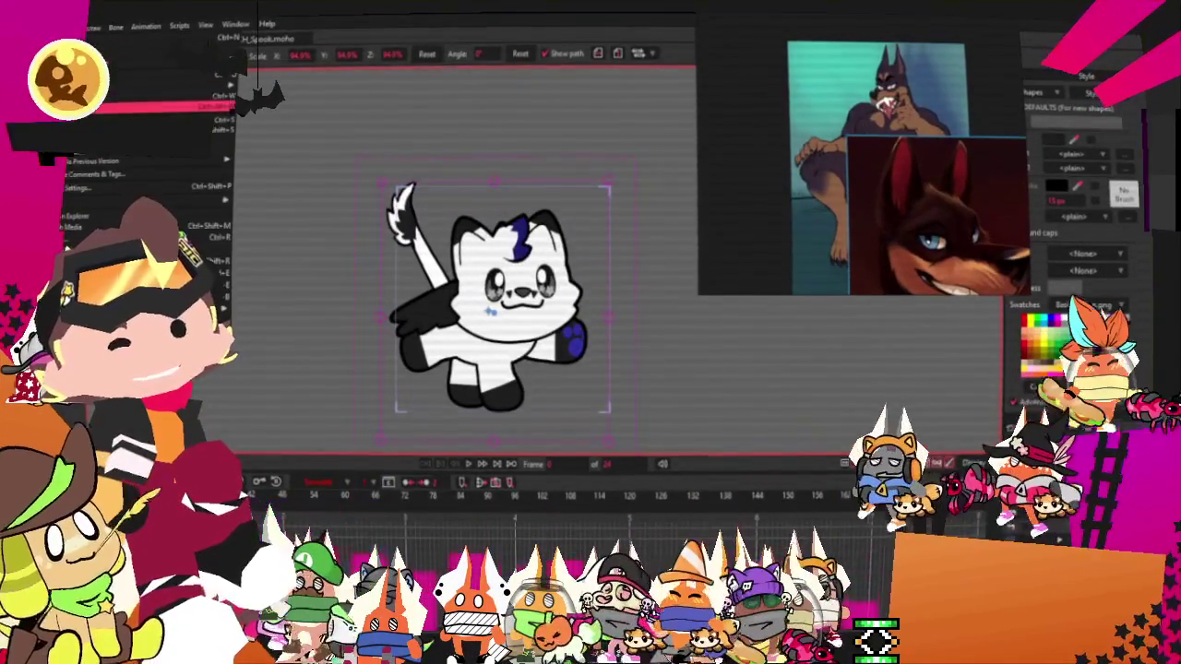
pyautogui.press('Escape')
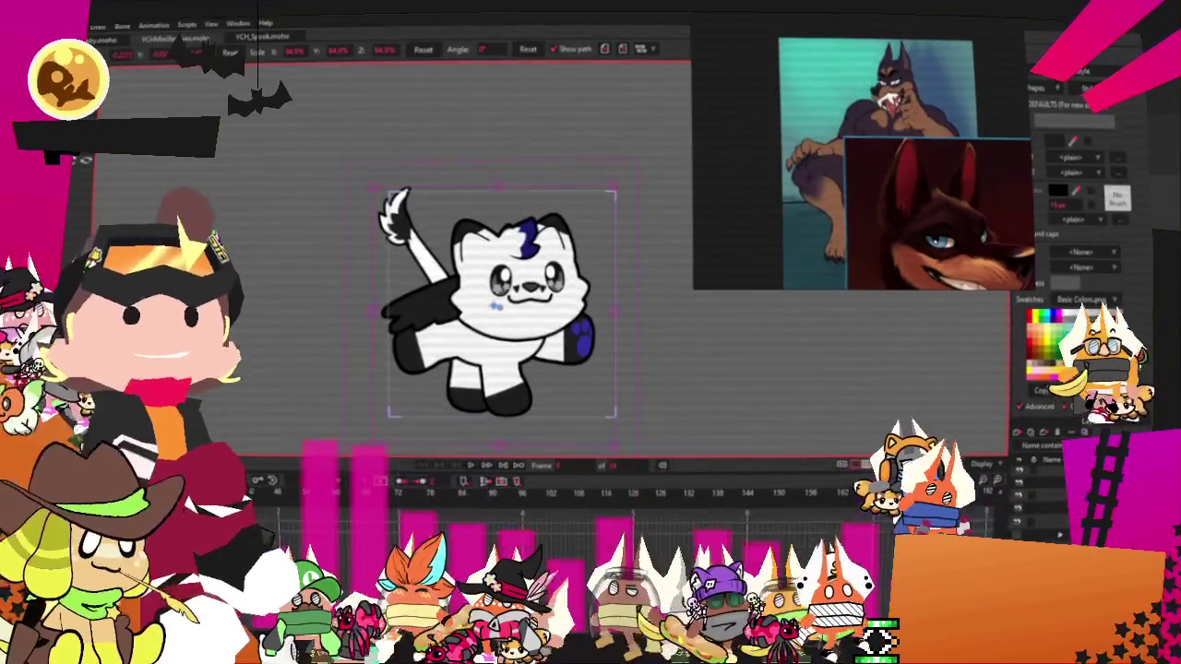
pyautogui.moveTo(923, 268)
pyautogui.mouseDown()
pyautogui.moveTo(1005, 44)
pyautogui.moveTo(896, 145)
pyautogui.mouseUp()
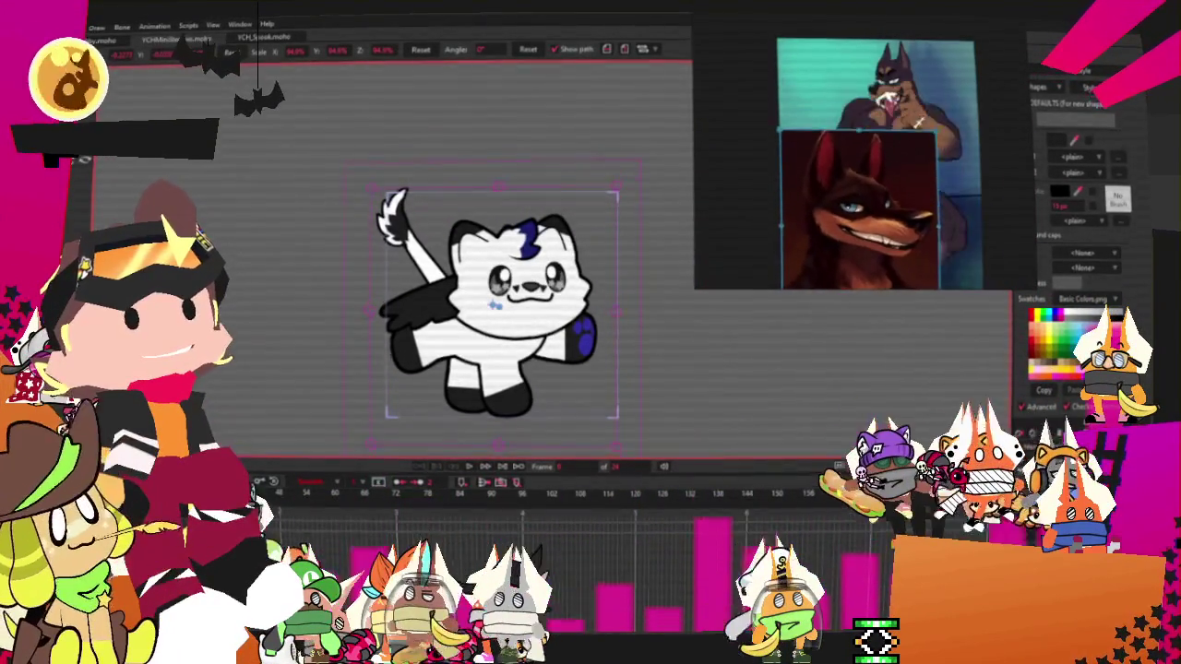
pyautogui.moveTo(837, 216); pyautogui.dragTo(963, 123)
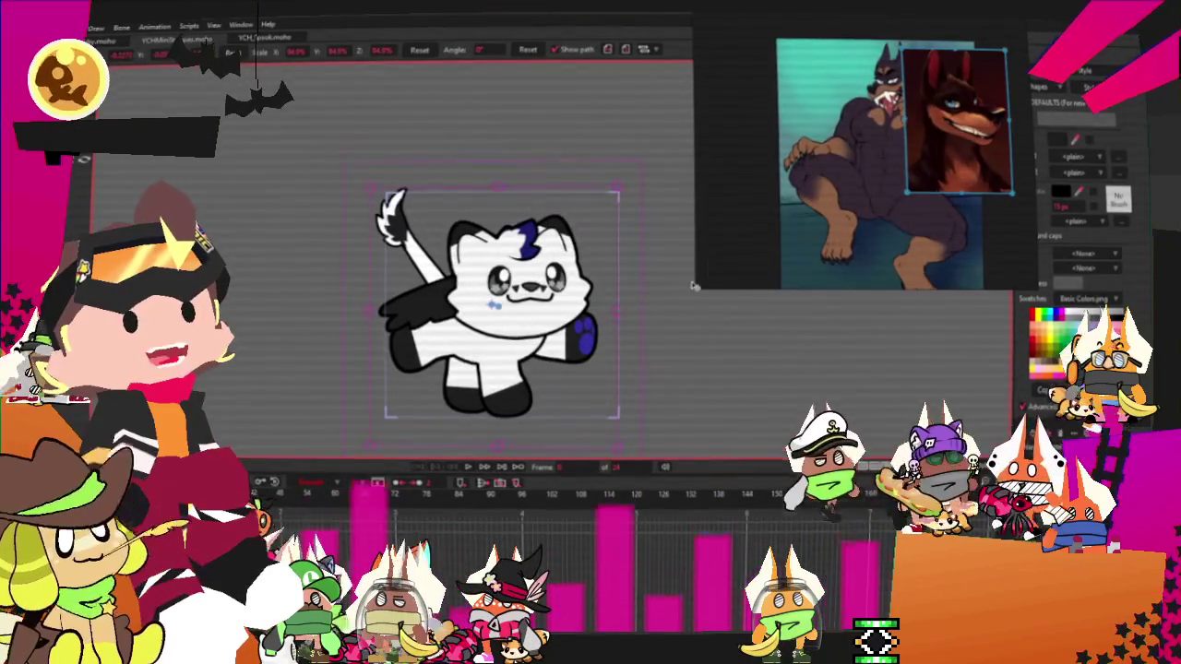
pyautogui.moveTo(696, 289); pyautogui.dragTo(795, 177)
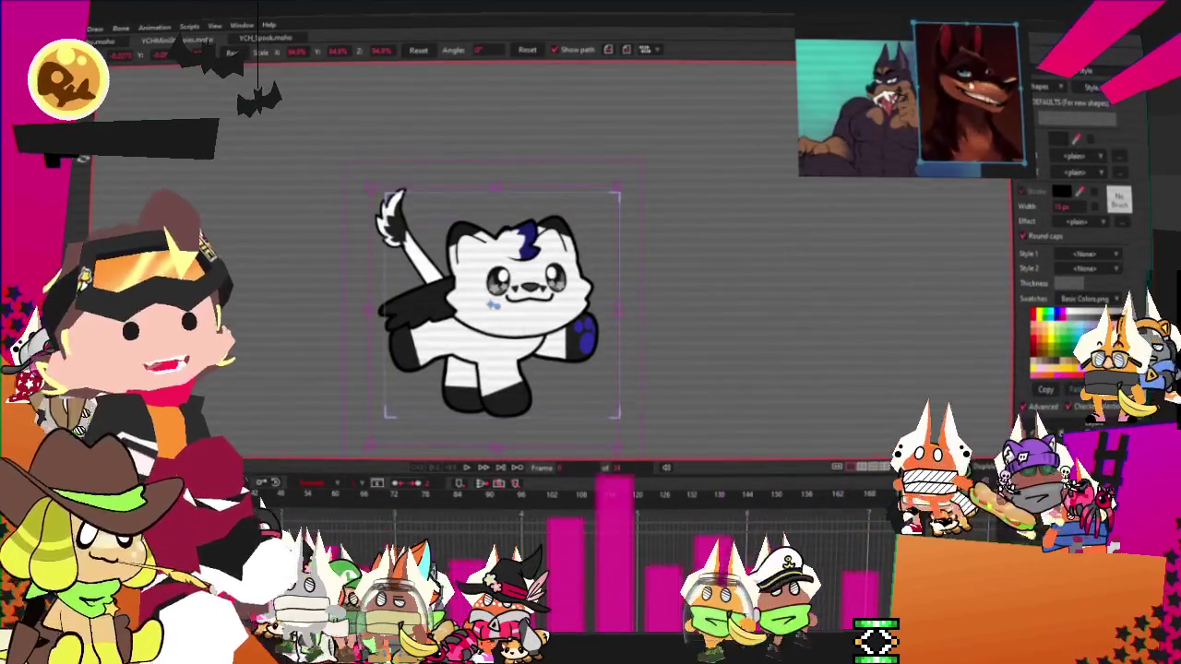
pyautogui.moveTo(886, 101); pyautogui.dragTo(945, 93)
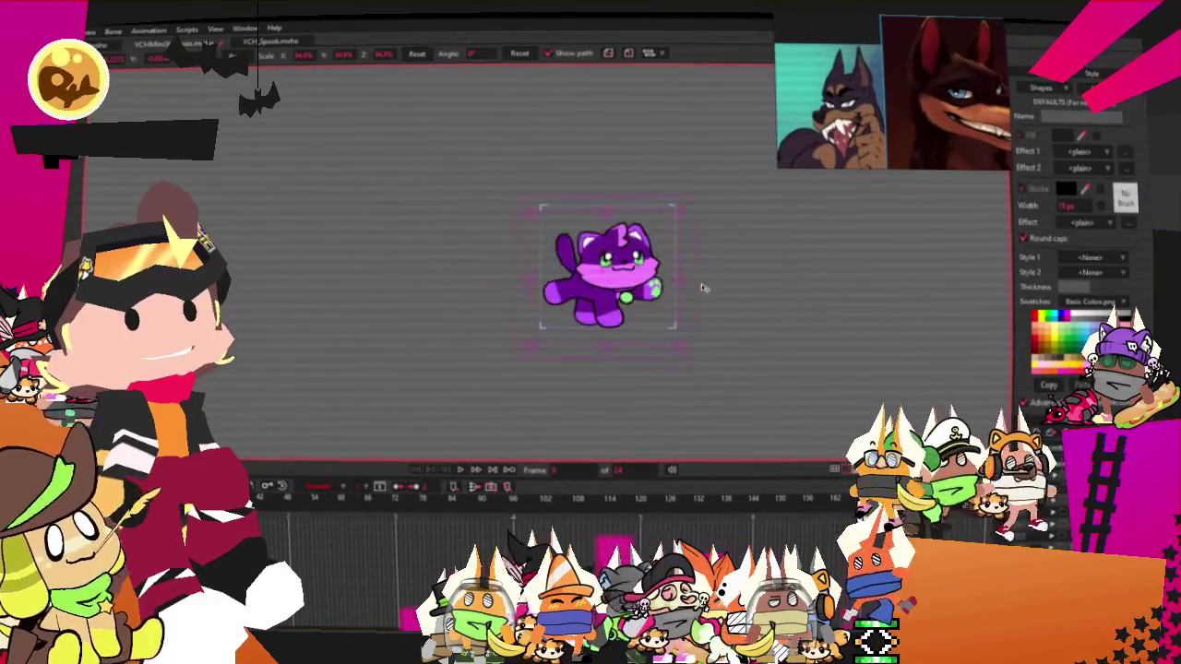
# Zoom to frame the purple cat, restore its head, and switch to Select Points
pyautogui.scroll(2, 701, 288)
pyautogui.scroll(2, 646, 277)
pyautogui.scroll(2, 572, 259)
pyautogui.scroll(2, 498, 238)
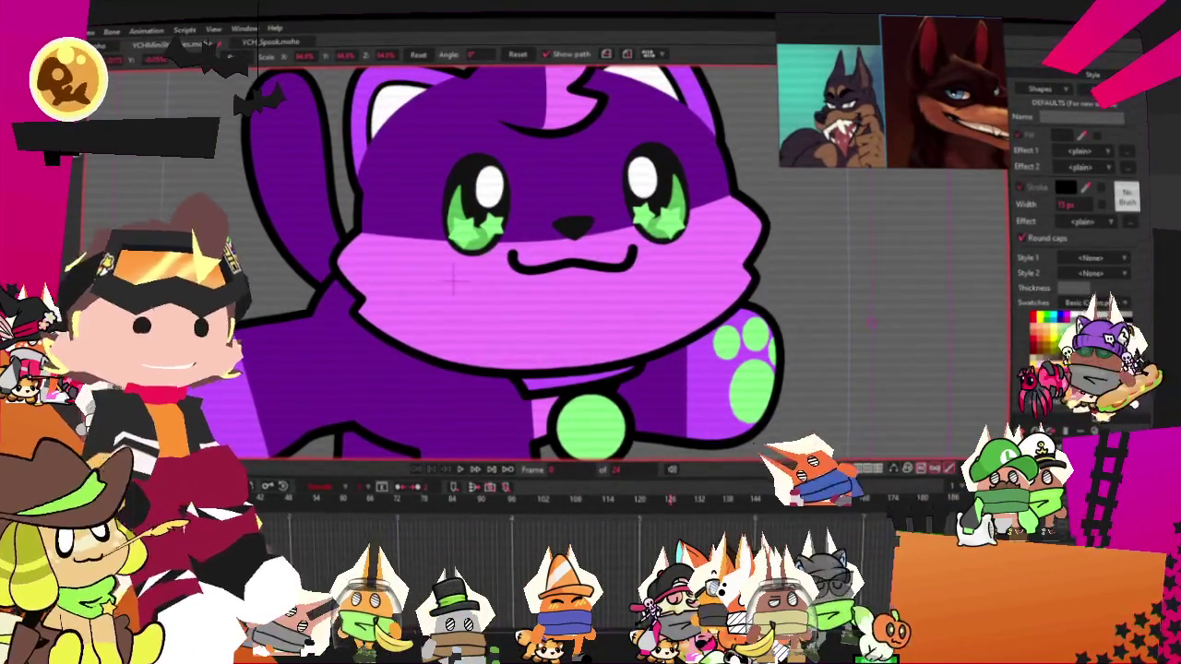
pyautogui.scroll(-3, 454, 280)
pyautogui.scroll(-1, 478, 305)
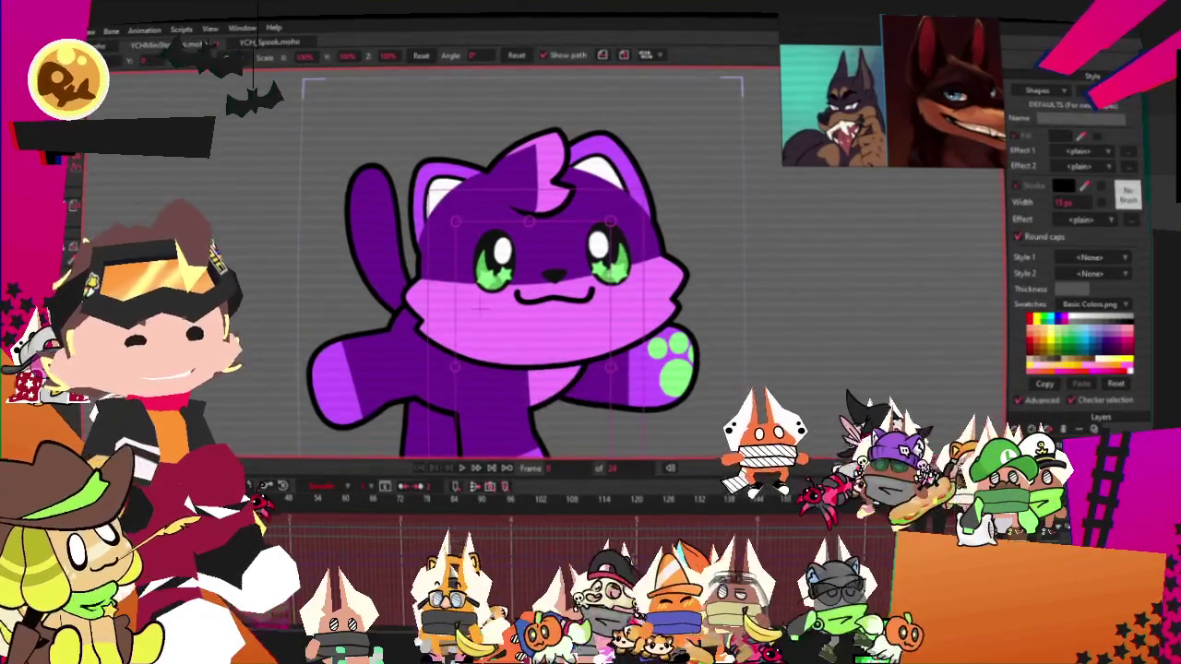
pyautogui.hotkey('ctrl', 'z')
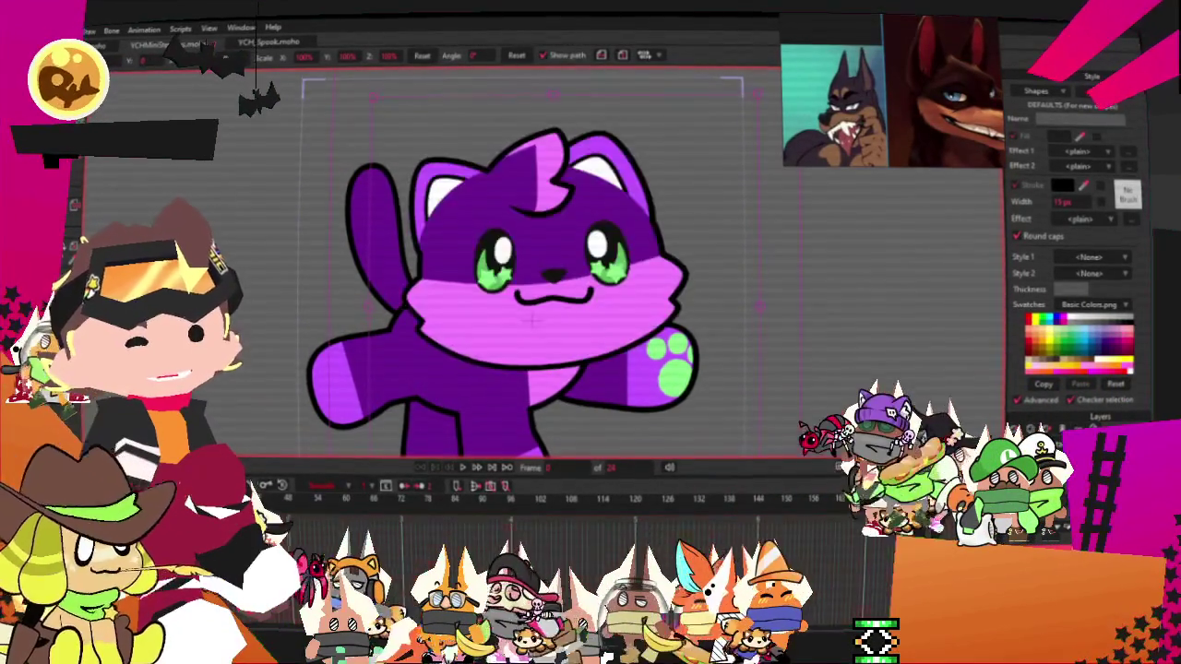
pyautogui.press('g')
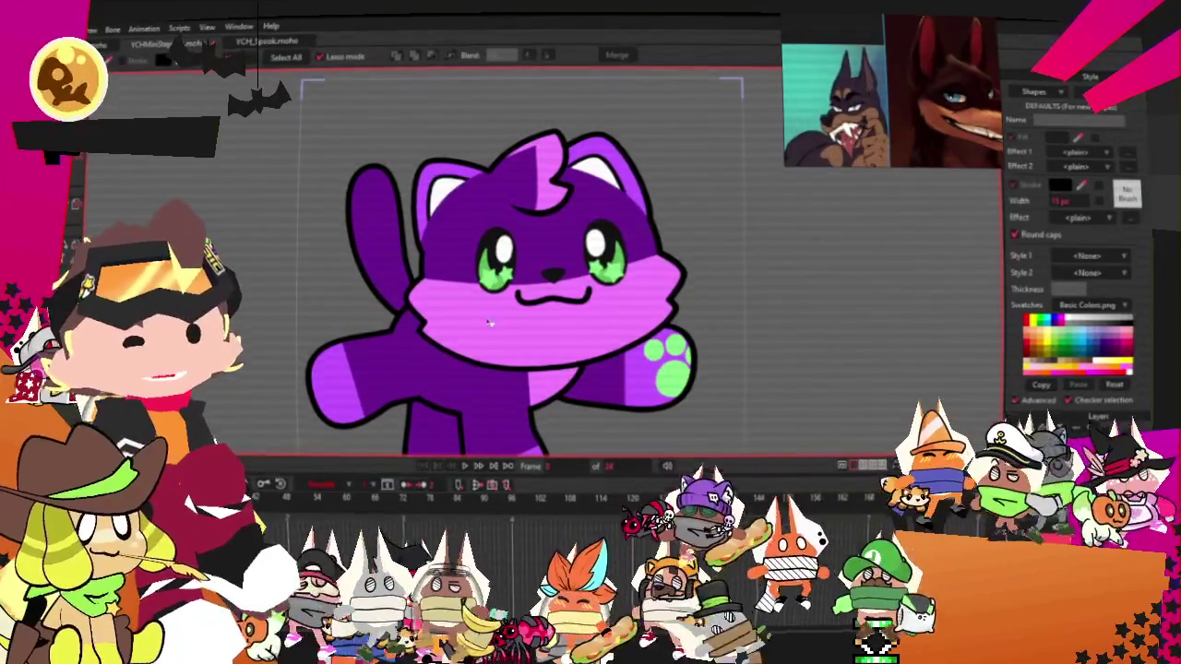
# Recolour the cat's muzzle fill tan
pyautogui.click(533, 347)
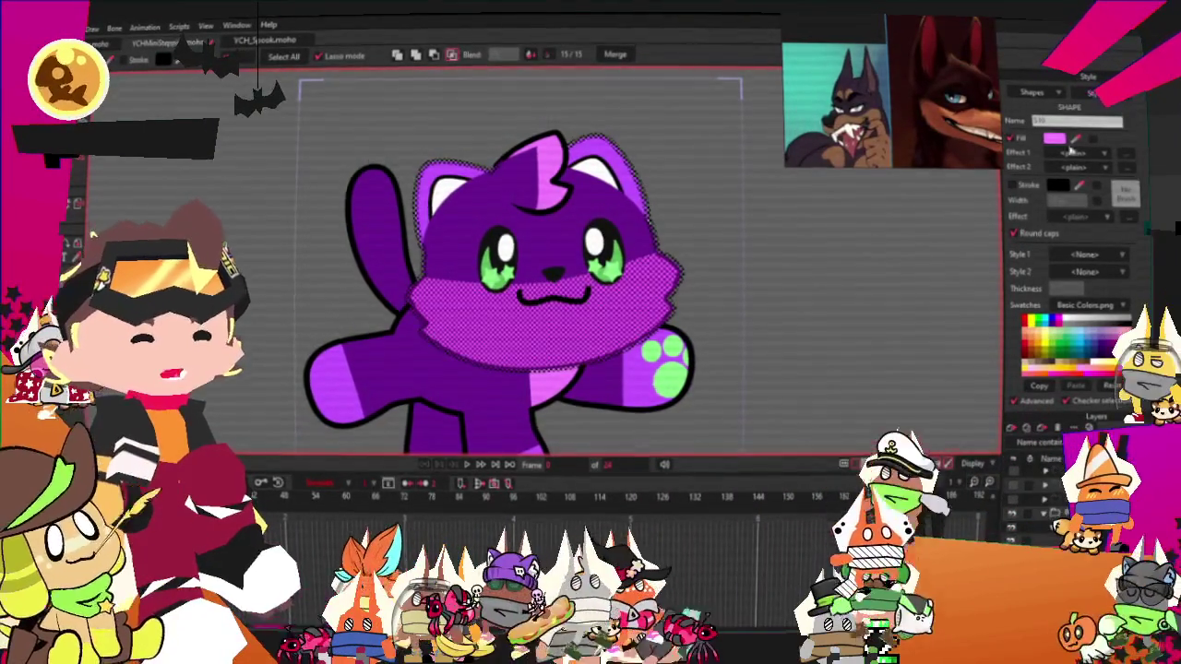
pyautogui.click(1034, 356)
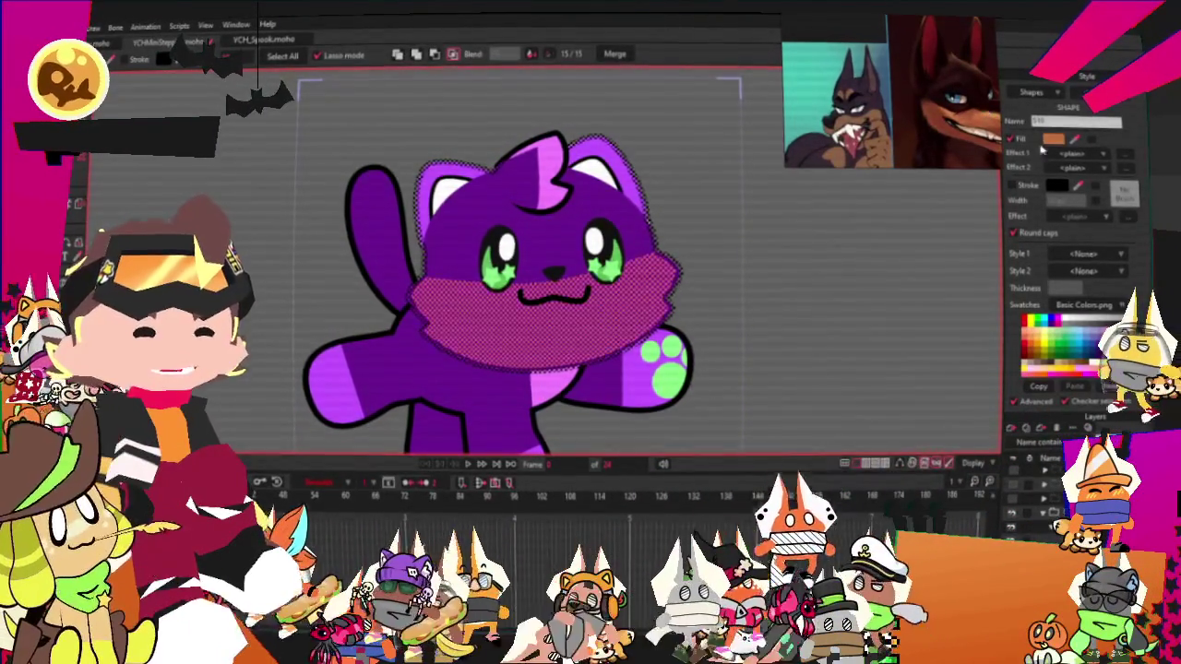
pyautogui.click(1054, 140)
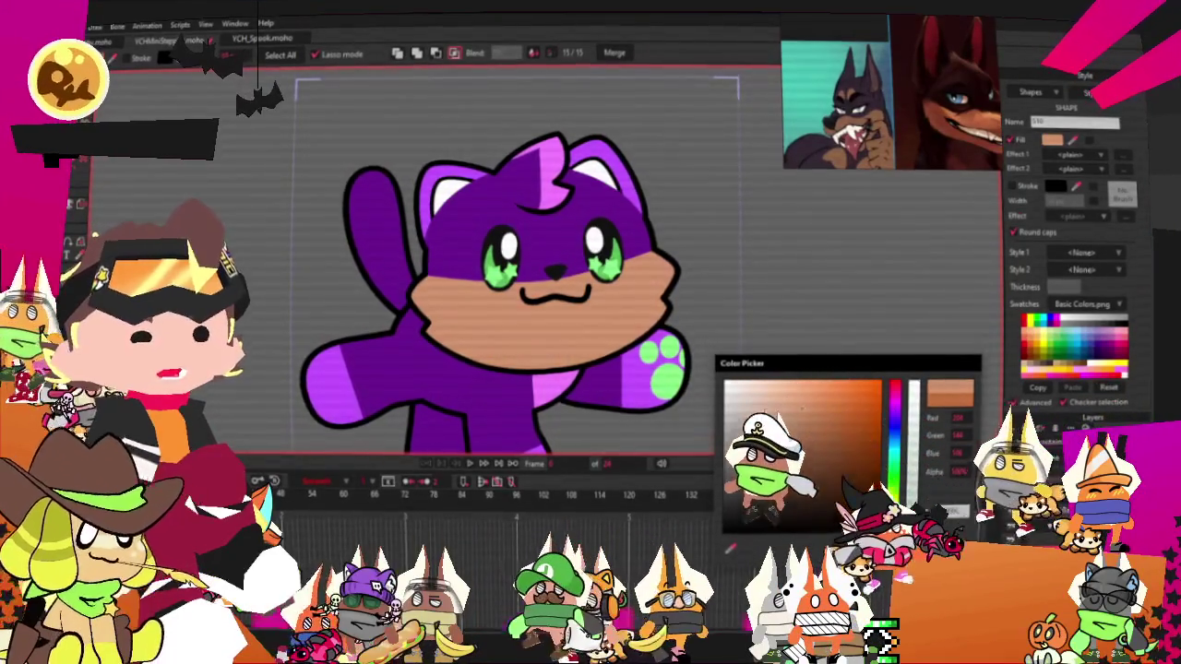
pyautogui.press('Return')
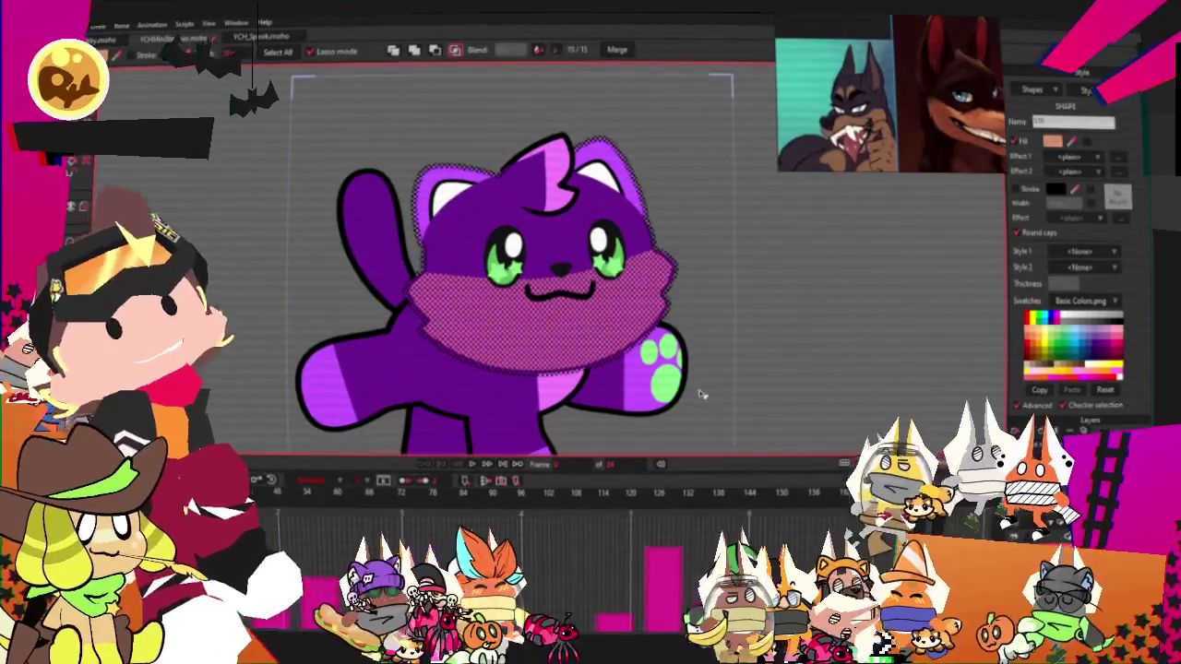
# Give the upper head fill a dark brown colour
pyautogui.click(516, 198)
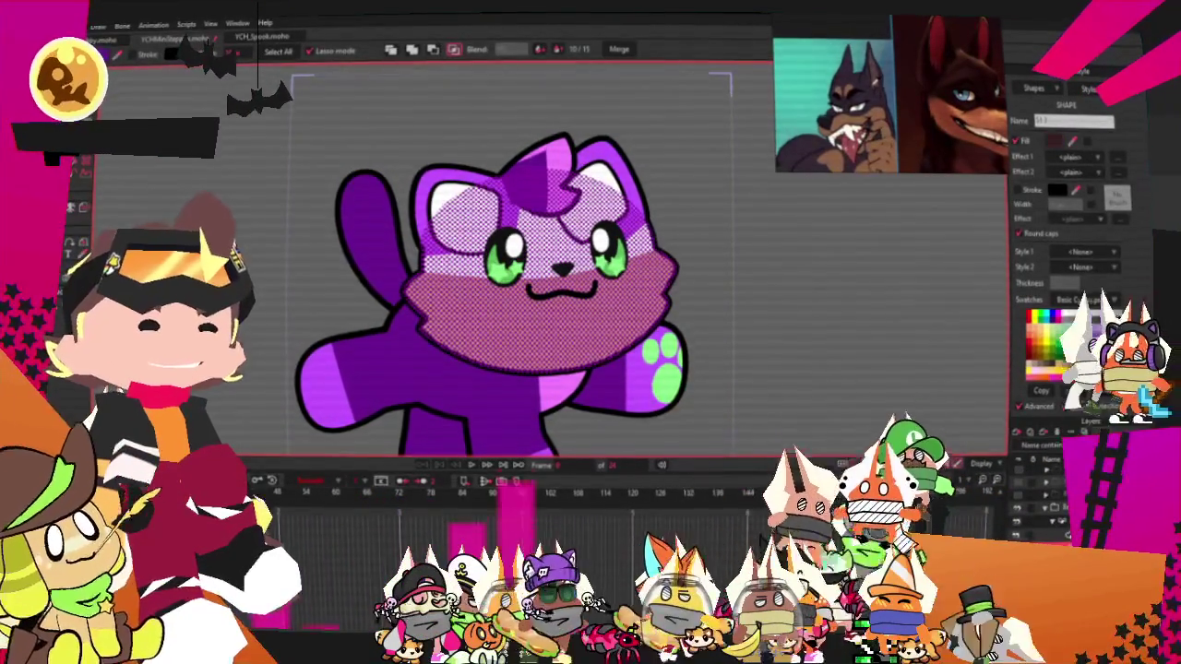
pyautogui.click(1057, 140)
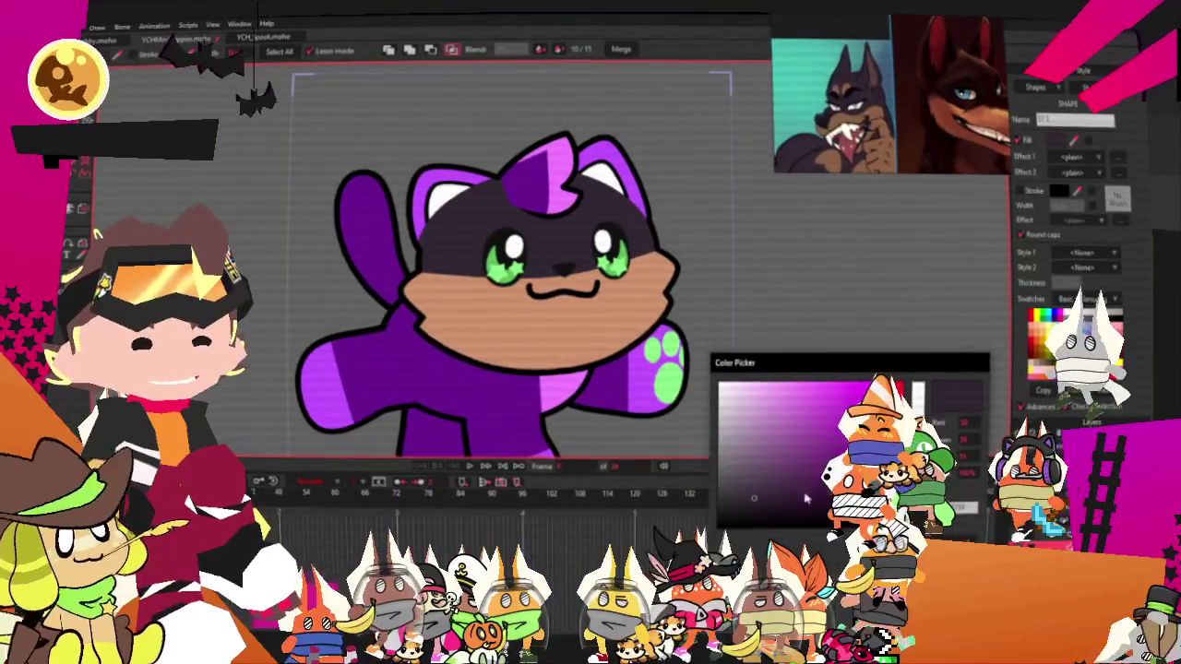
pyautogui.moveTo(754, 498); pyautogui.dragTo(771, 491)
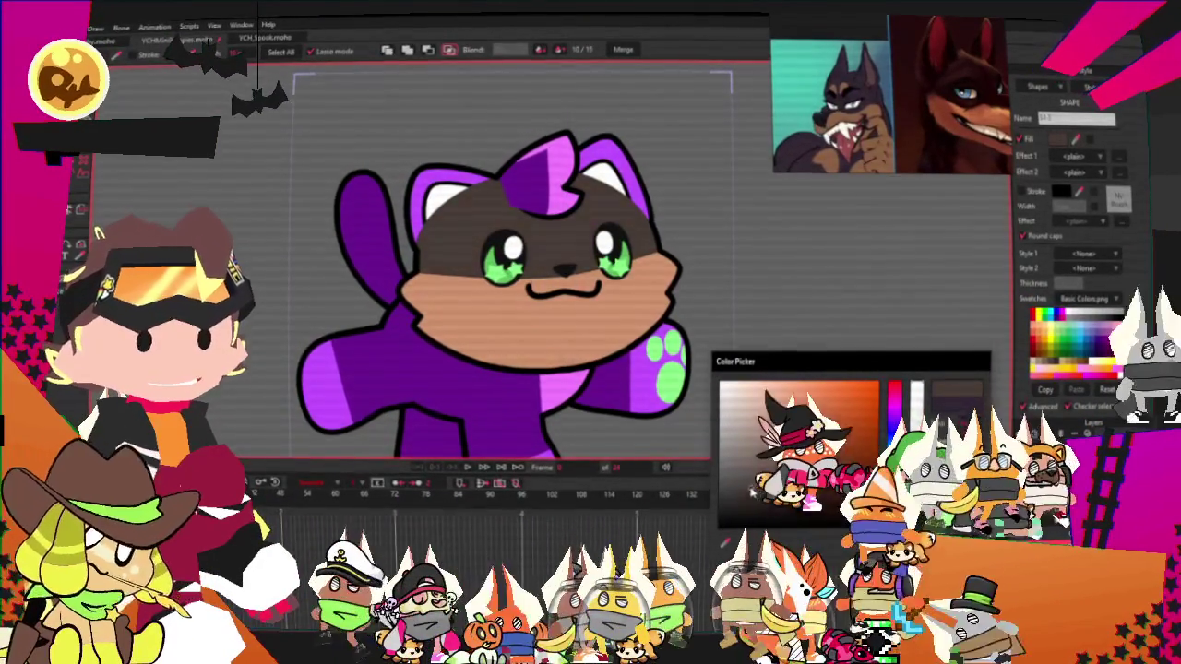
pyautogui.moveTo(765, 496); pyautogui.dragTo(782, 492)
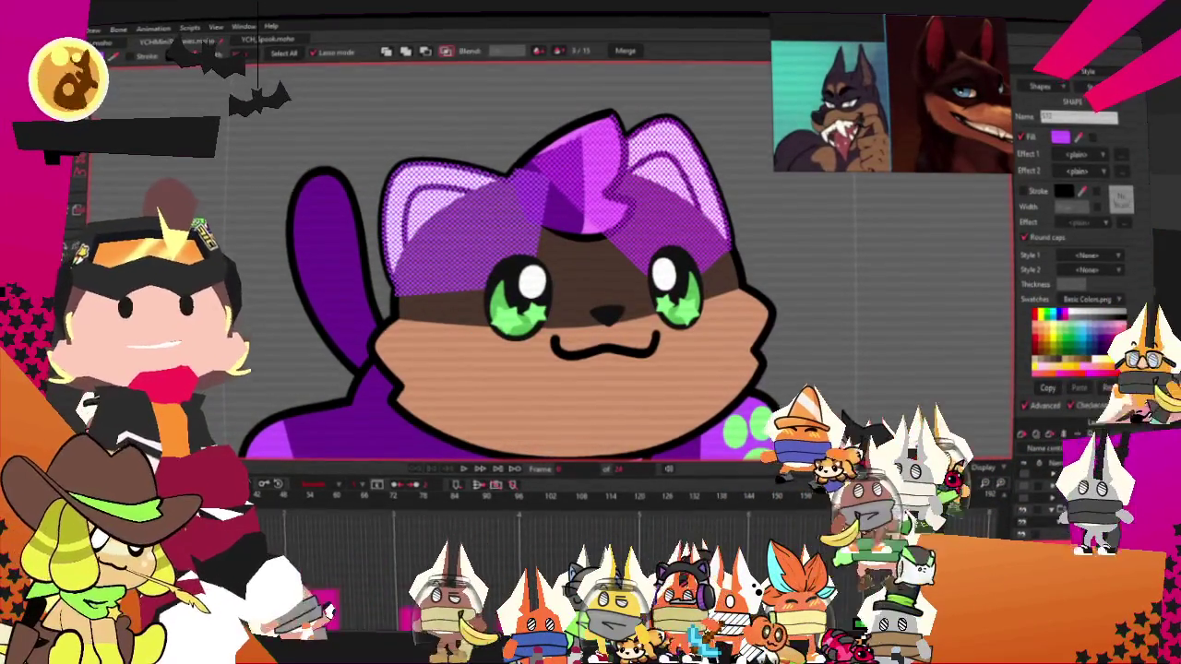
# Add the chibi doberman reference and deepen the head fill to a reddish dark brown
pyautogui.moveTo(897, 90); pyautogui.dragTo(881, 97)
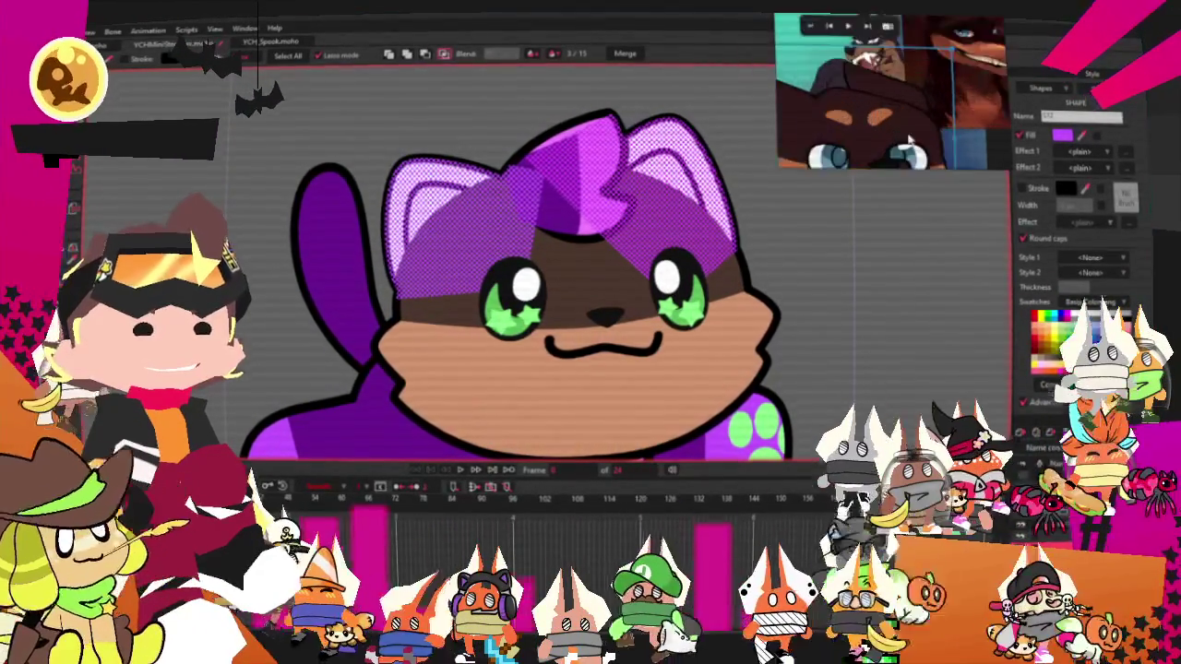
pyautogui.hotkey('ctrl', 'z')
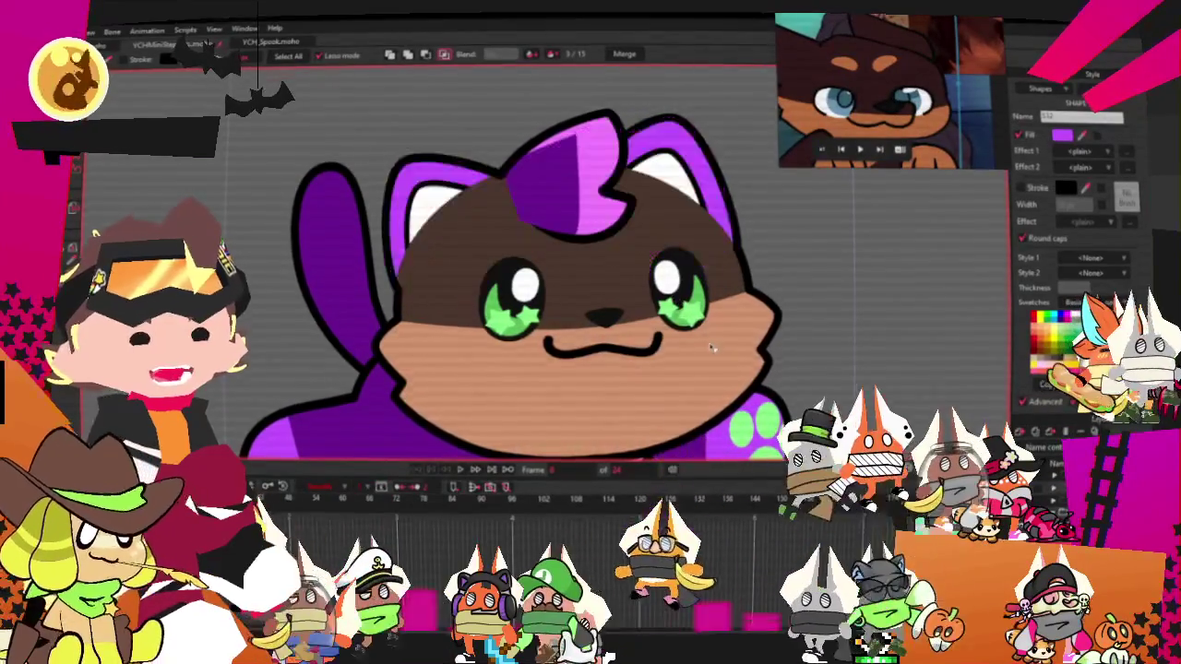
pyautogui.click(712, 348)
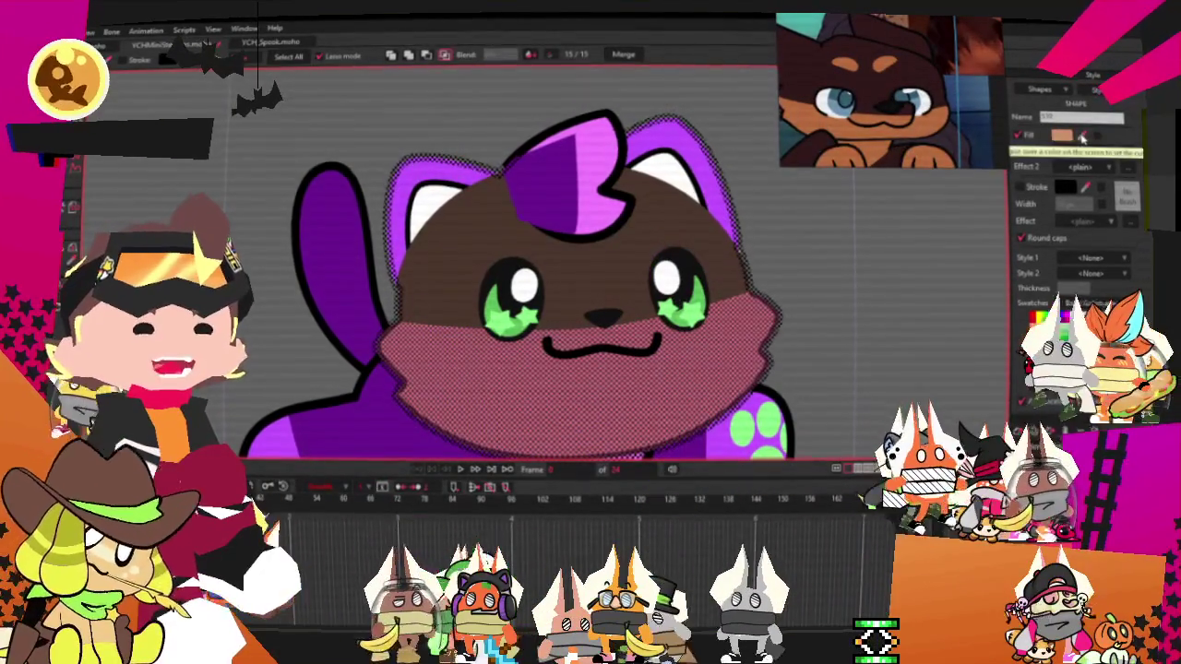
pyautogui.keyDown('shift'); pyautogui.click(650, 241); pyautogui.keyUp('shift')
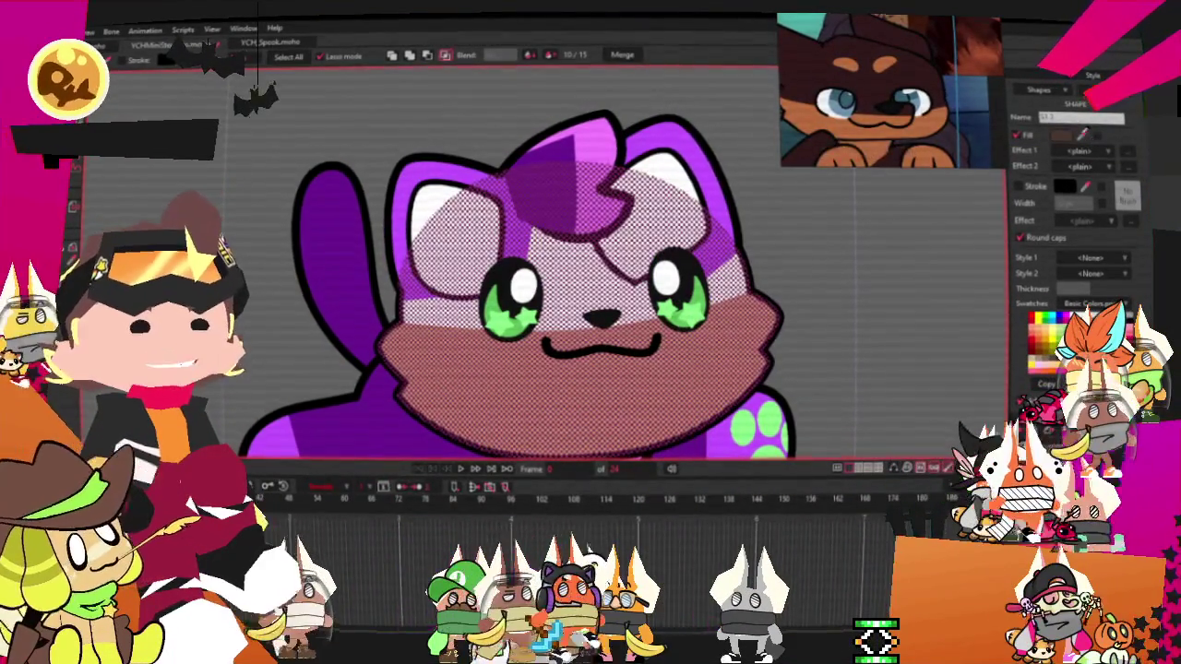
pyautogui.click(1064, 136)
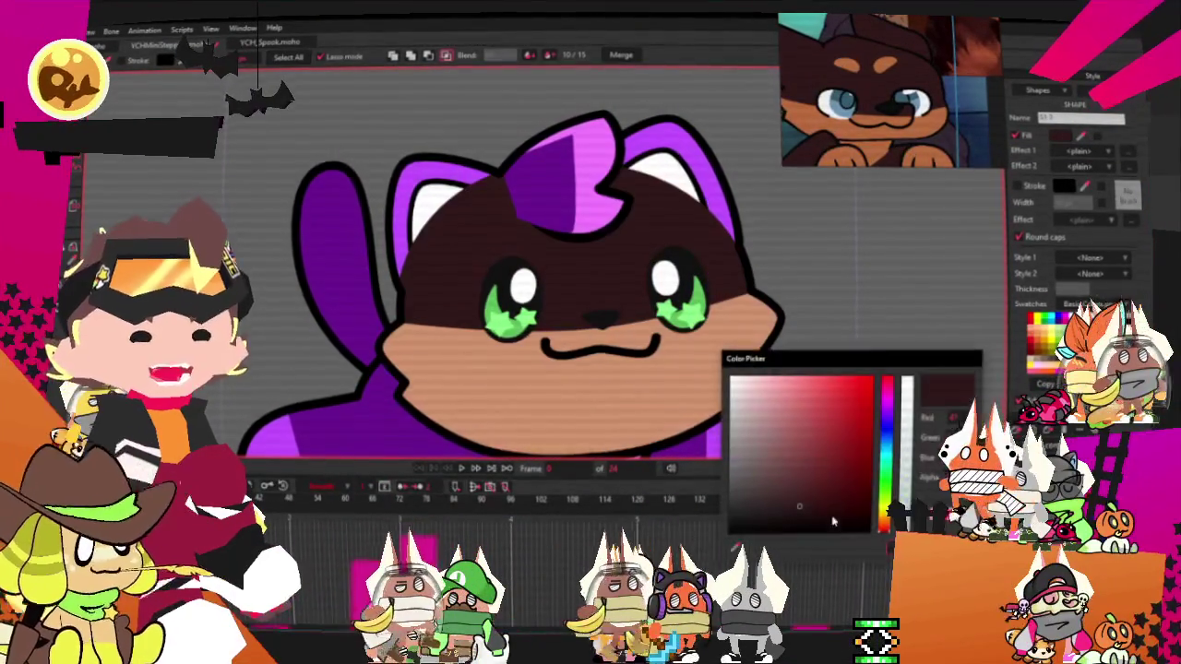
pyautogui.press('Return')
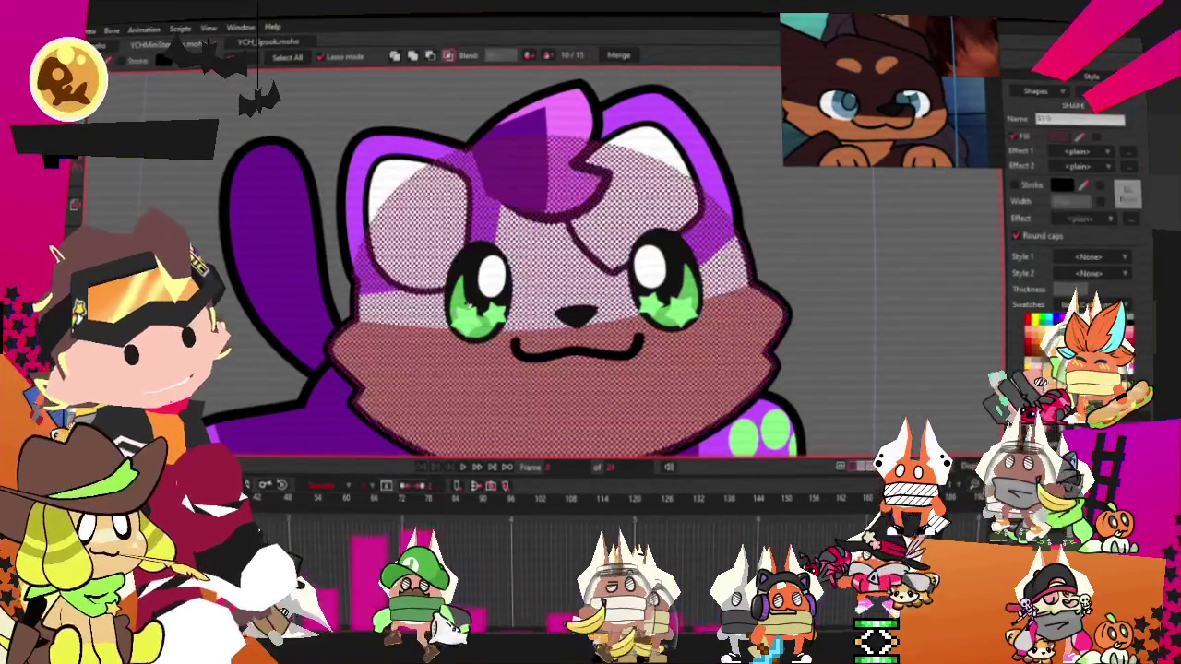
# Change the eye irises and star highlights from green to blue
pyautogui.scroll(3, 540, 243)
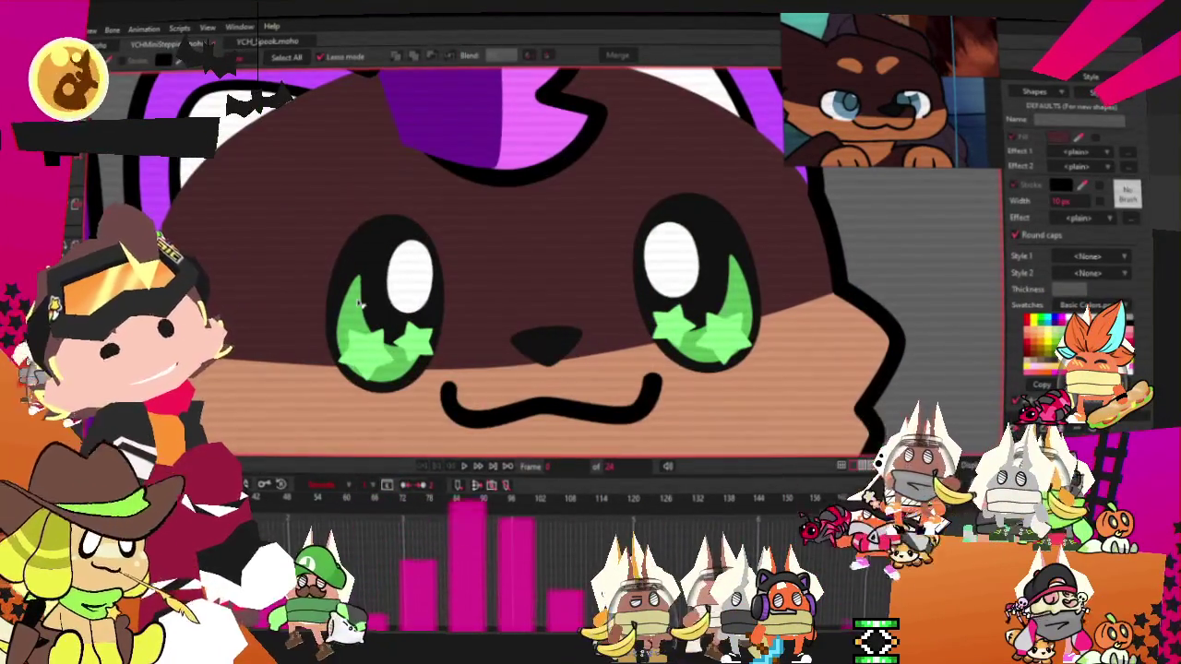
pyautogui.click(358, 305)
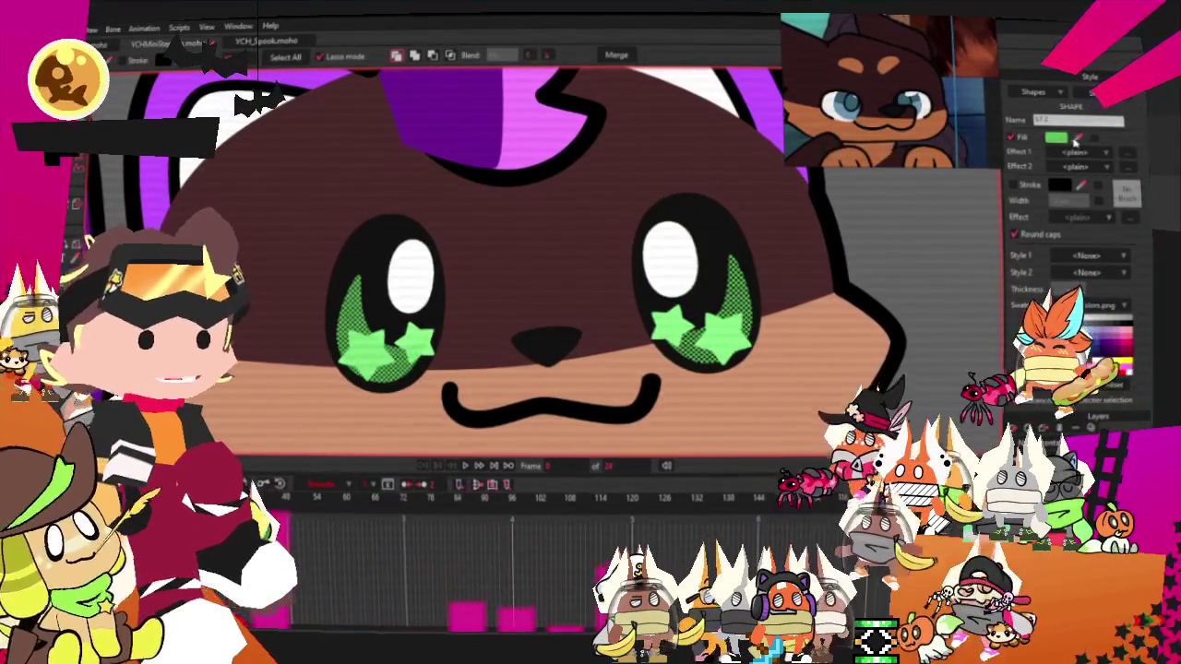
pyautogui.click(1103, 365)
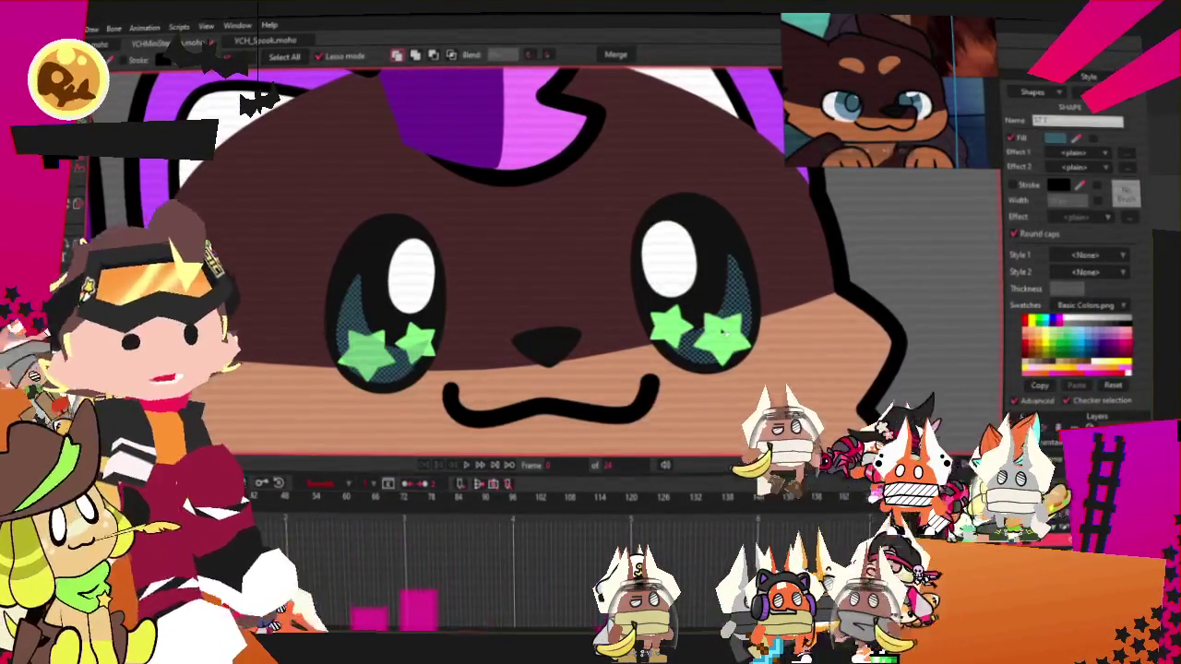
pyautogui.keyDown('shift'); pyautogui.click(412, 341); pyautogui.keyUp('shift')
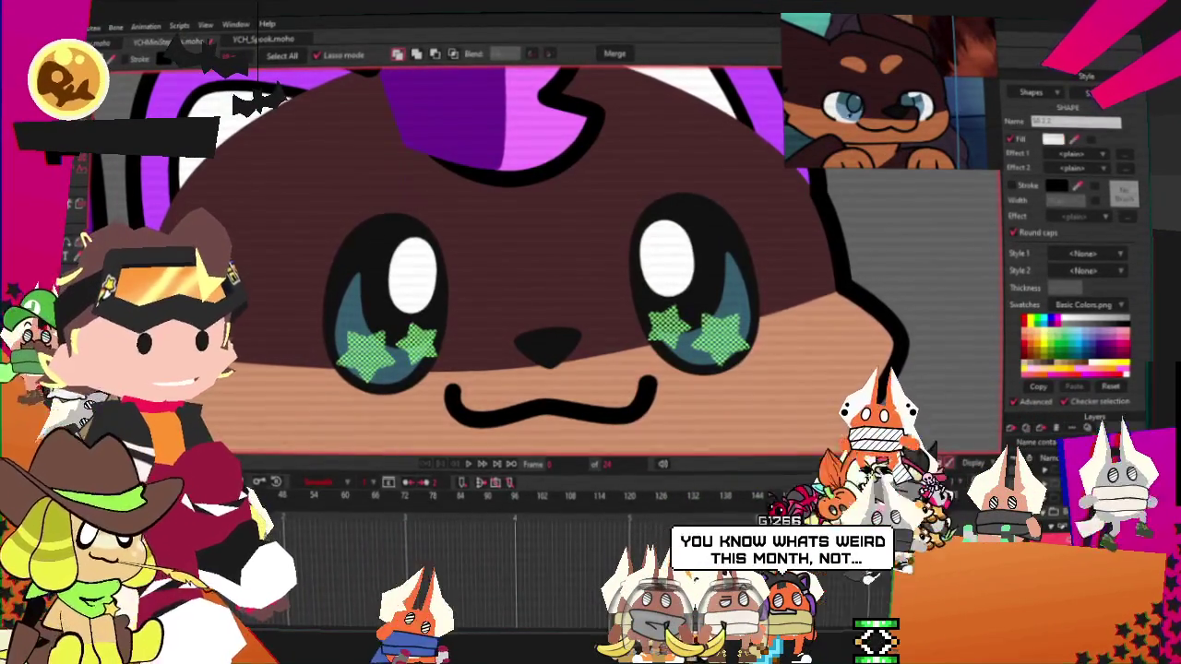
pyautogui.scroll(-1, 734, 163)
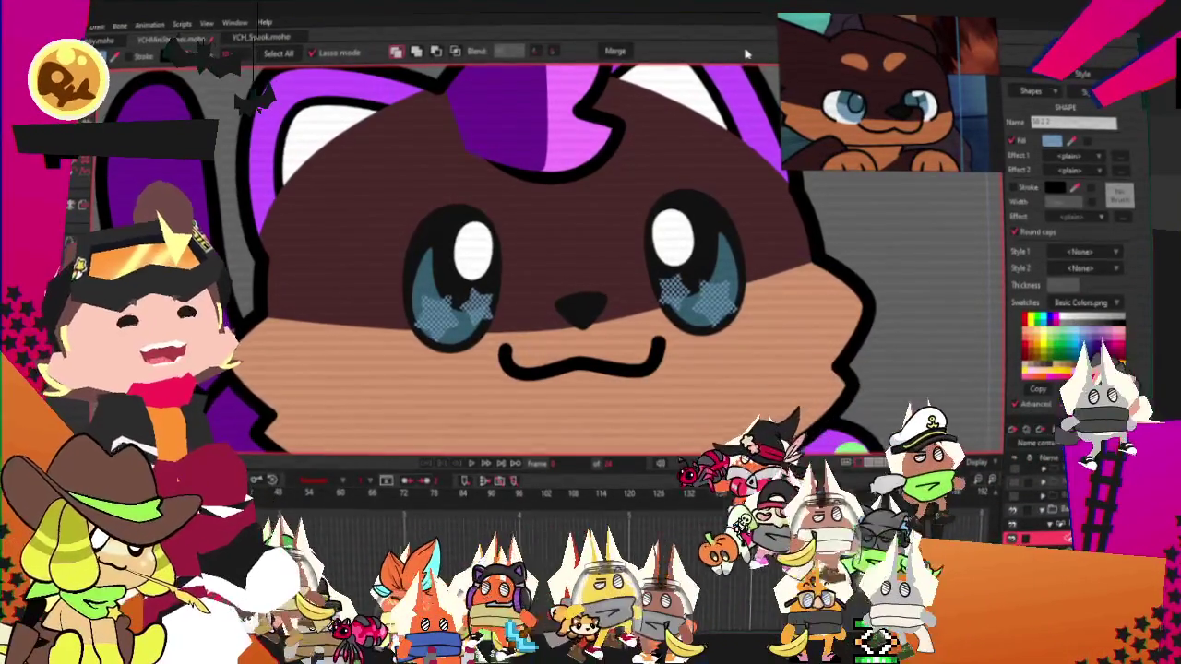
pyautogui.scroll(-3, 824, 240)
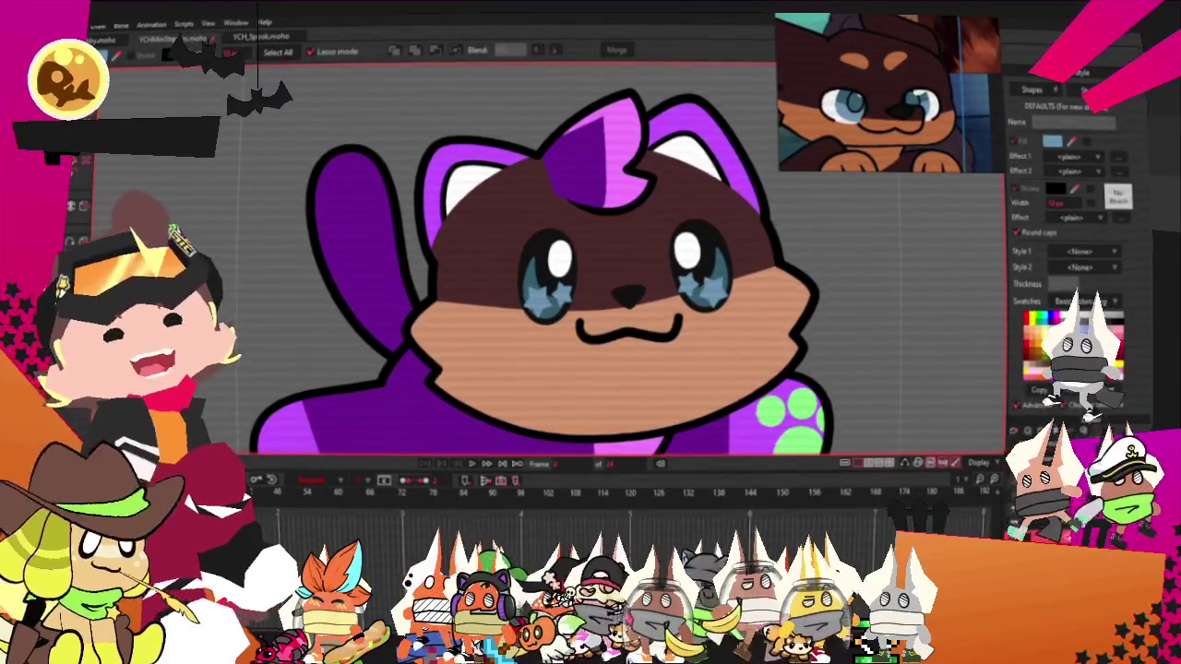
# Delete the purple tuft shape from the top of the head
pyautogui.press('e')
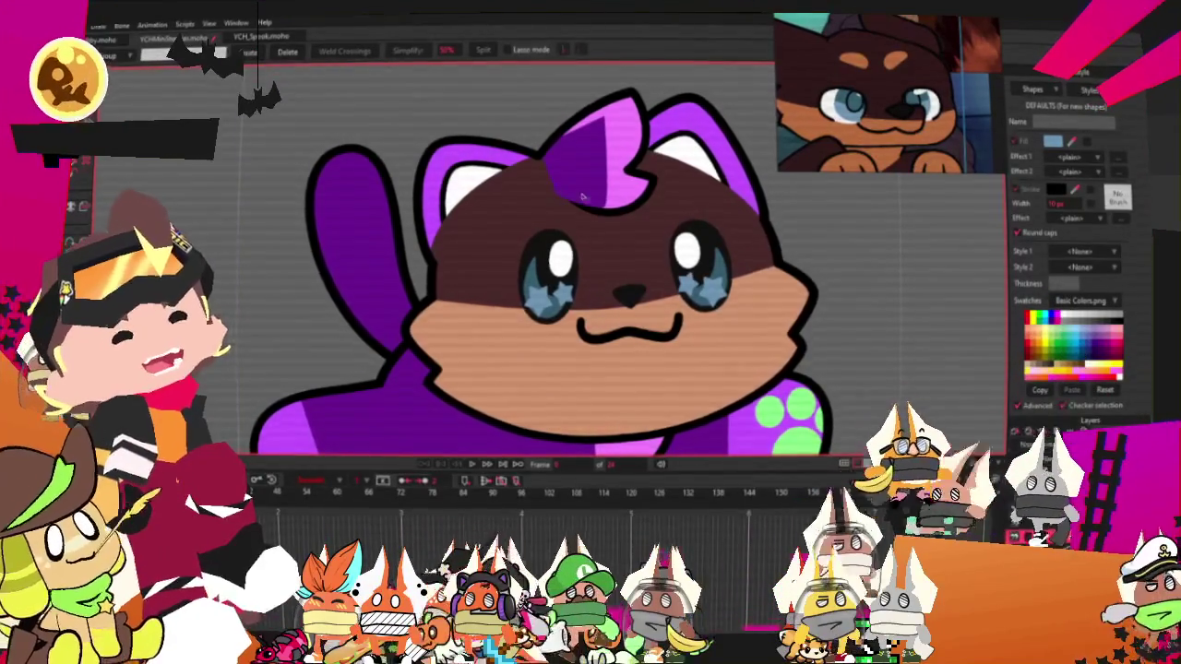
pyautogui.scroll(1, 582, 197)
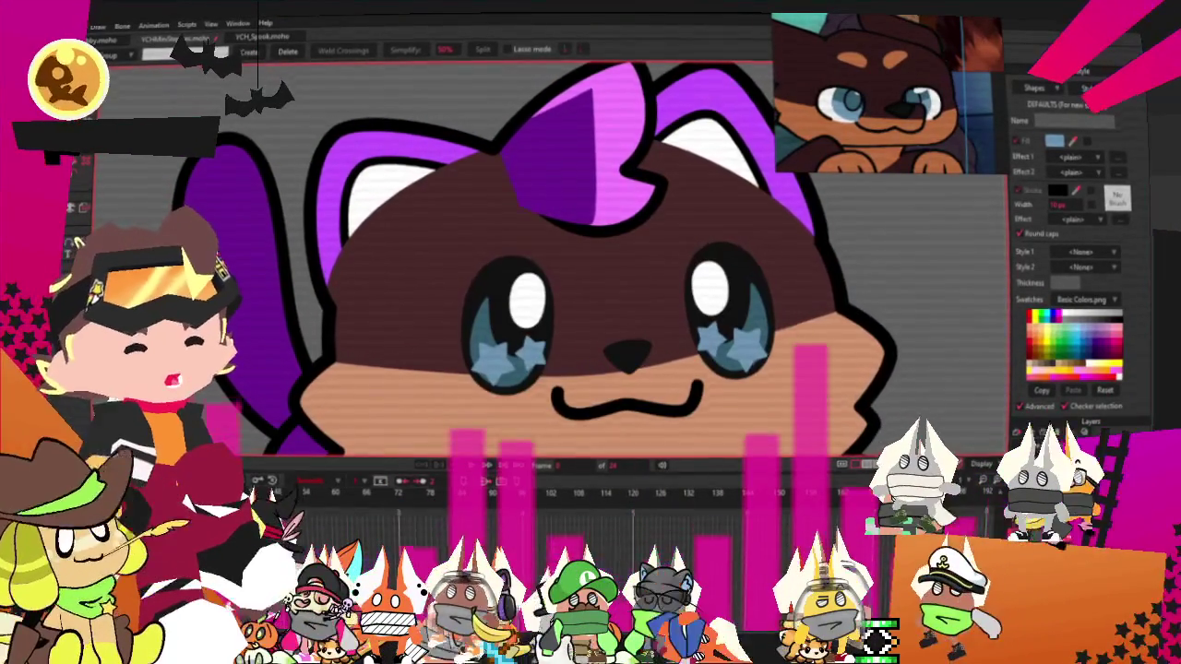
pyautogui.press('Delete')
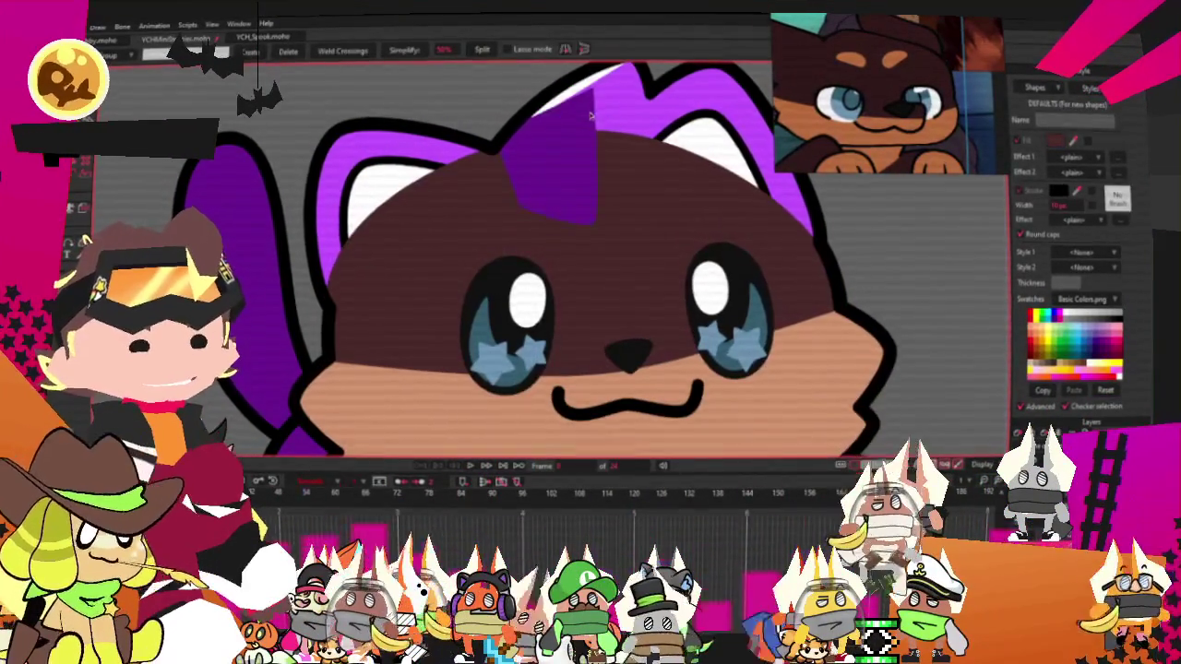
pyautogui.scroll(-3, 561, 99)
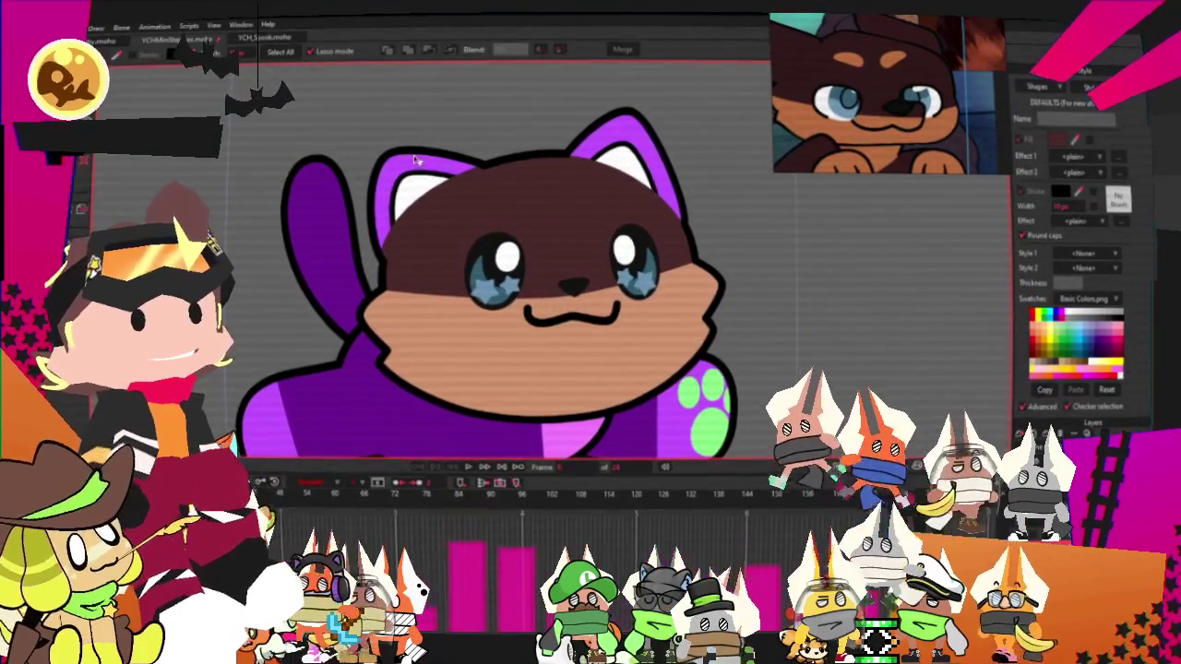
pyautogui.hotkey('ctrl', 'z')
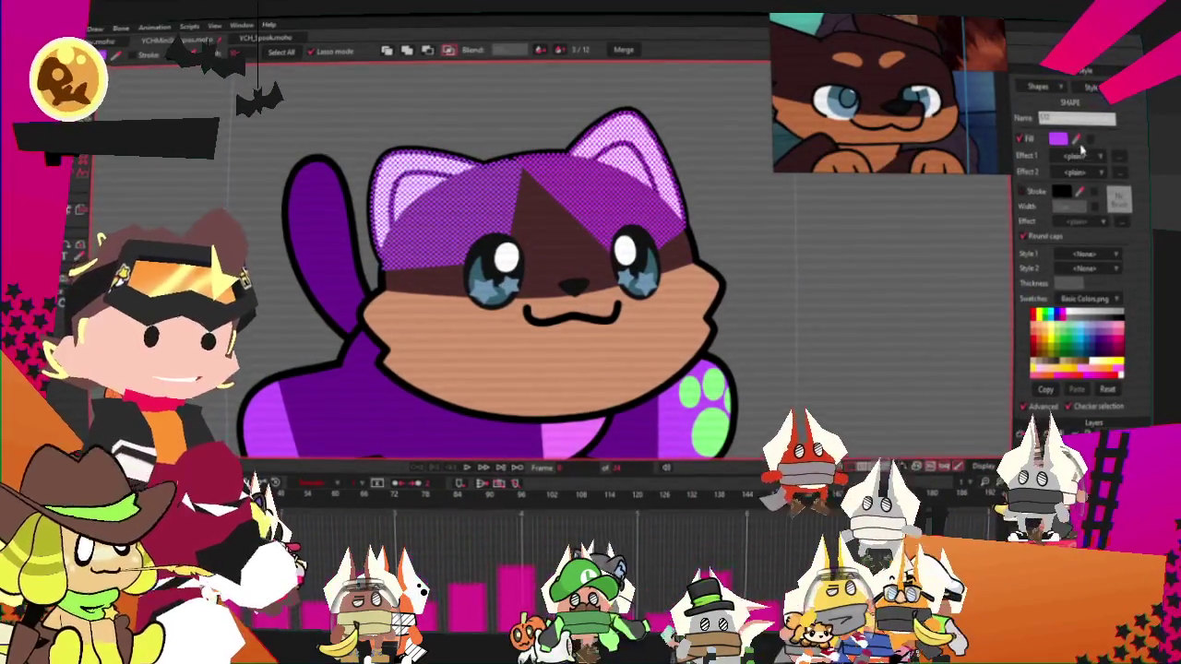
pyautogui.press('Delete')
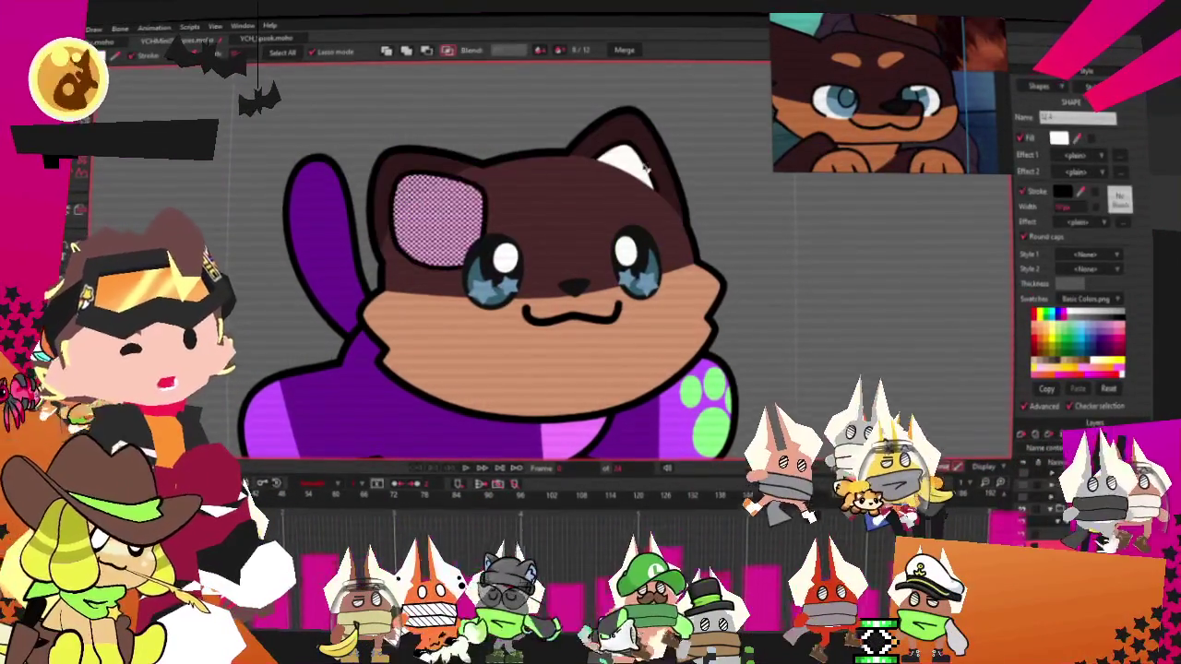
# Fill the inner ear shapes with pink
pyautogui.hotkey('ctrl', 'z')
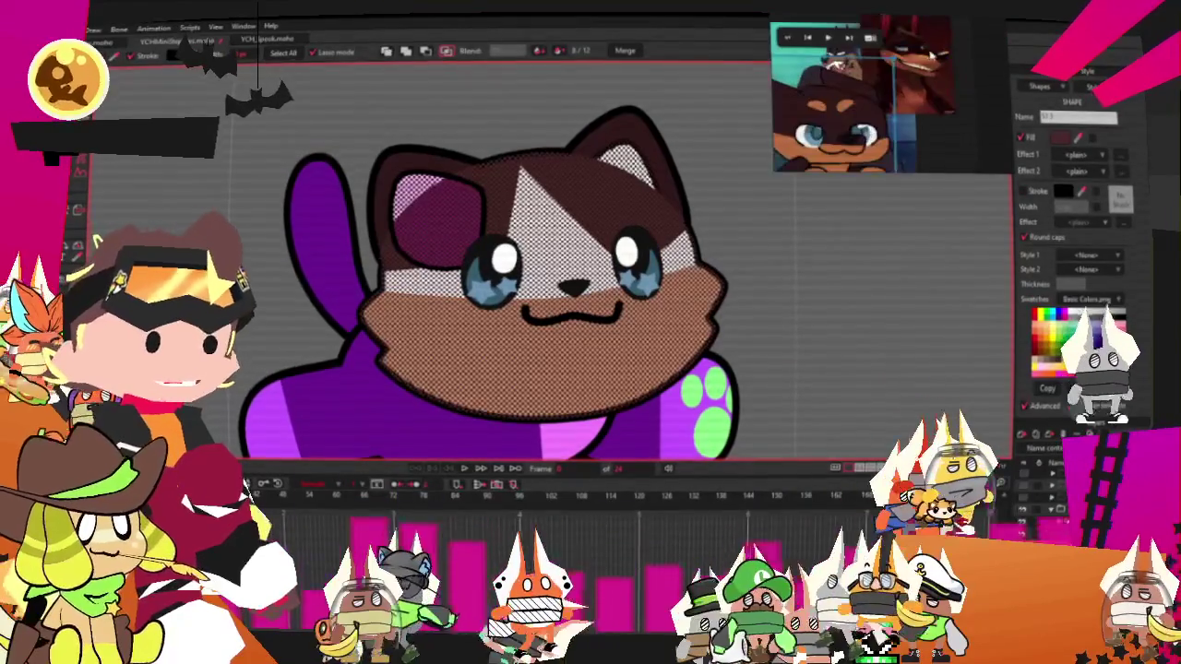
pyautogui.press('Delete')
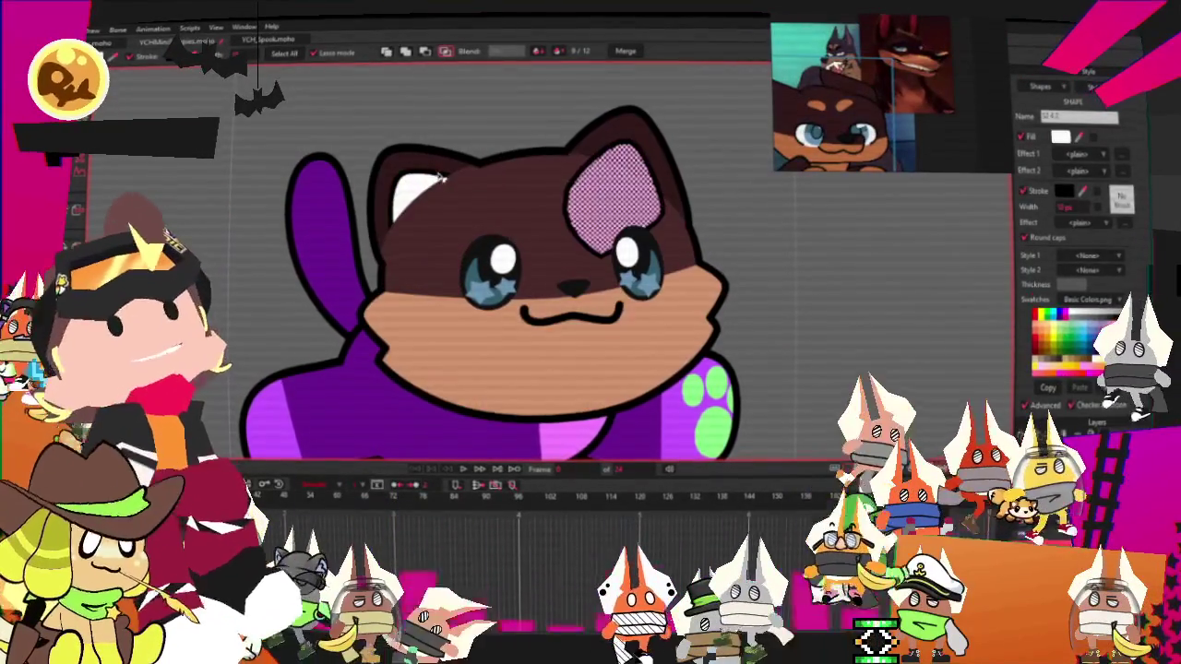
pyautogui.click(1061, 136)
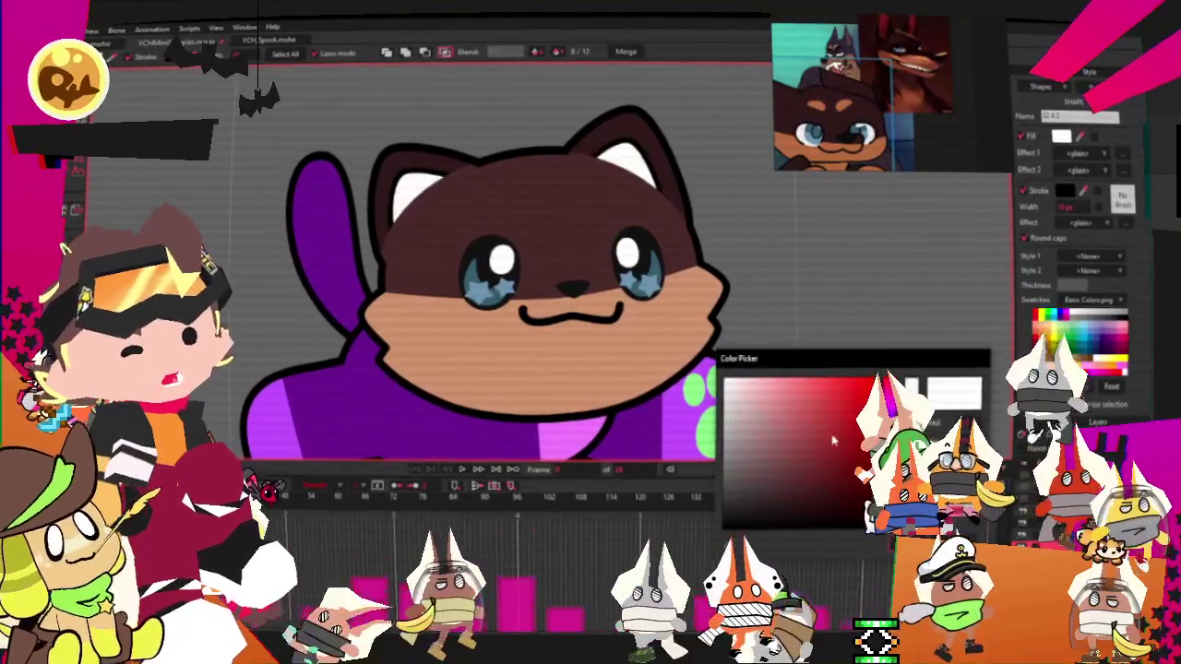
pyautogui.click(819, 427)
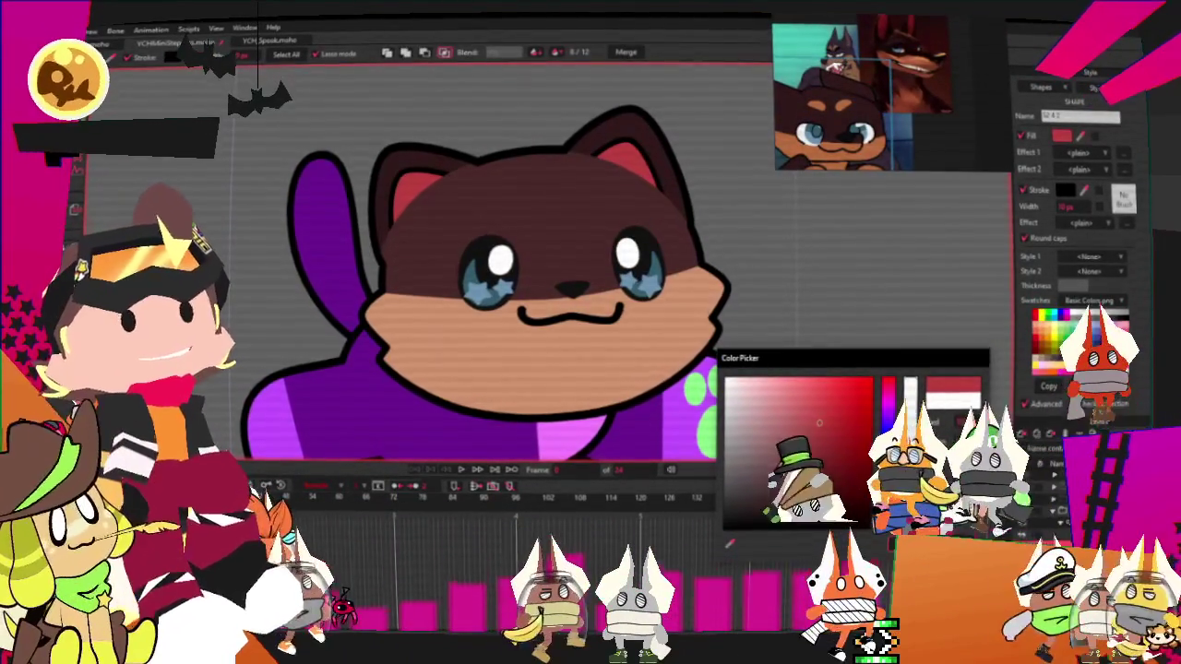
pyautogui.press('Escape')
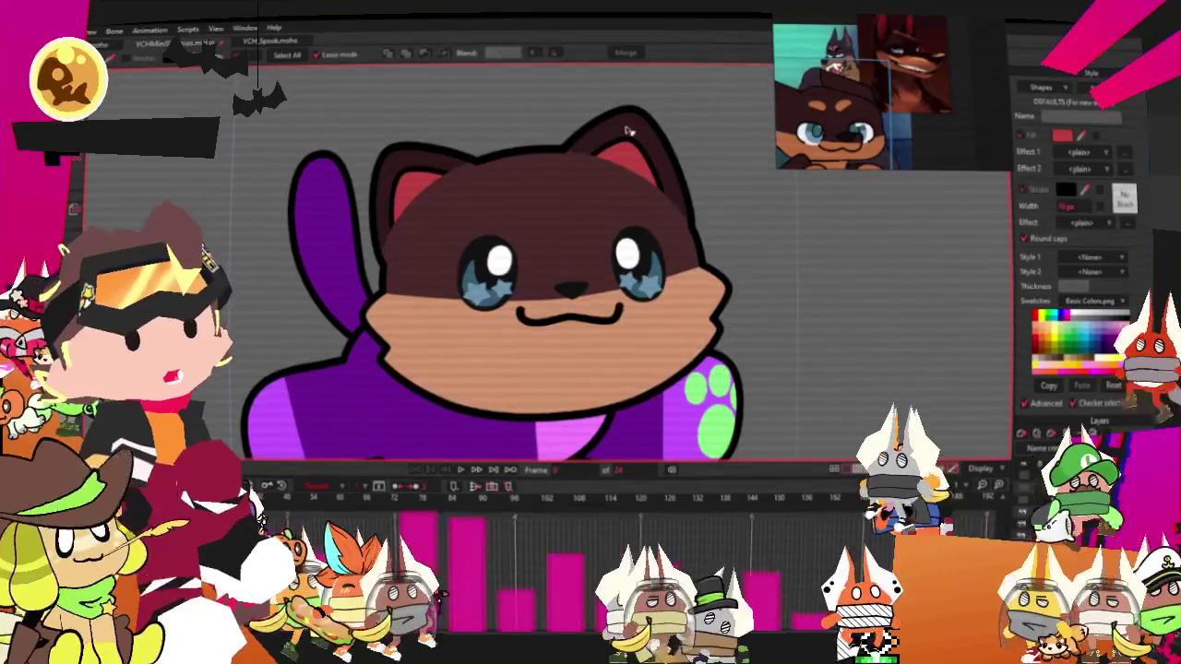
# Select the brown head and both ear shapes, then clear the selection
pyautogui.click(517, 180)
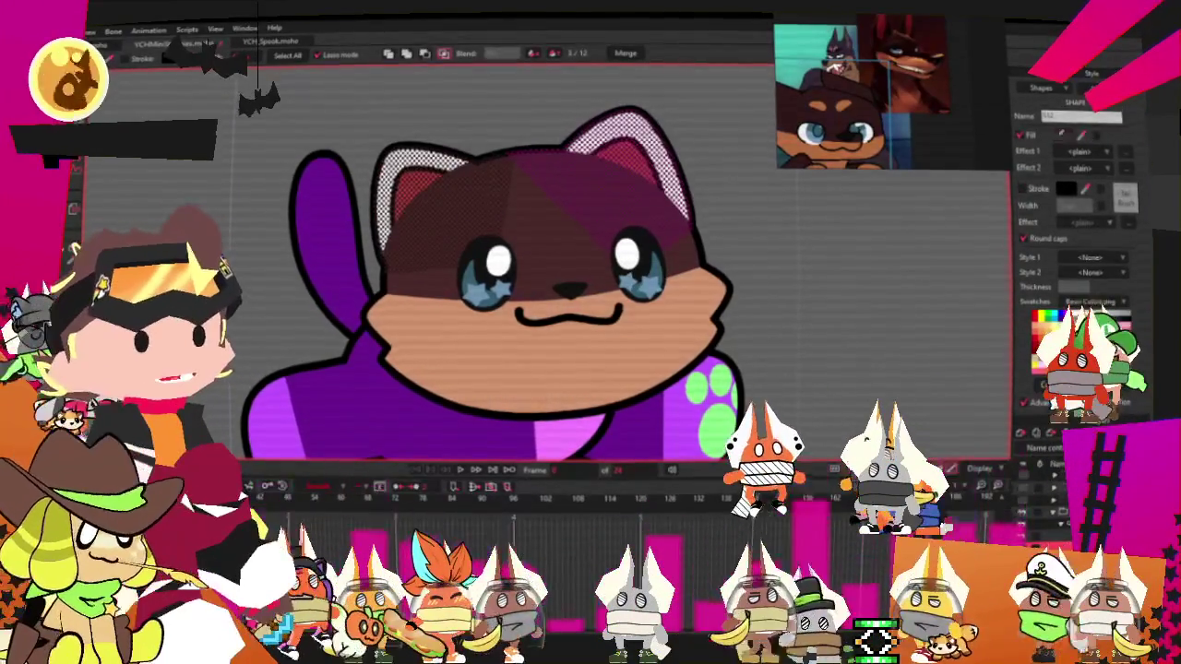
pyautogui.hotkey('ctrl', 'z')
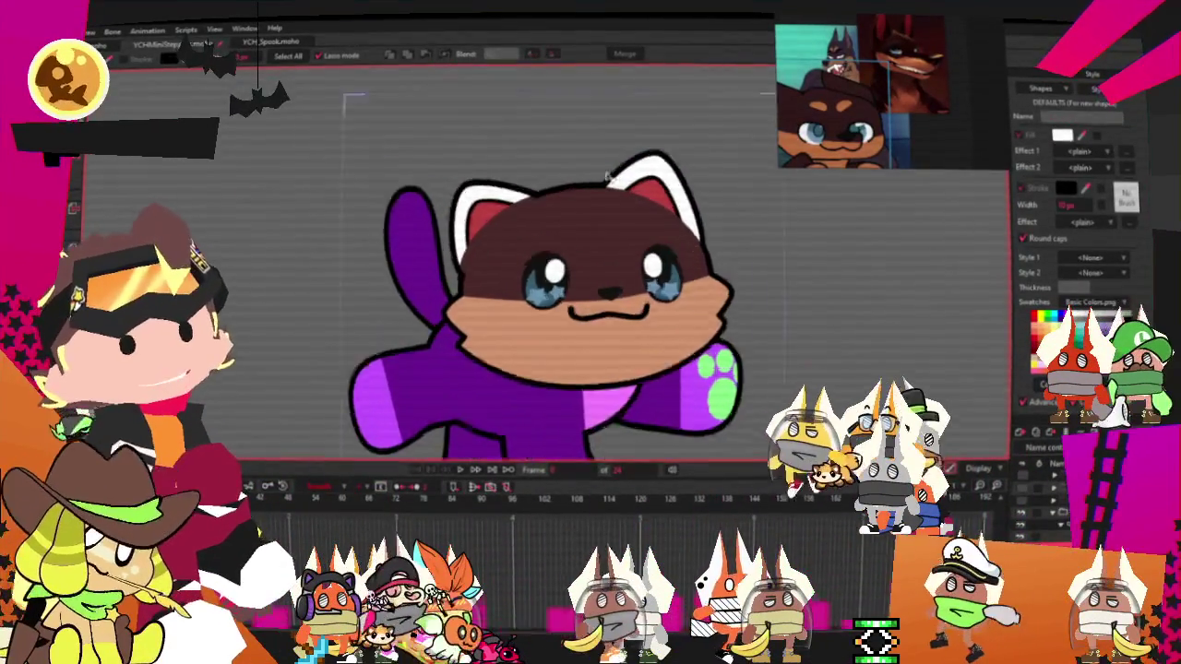
pyautogui.click(518, 201)
pyautogui.keyDown('shift'); pyautogui.click(518, 201); pyautogui.keyUp('shift')
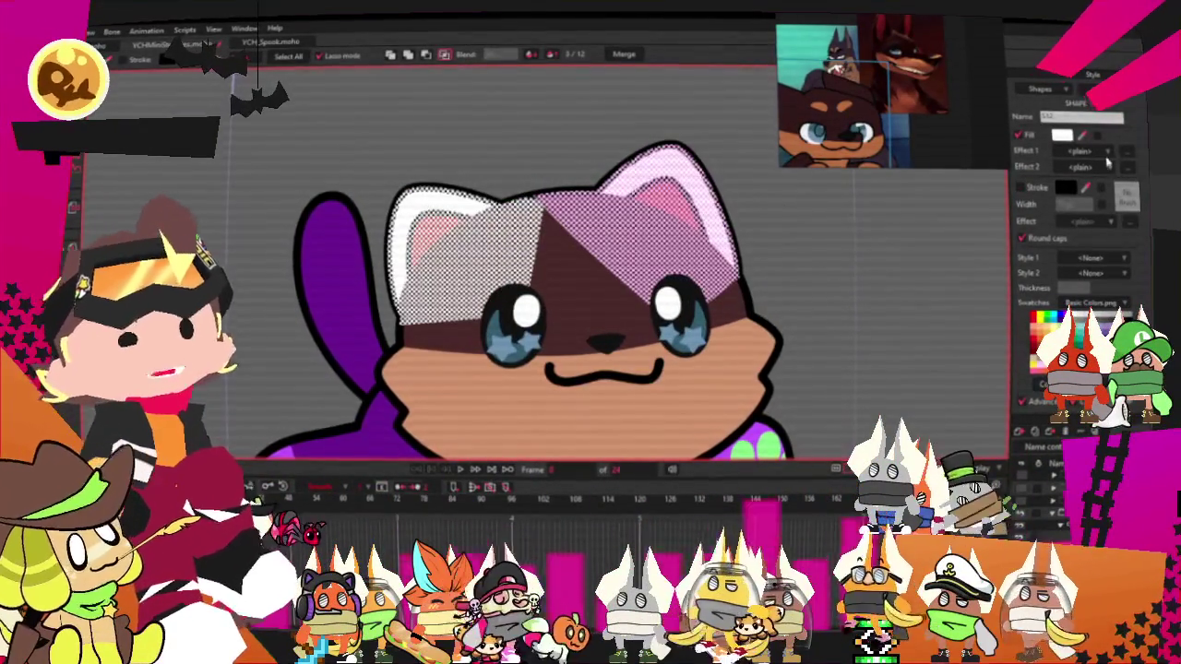
pyautogui.hotkey('ctrl', 'd')
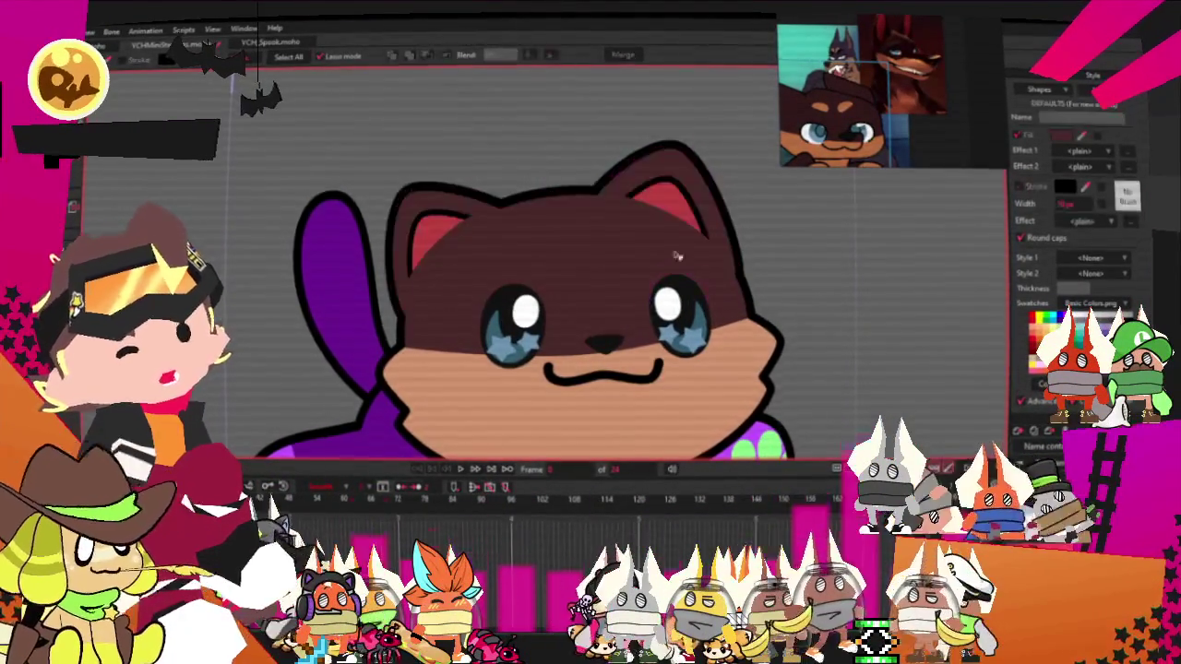
pyautogui.scroll(-2, 674, 251)
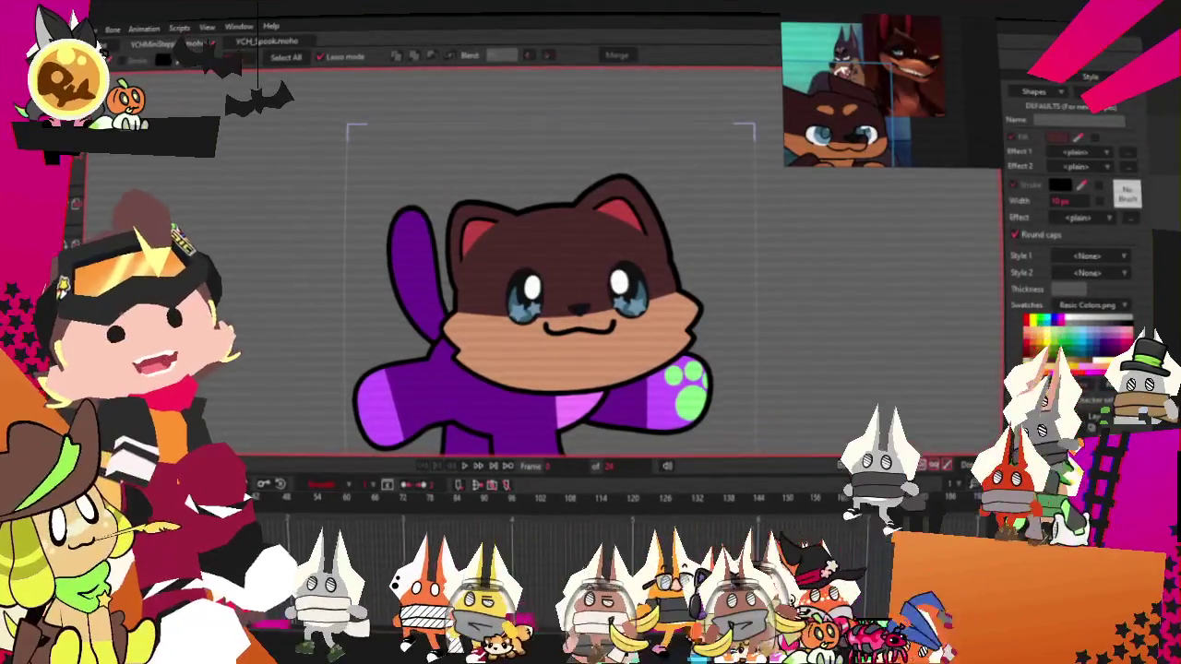
# Reshape the left pink inner ear narrower and pick the left ear's top point
pyautogui.press('t')
pyautogui.scroll(2, 545, 304)
pyautogui.scroll(2, 544, 305)
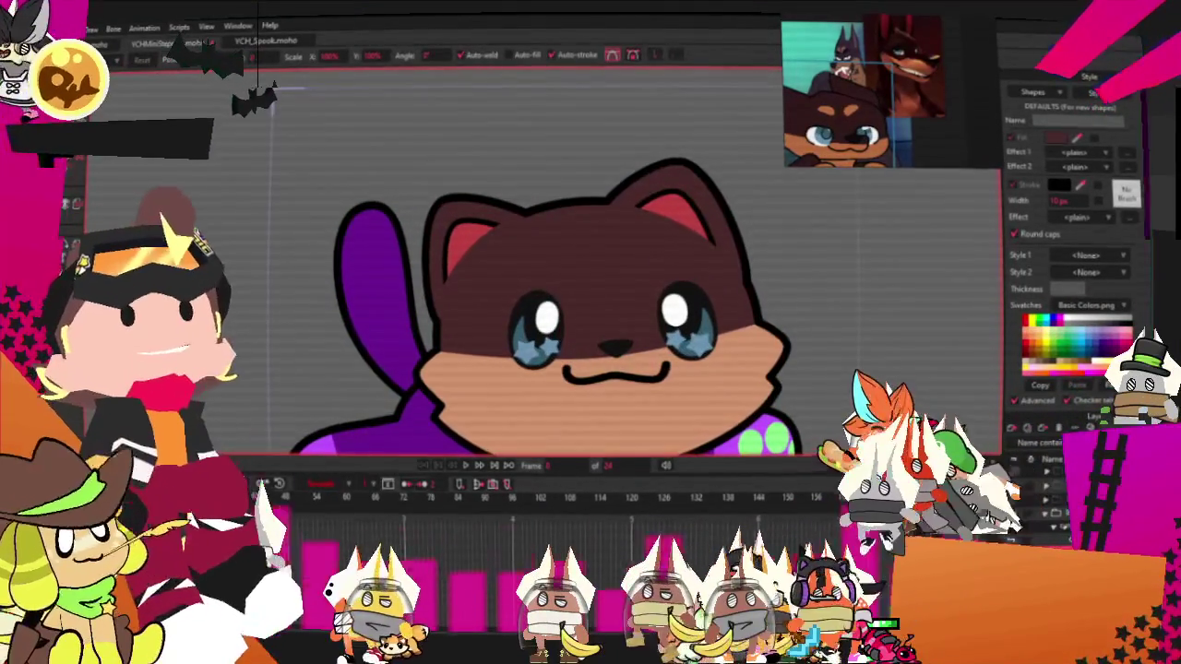
pyautogui.scroll(3, 479, 164)
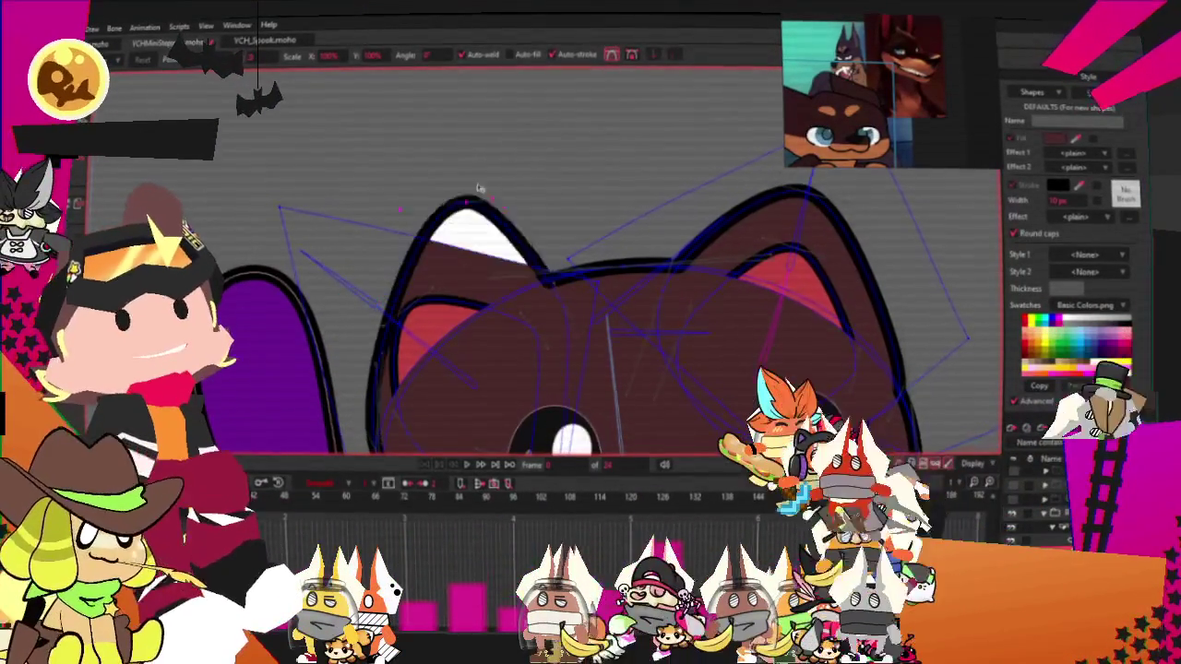
pyautogui.moveTo(480, 164)
pyautogui.mouseDown()
pyautogui.moveTo(461, 263)
pyautogui.moveTo(472, 236)
pyautogui.mouseUp()
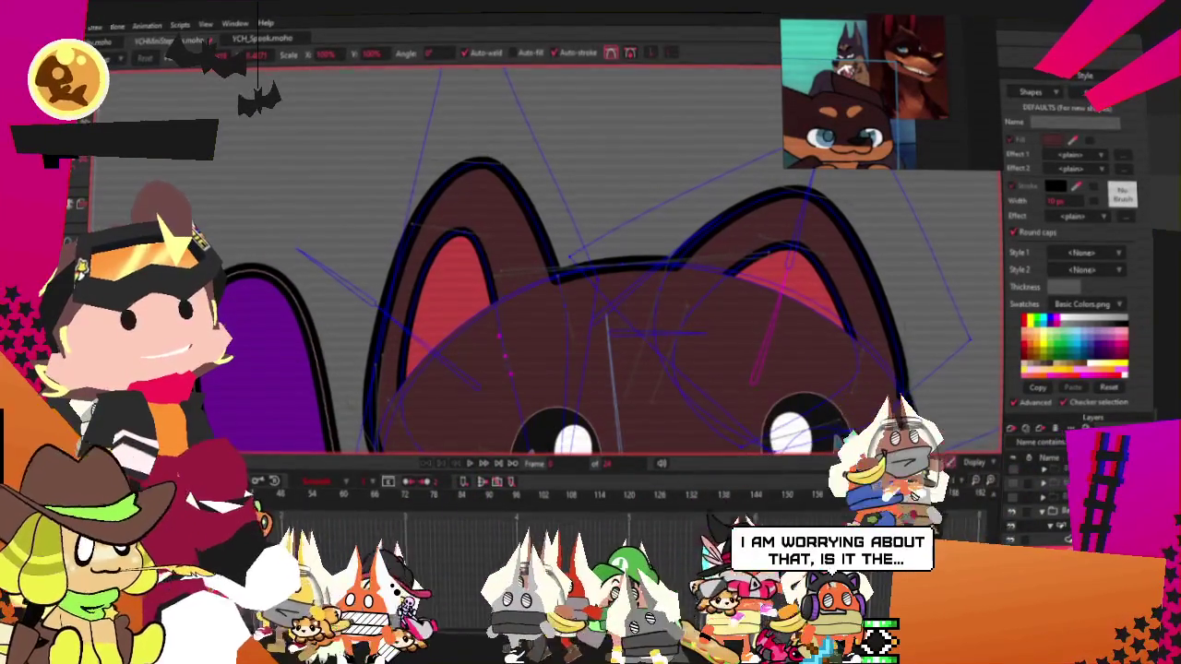
pyautogui.moveTo(469, 247); pyautogui.dragTo(441, 228)
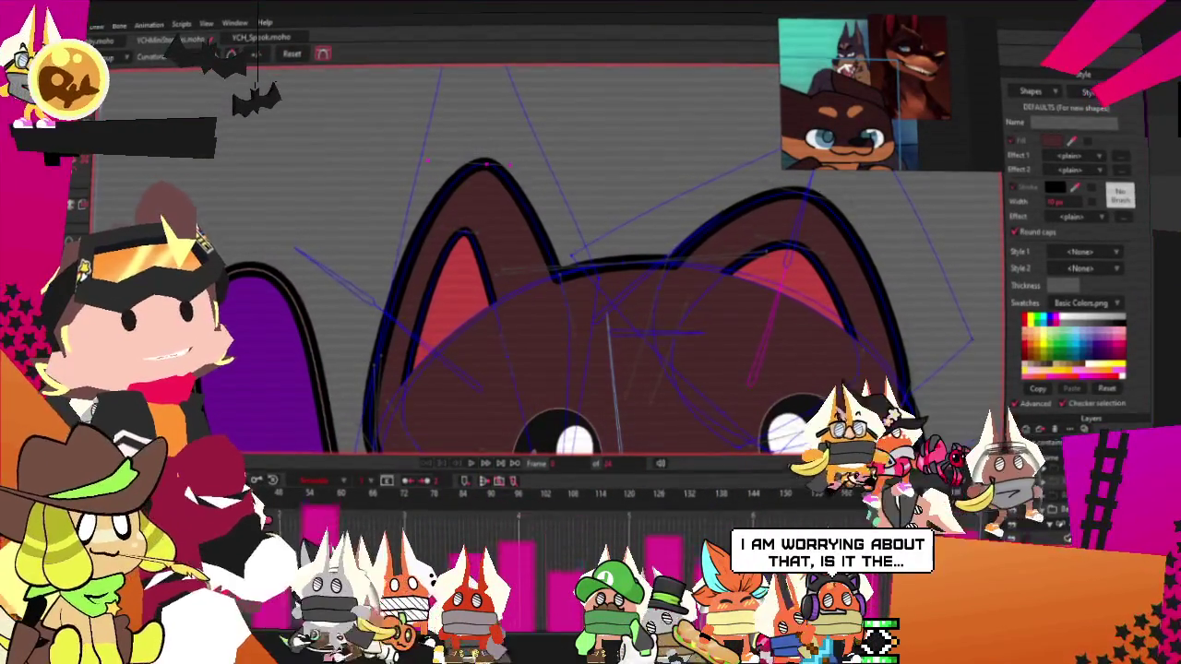
pyautogui.press('t')
pyautogui.click(485, 164)
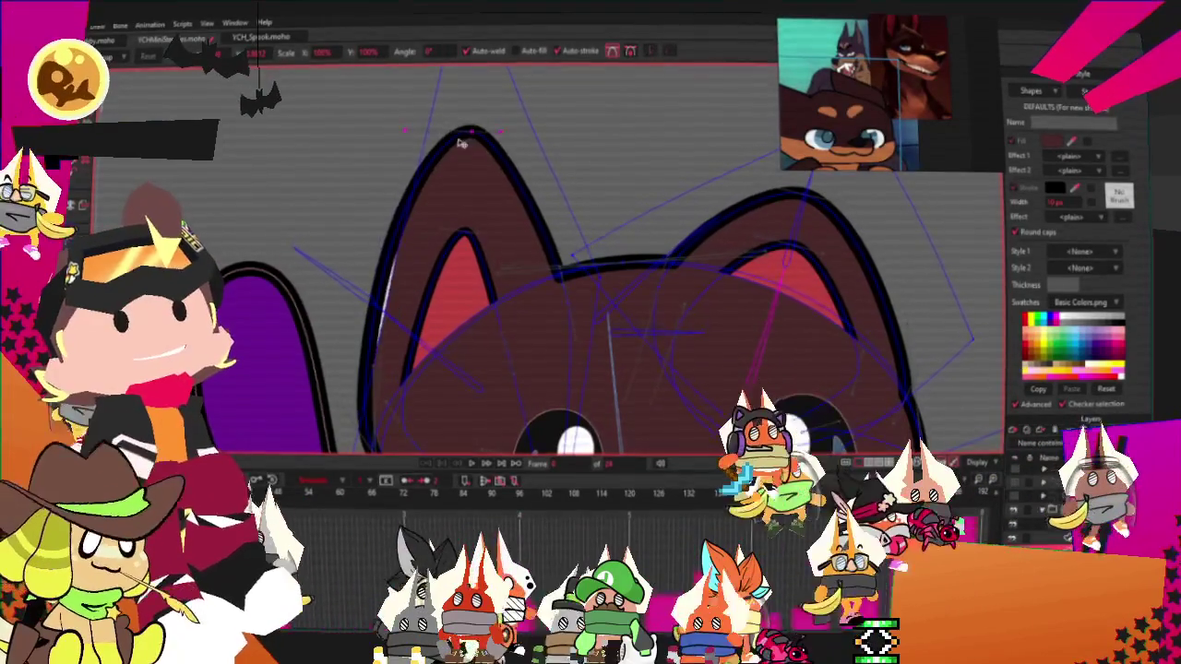
pyautogui.scroll(-3, 449, 123)
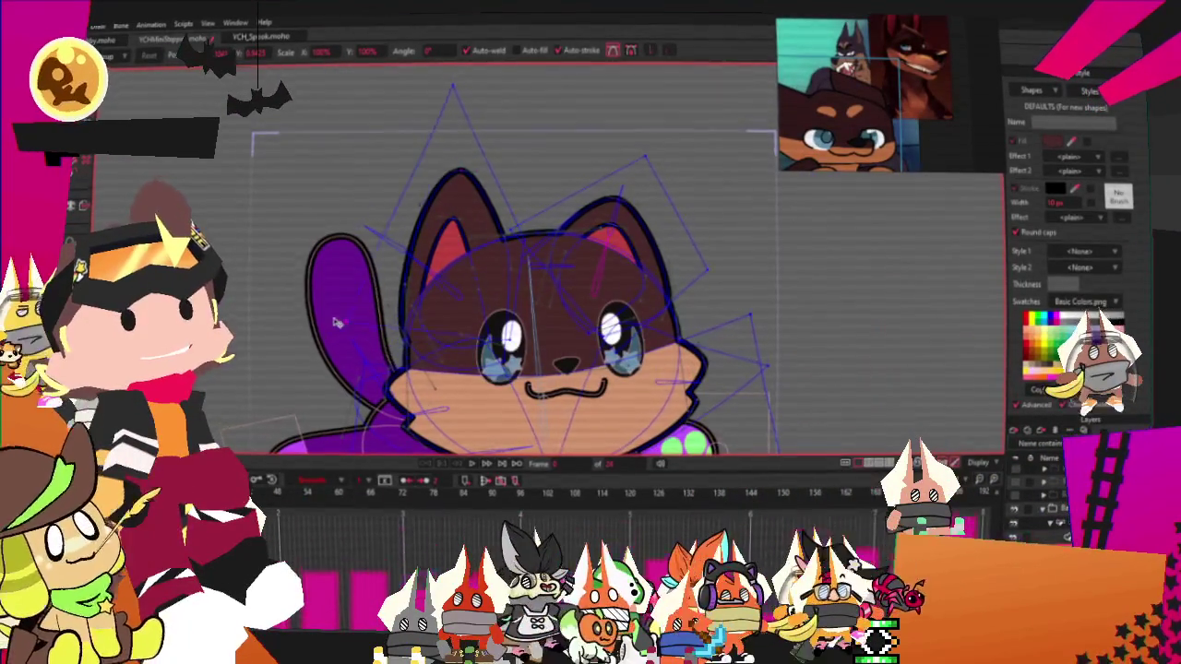
pyautogui.scroll(3, 451, 344)
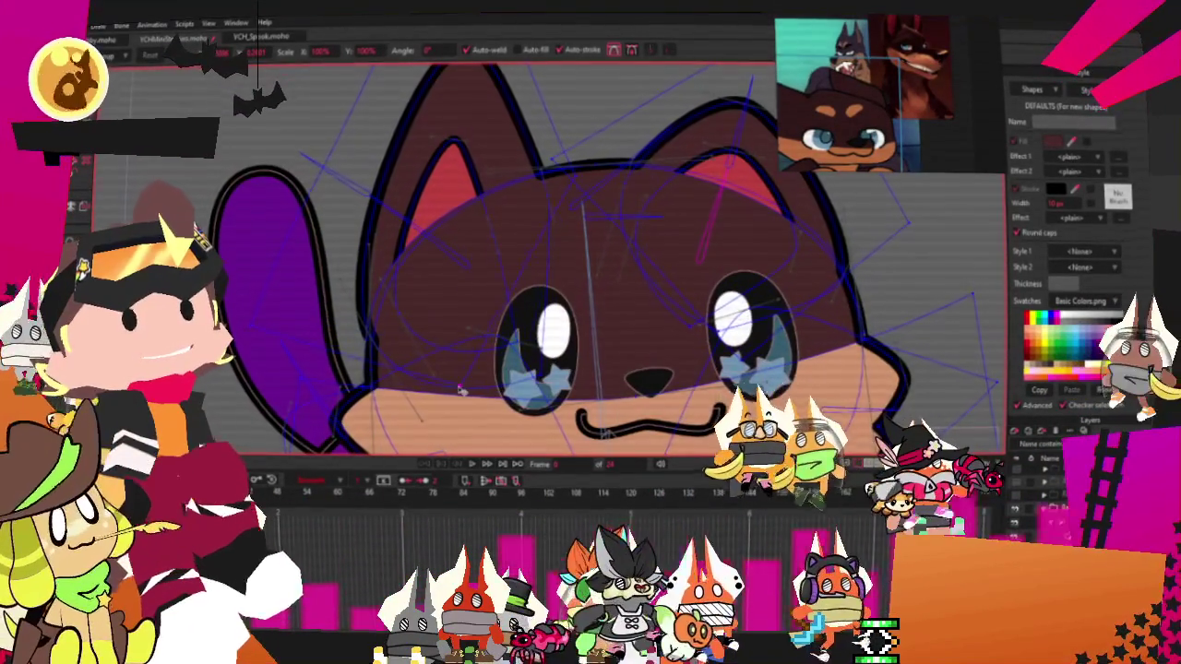
pyautogui.scroll(-2, 551, 341)
pyautogui.scroll(2, 557, 180)
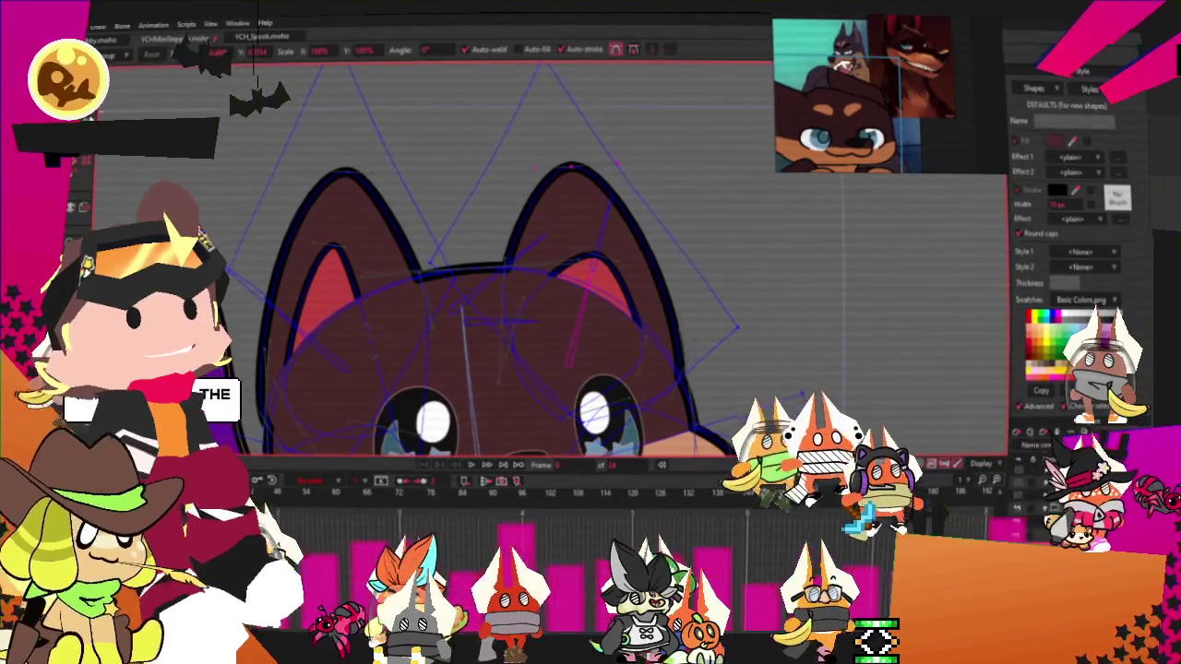
pyautogui.scroll(2, 567, 185)
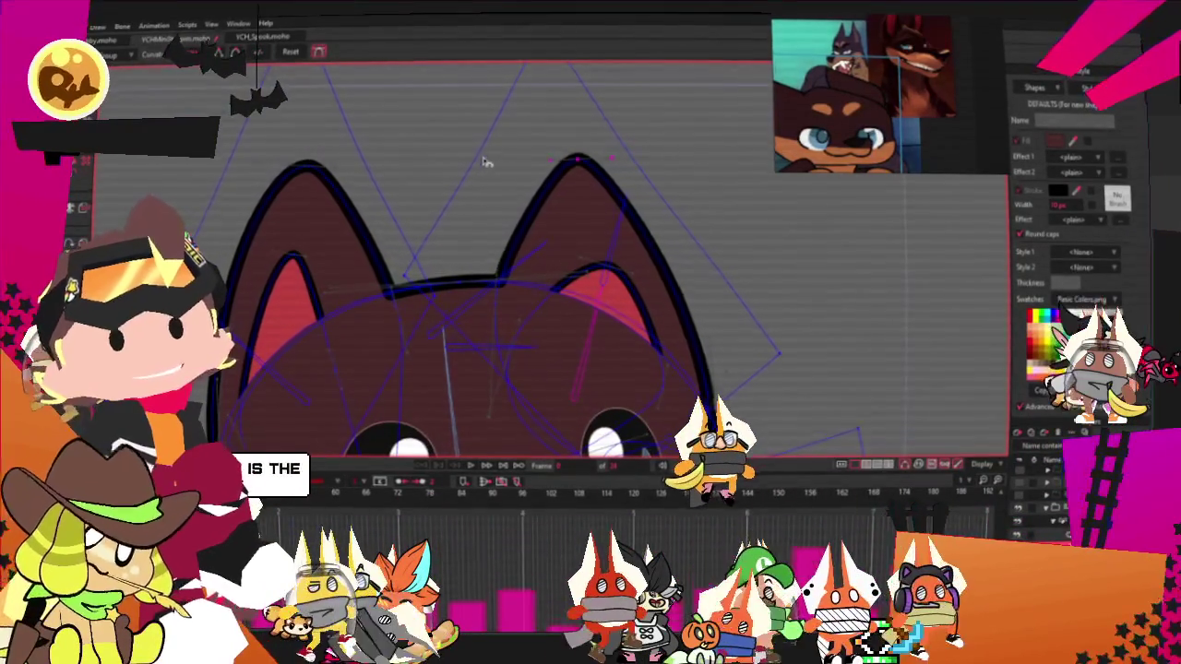
# Pull the right ear tip up into a point and fit the pink inner ear to it
pyautogui.click(592, 263)
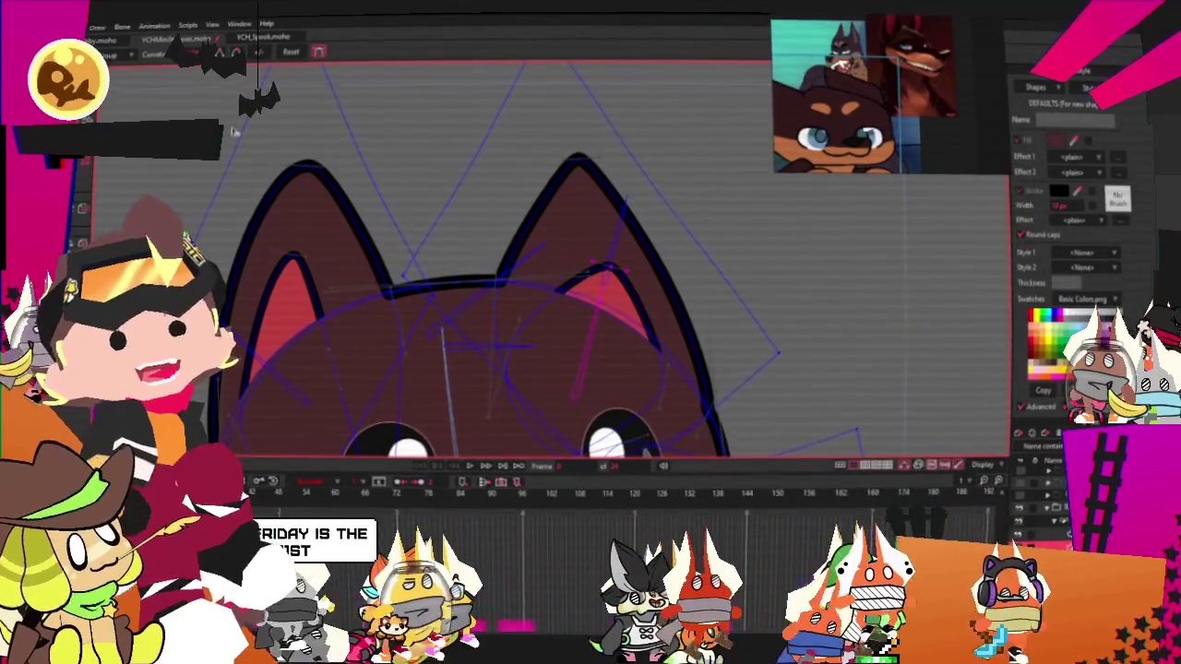
pyautogui.press('t')
pyautogui.moveTo(605, 270); pyautogui.dragTo(574, 230)
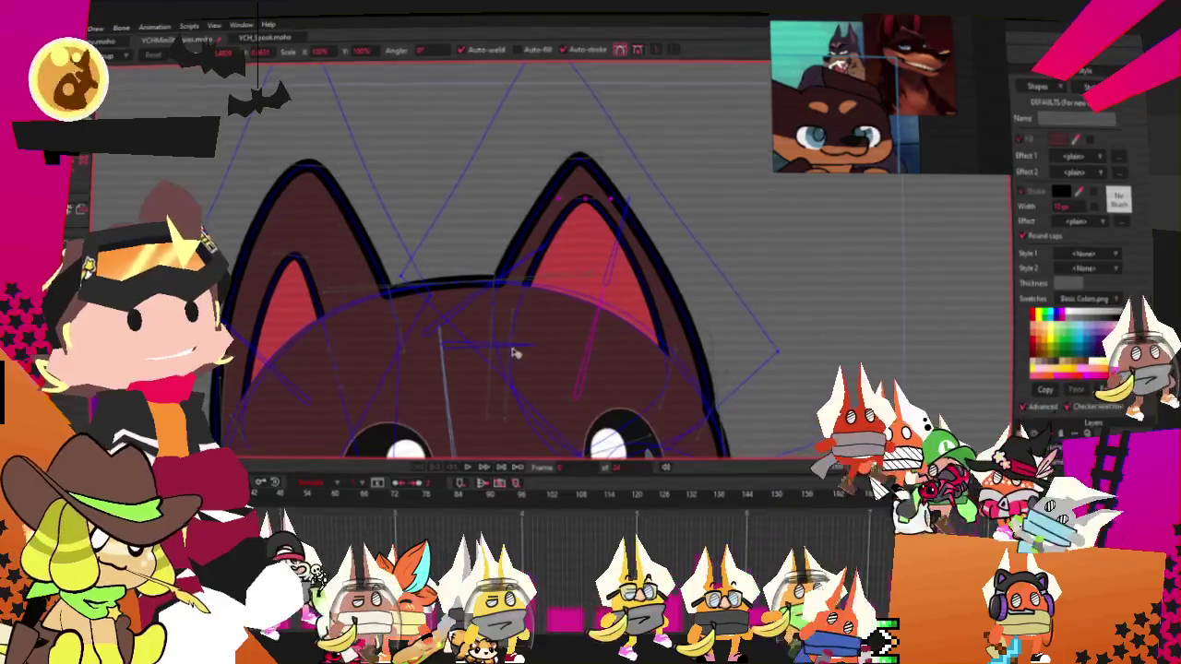
pyautogui.moveTo(580, 159); pyautogui.dragTo(584, 134)
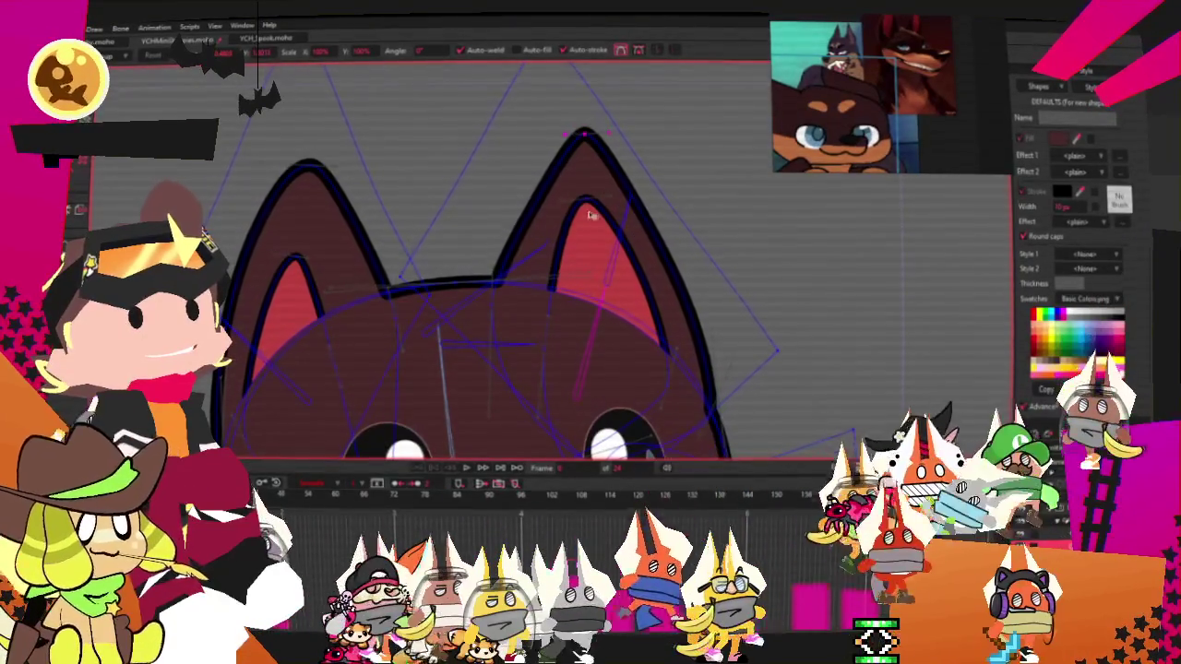
pyautogui.moveTo(591, 215); pyautogui.dragTo(601, 205)
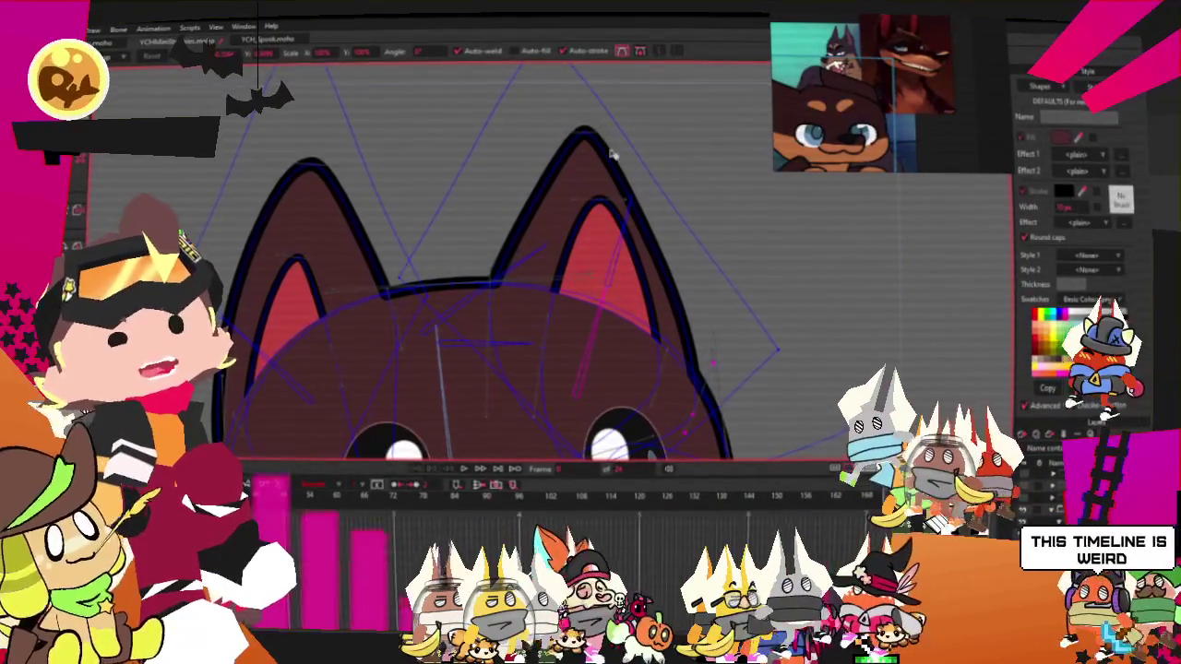
pyautogui.click(585, 133)
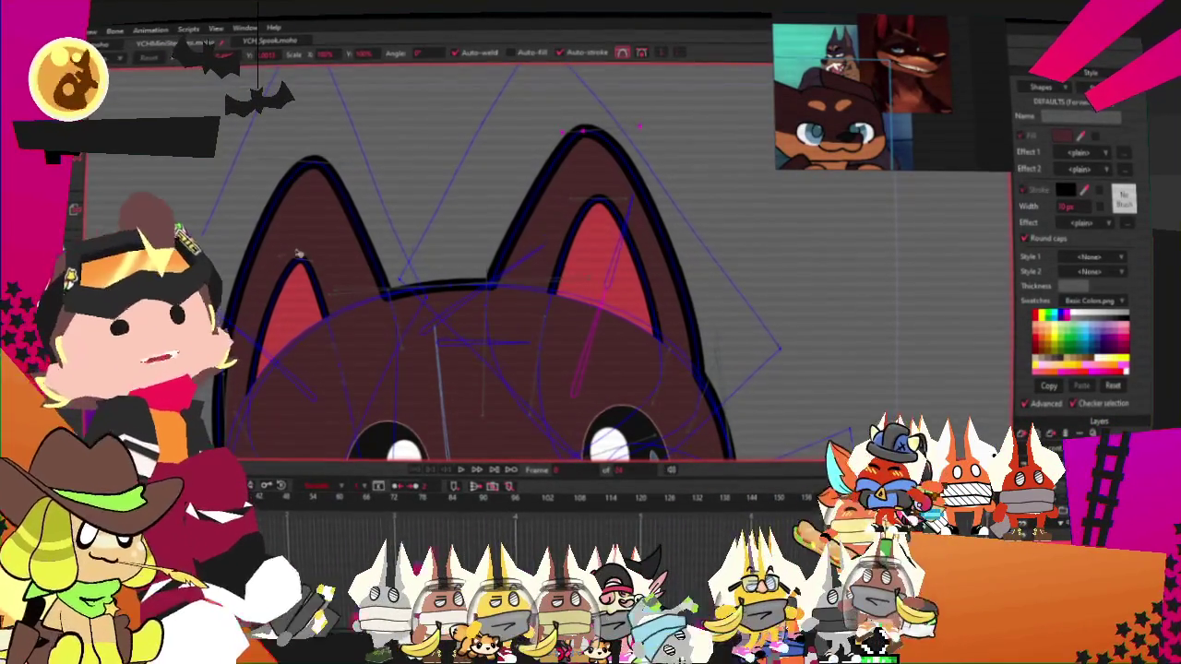
pyautogui.moveTo(608, 201); pyautogui.dragTo(612, 218)
pyautogui.moveTo(593, 143); pyautogui.dragTo(595, 160)
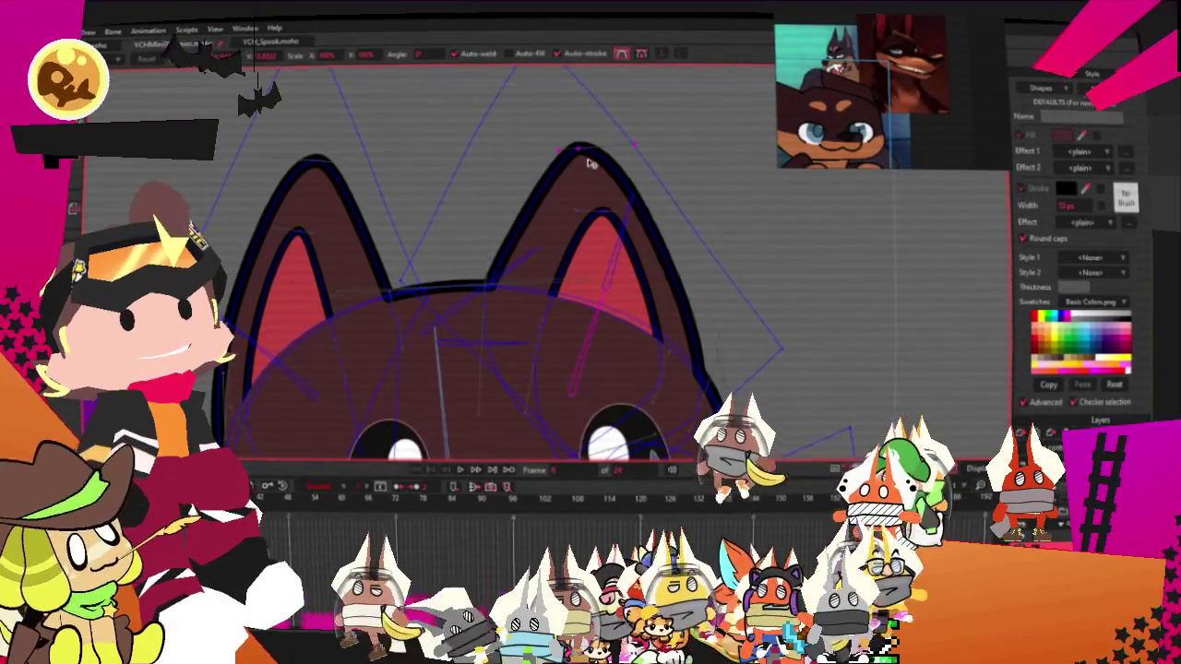